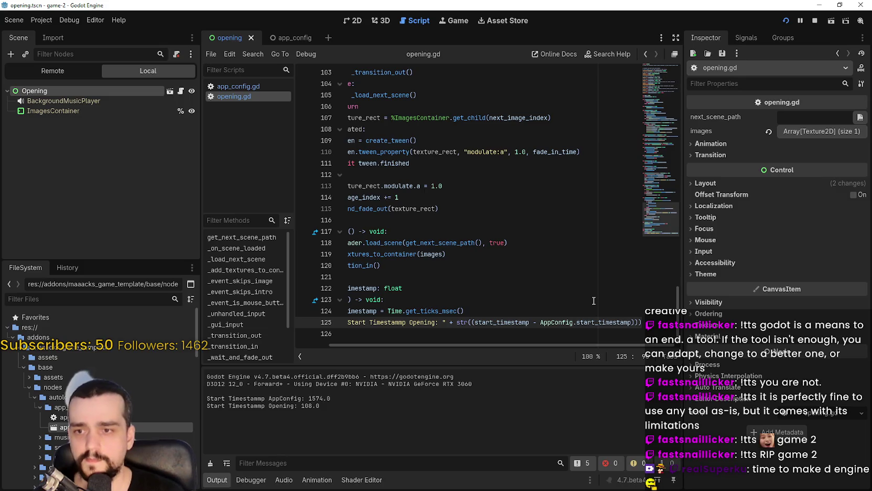
- Divide the Opening start timestamp print on line 125 by 1000.0 and save opening.gd
text(/)
text(1000.)
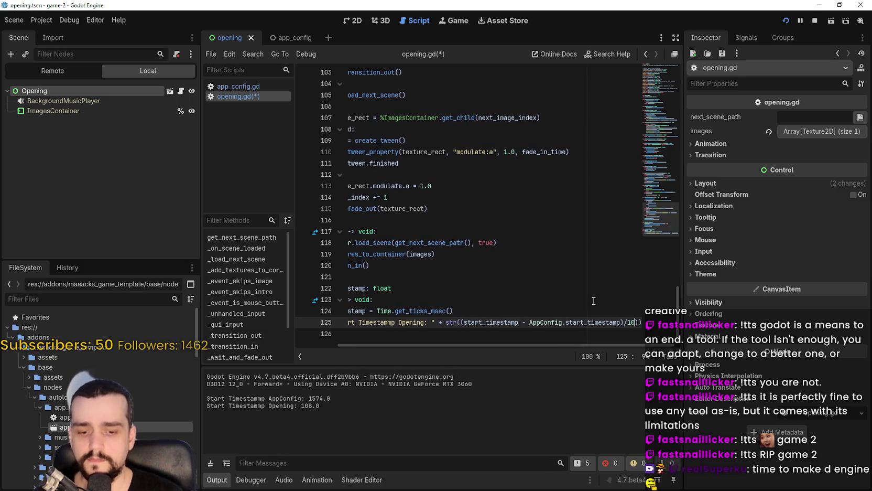
text(0)
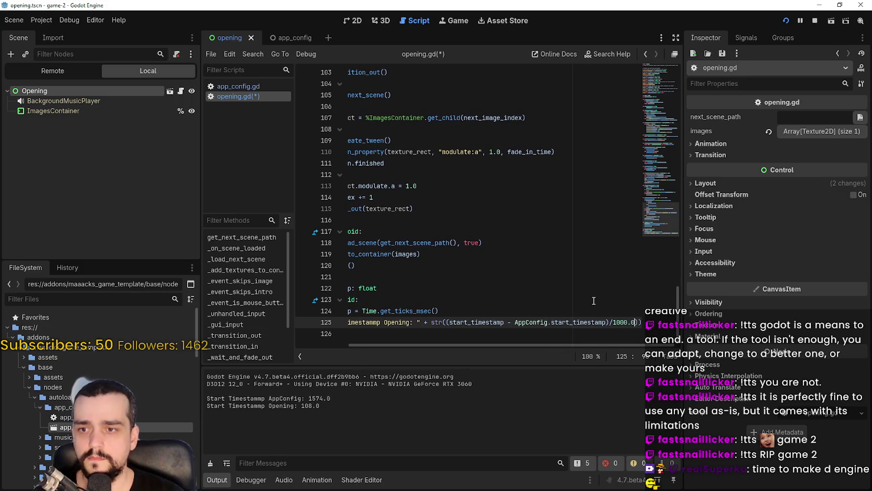
key(ctrl+s)
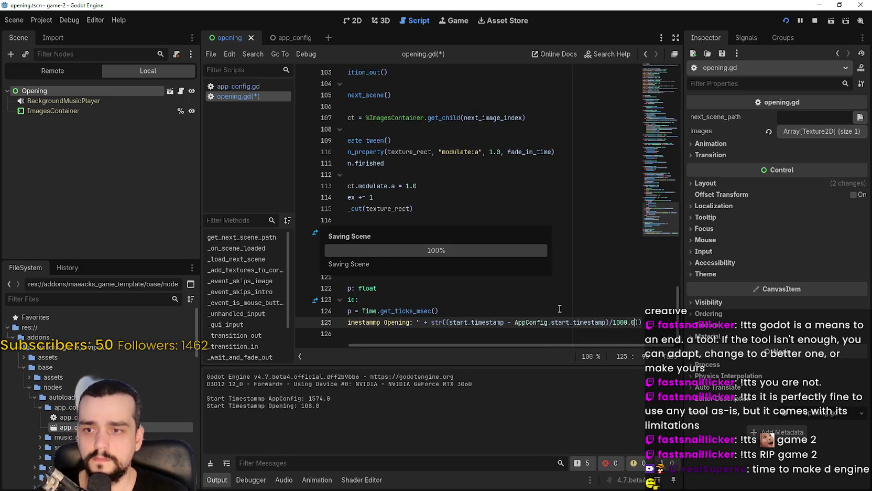
click(499, 336)
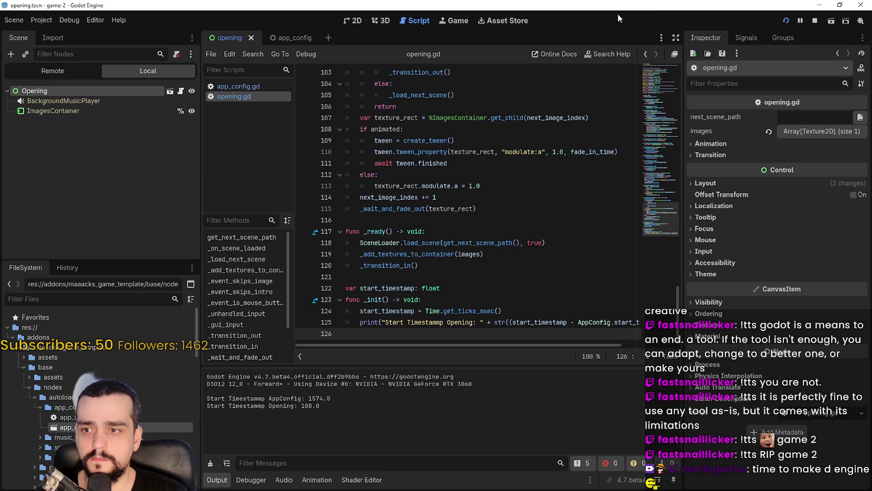
- Restart the game with F5 to check the logged timestamps, then close it
click(815, 21)
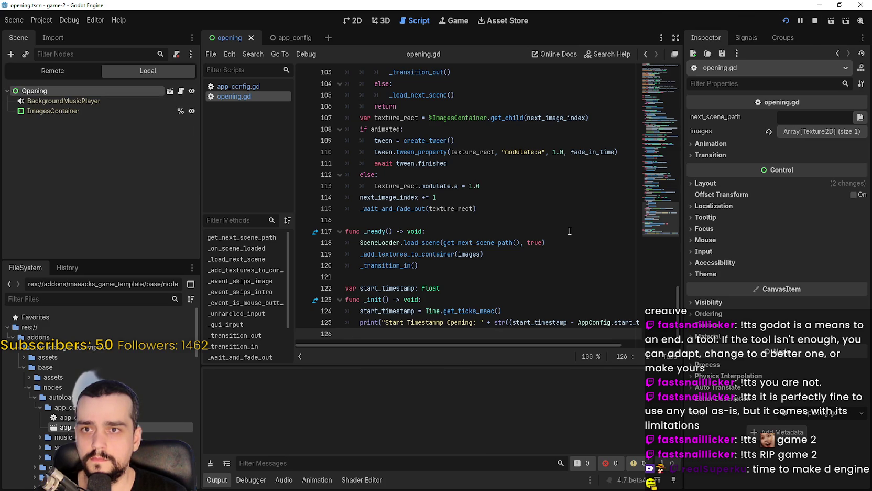
key(F5)
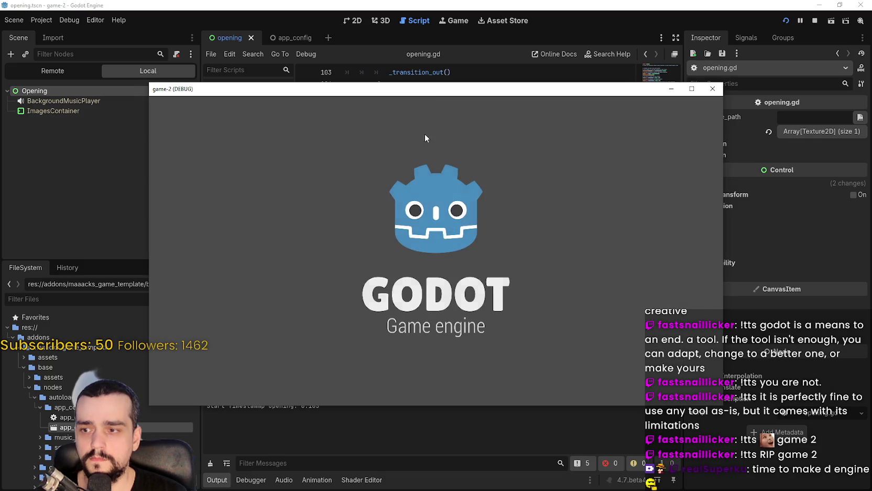
drag(434, 90, 497, 34)
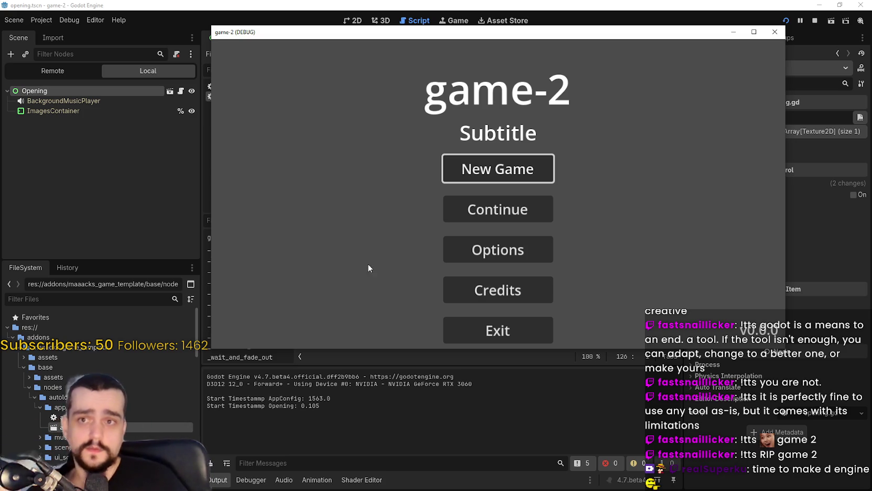
click(815, 20)
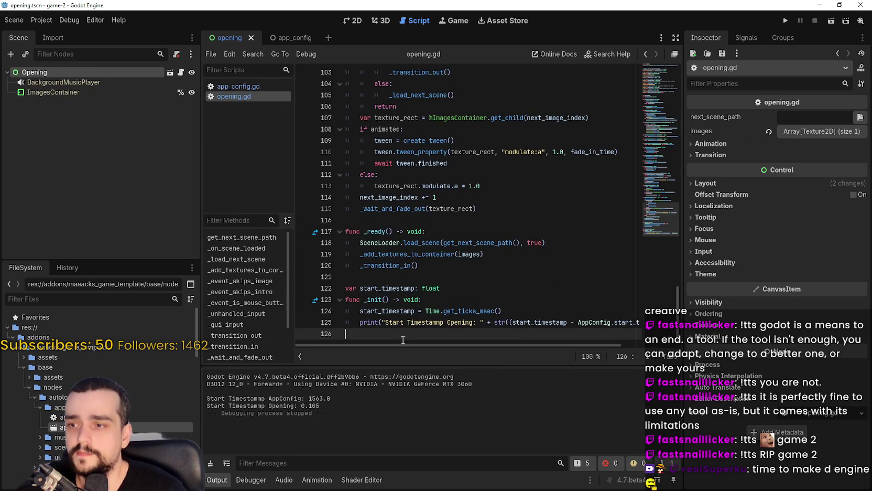
- Select the _init timestamp block in opening.gd and check the project's autoloads
shift+click(315, 300)
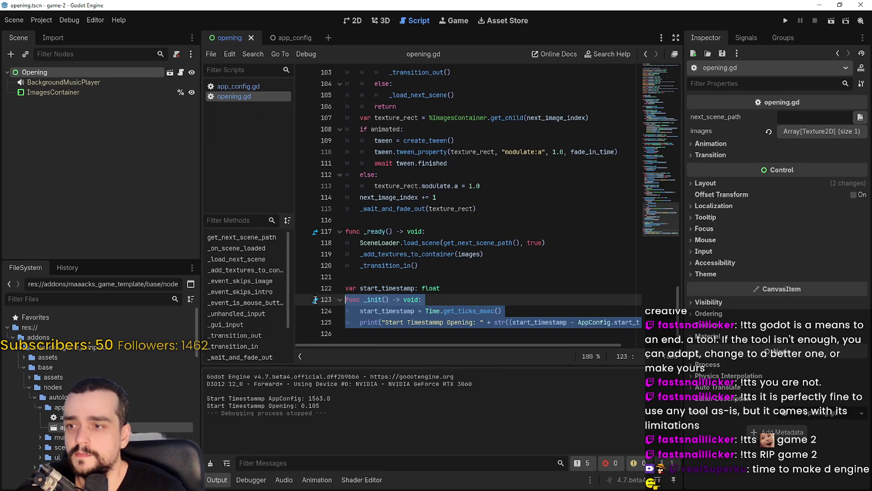
click(41, 20)
click(52, 31)
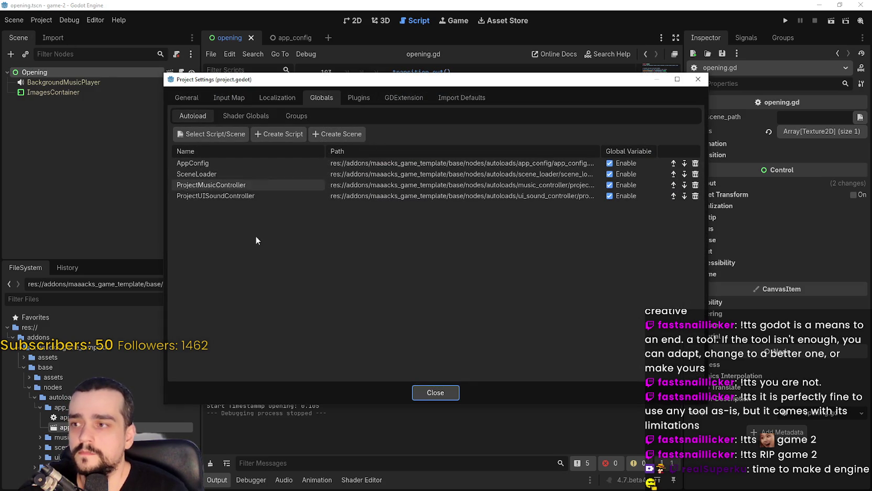
click(435, 391)
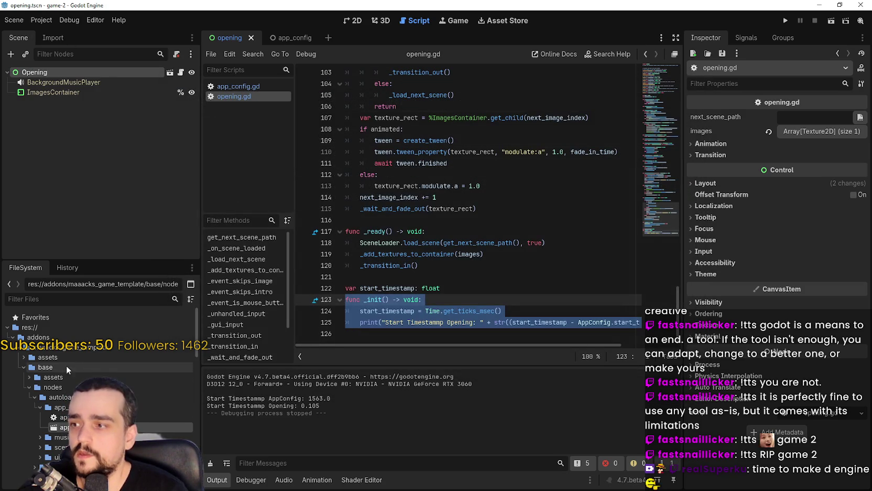
- Open scene_loader.gd via the 'Scene' file filter and paste the _init timestamp block into it
click(39, 298)
text(Scene)
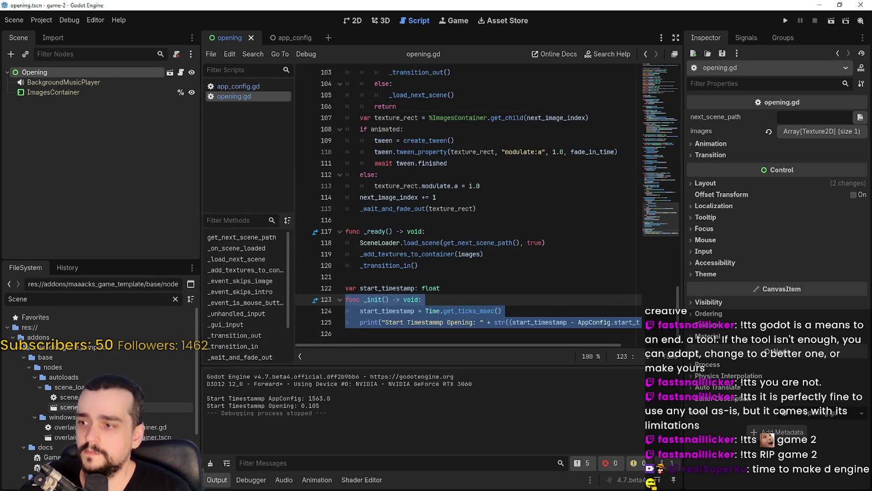
double_click(68, 396)
scroll(431, 239, down, 13)
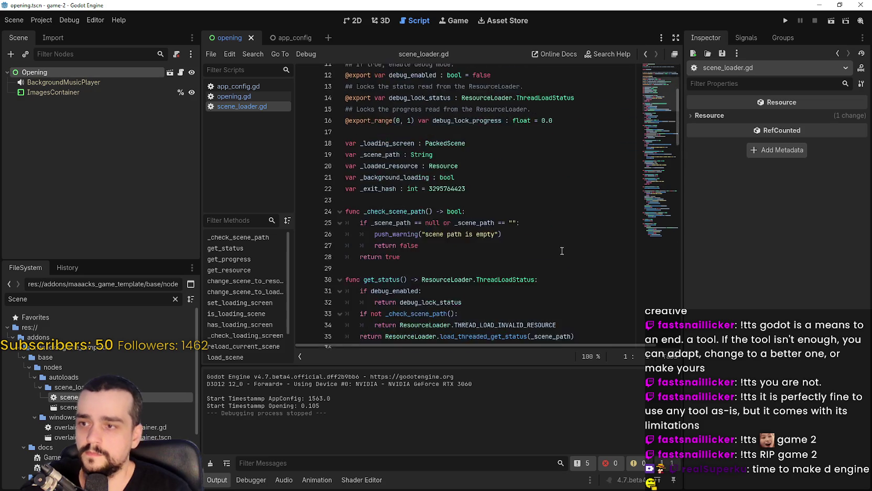
scroll(430, 239, down, 8)
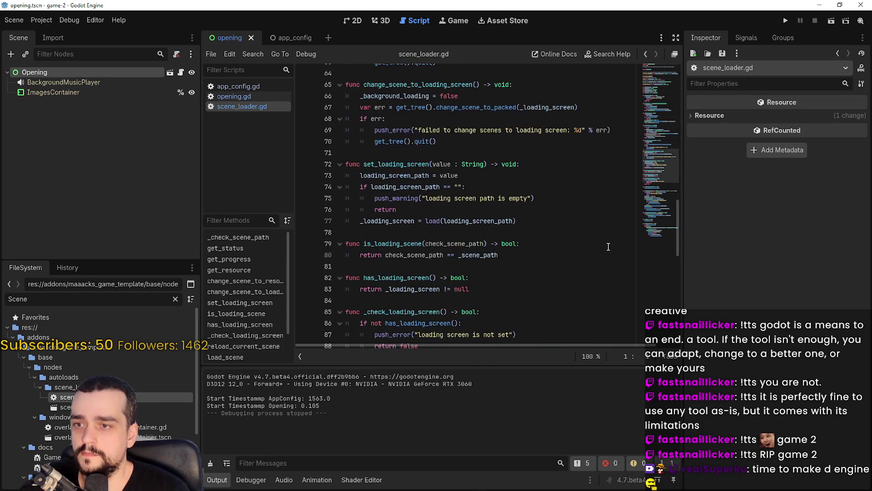
scroll(663, 187, down, 13)
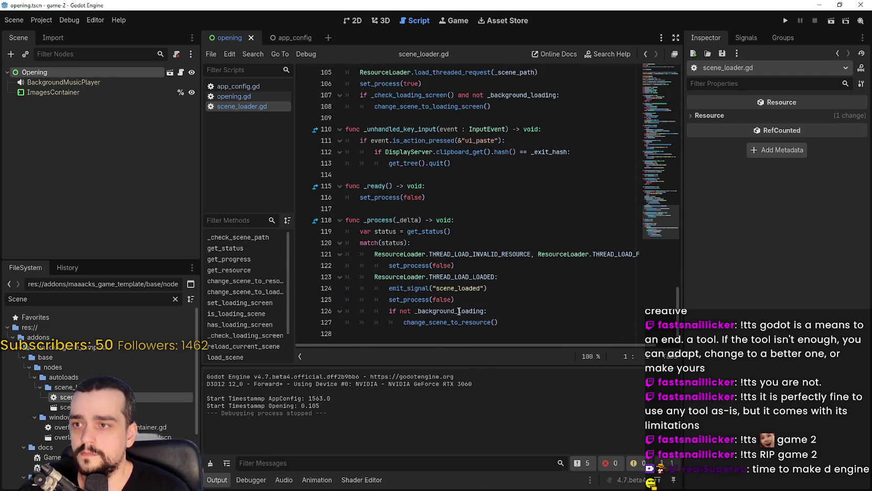
click(417, 207)
key(ctrl+v)
- Relabel the pasted print from 'Opening' to 'SceneLoader' and save scene_loader.gd
click(508, 197)
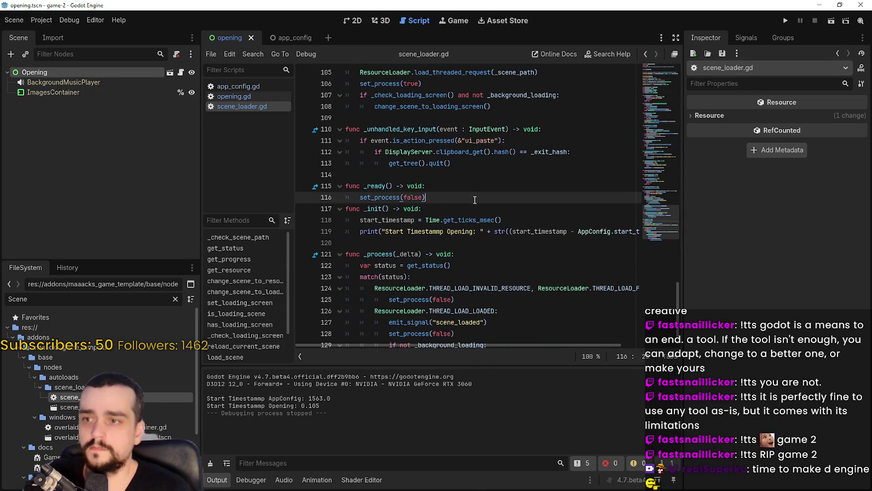
key(Return)
double_click(460, 242)
text(SceneLoader)
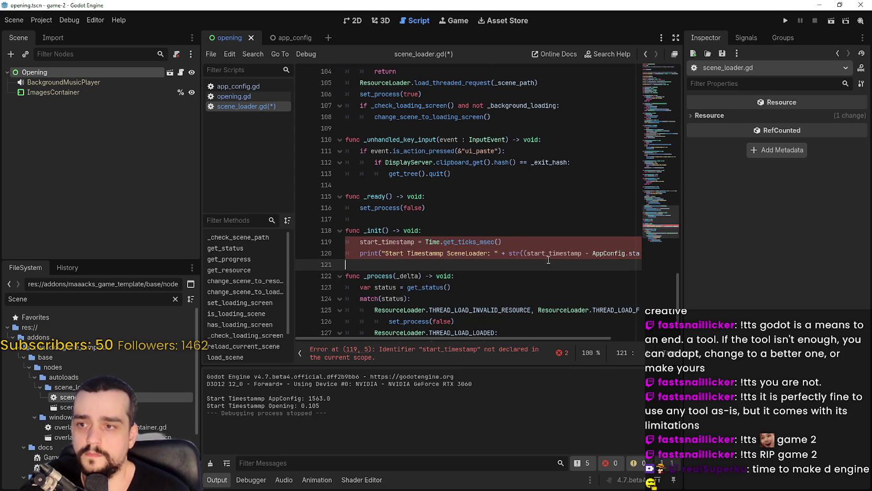
key(ctrl+s)
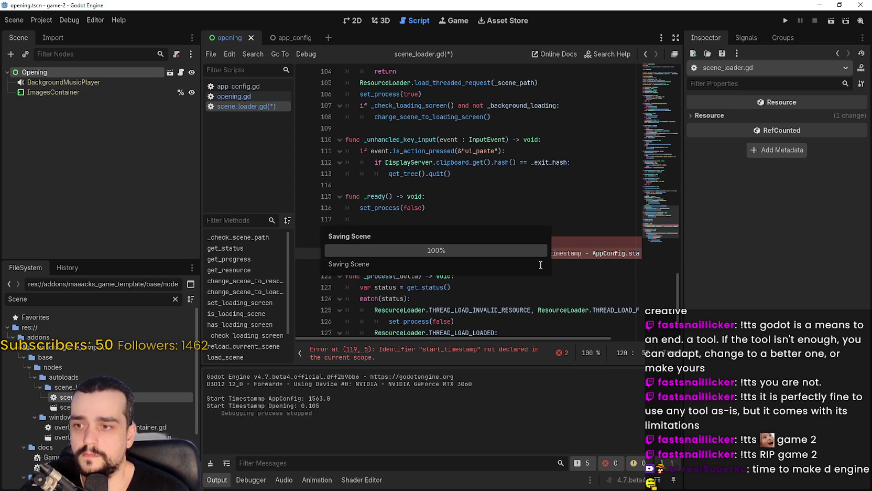
click(535, 269)
- Copy opening.gd's start_timestamp declaration above _init in scene_loader.gd and save
click(390, 223)
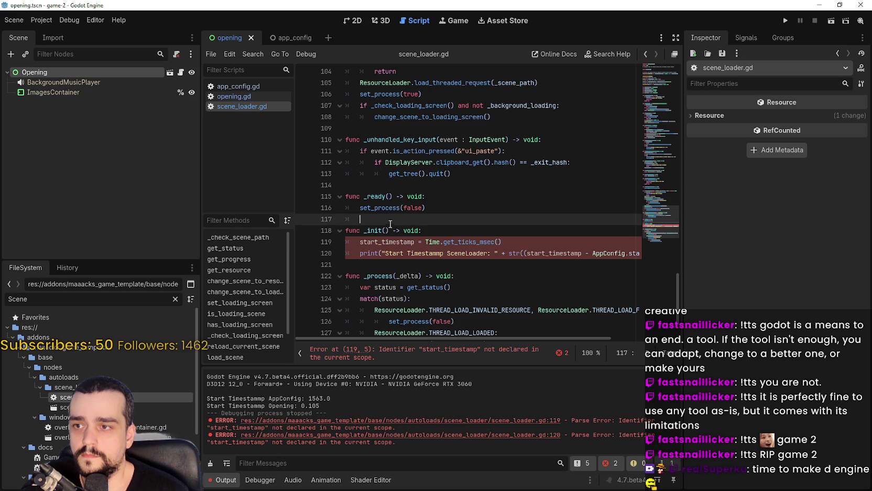
click(242, 99)
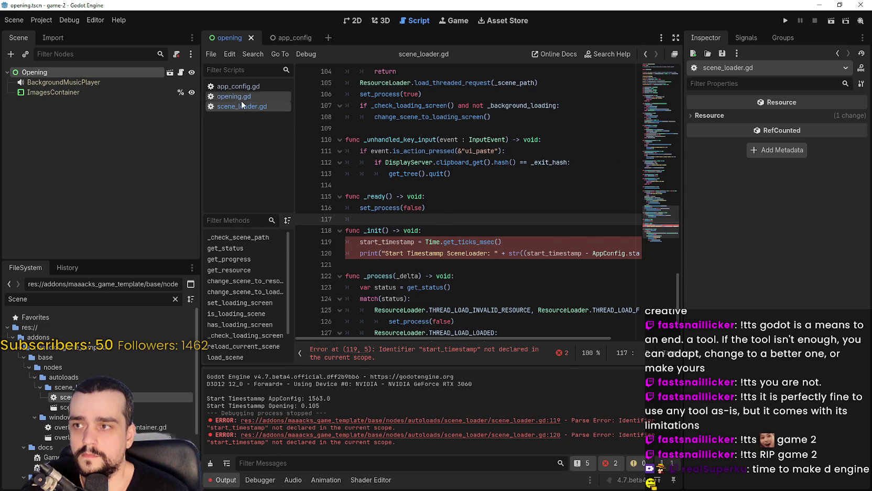
click(400, 298)
drag(448, 295, 346, 298)
key(ctrl+c)
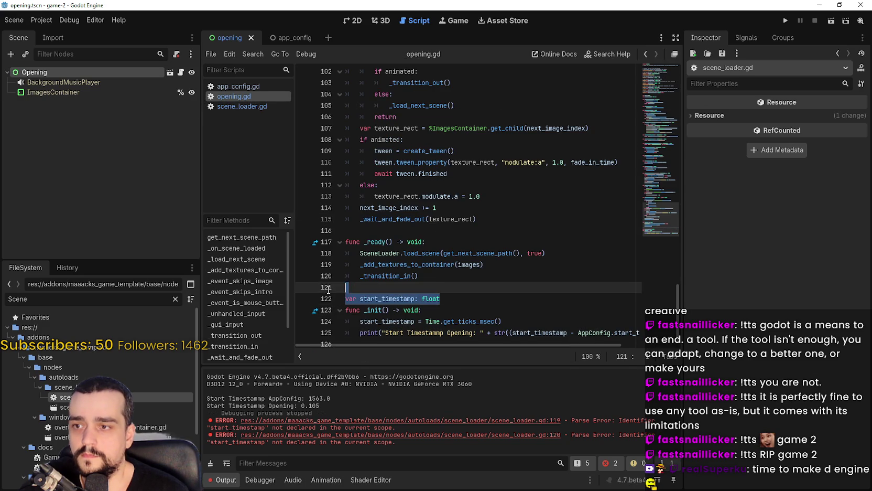
click(241, 107)
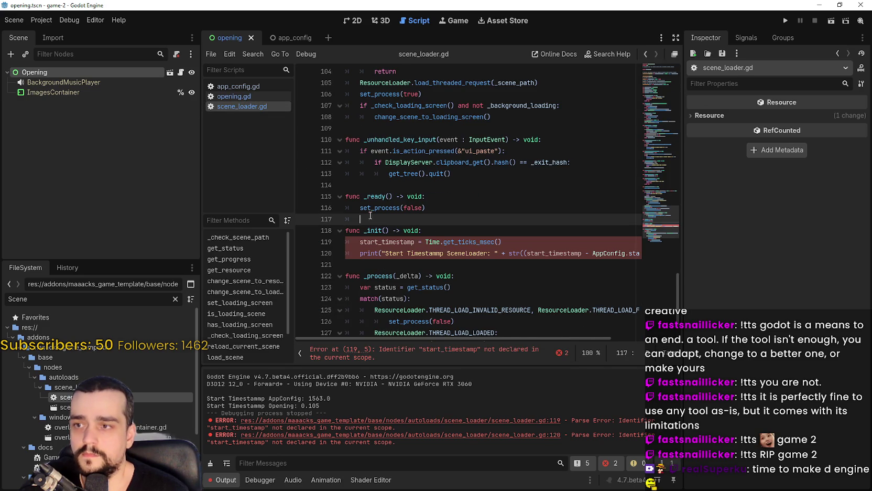
key(ctrl+v)
key(Home)
key(Return)
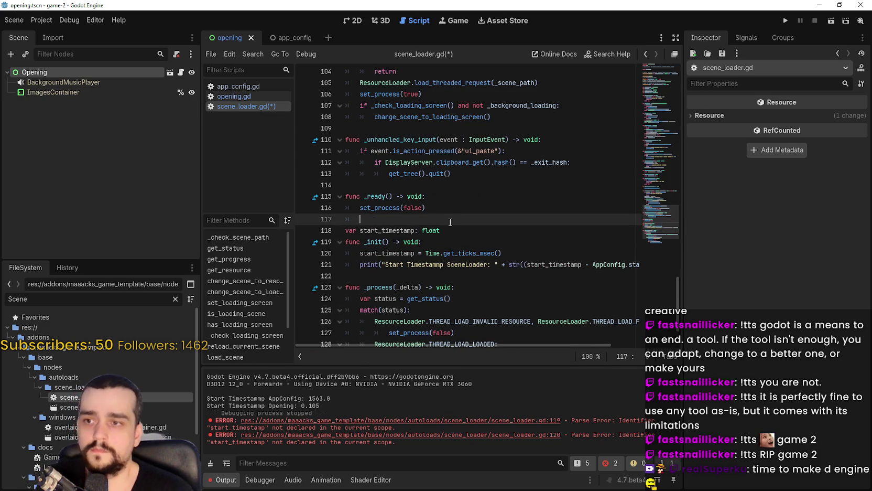
click(457, 231)
key(ctrl+s)
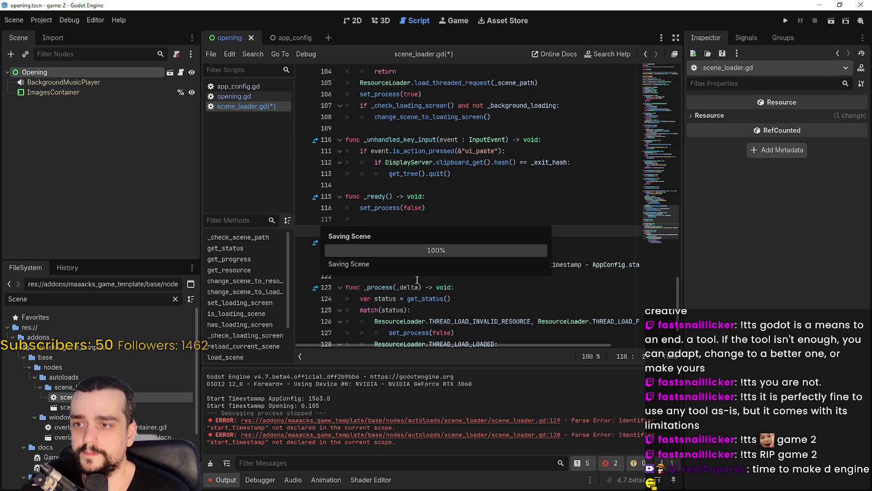
click(408, 277)
key(ctrl+s)
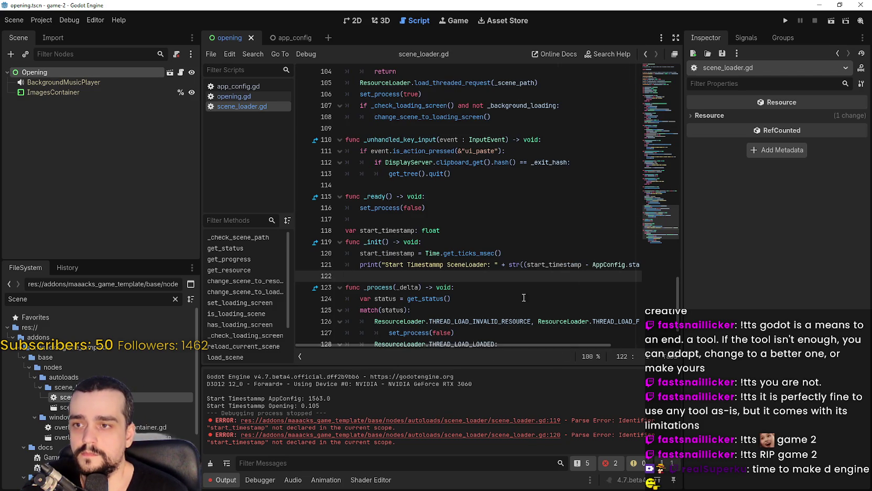
- Run the project, inspect live ProjectMusicController in the Remote scene tree, then stop the game
click(784, 23)
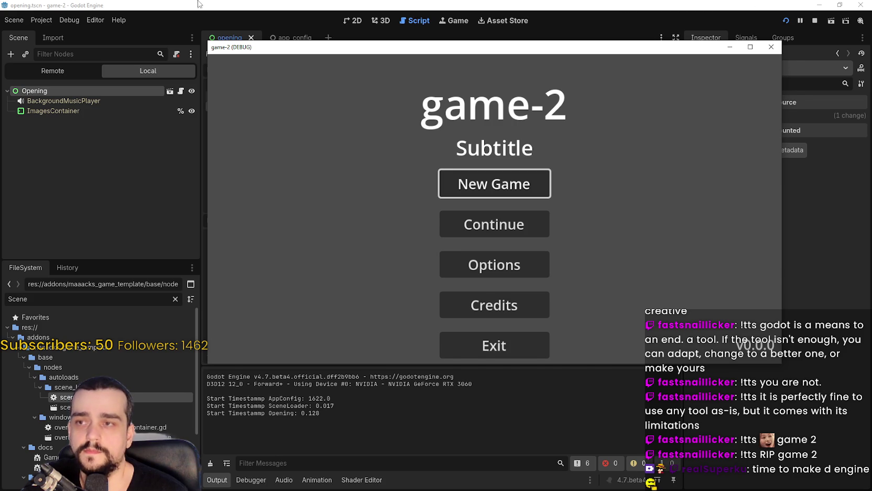
click(192, 61)
click(53, 71)
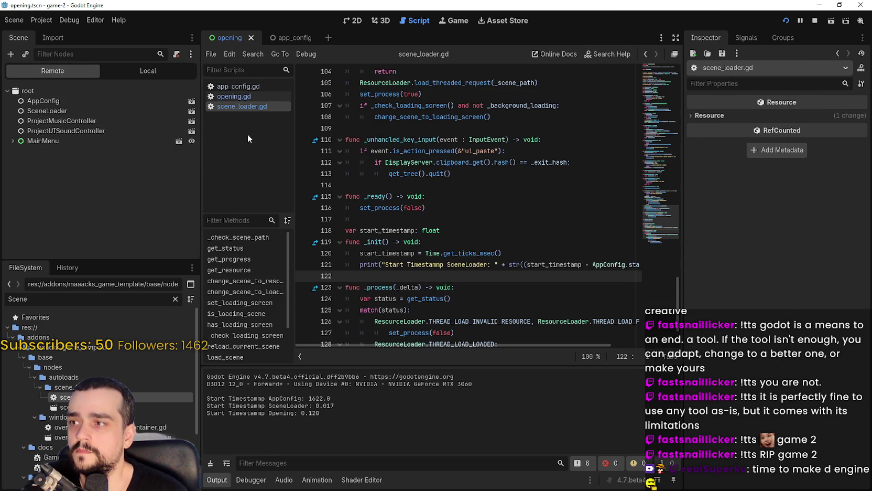
click(130, 122)
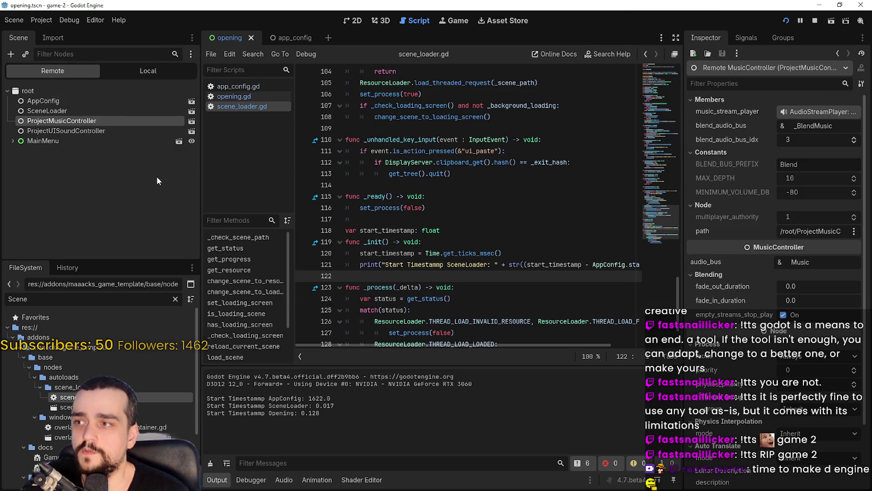
click(815, 21)
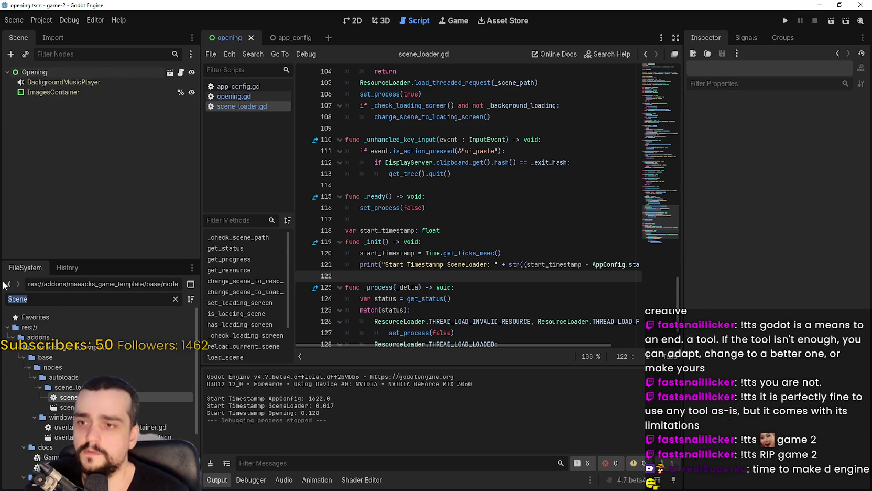
text(project)
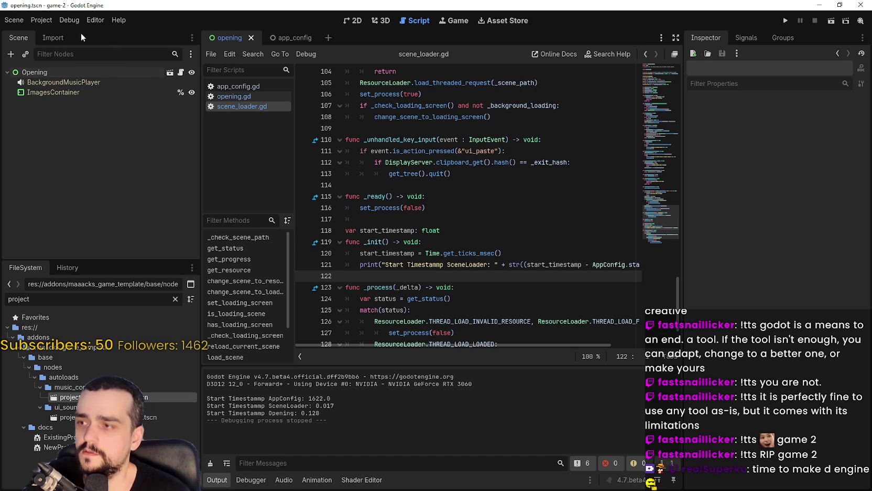
click(41, 20)
click(44, 33)
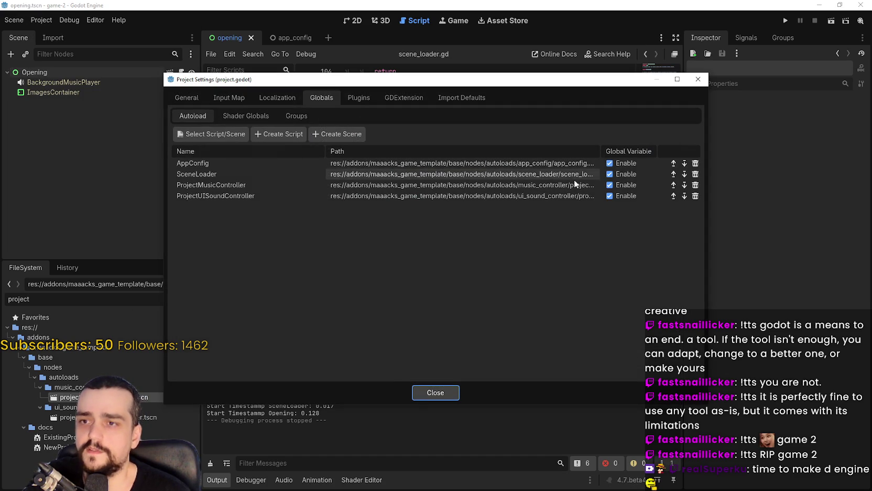
drag(709, 212, 871, 213)
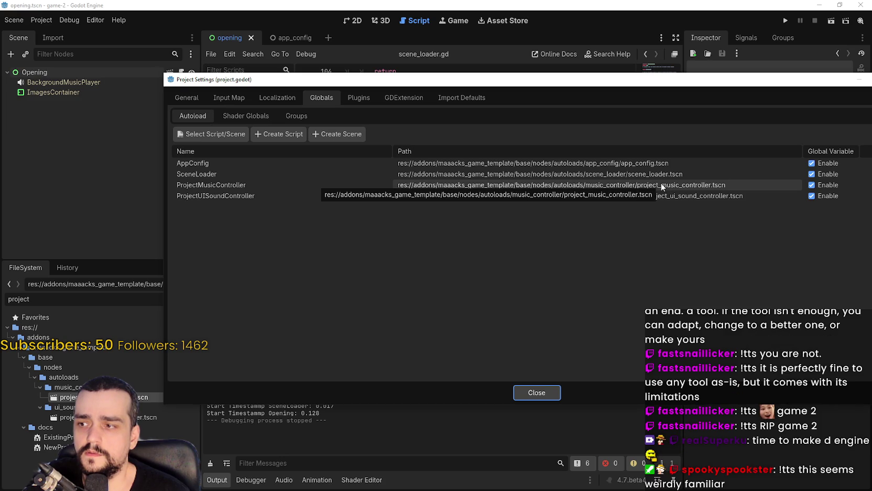
key(Escape)
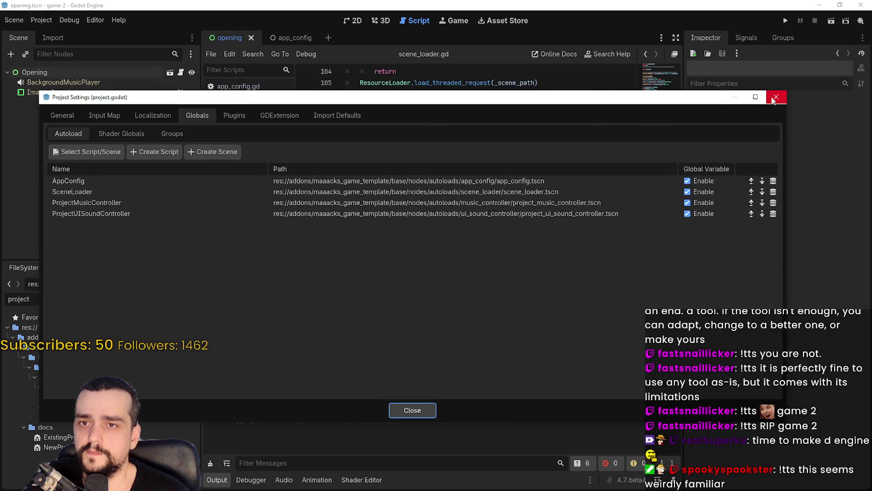
- Open music_controller.gd from project_music_controller.tscn and move to its empty last line
double_click(113, 397)
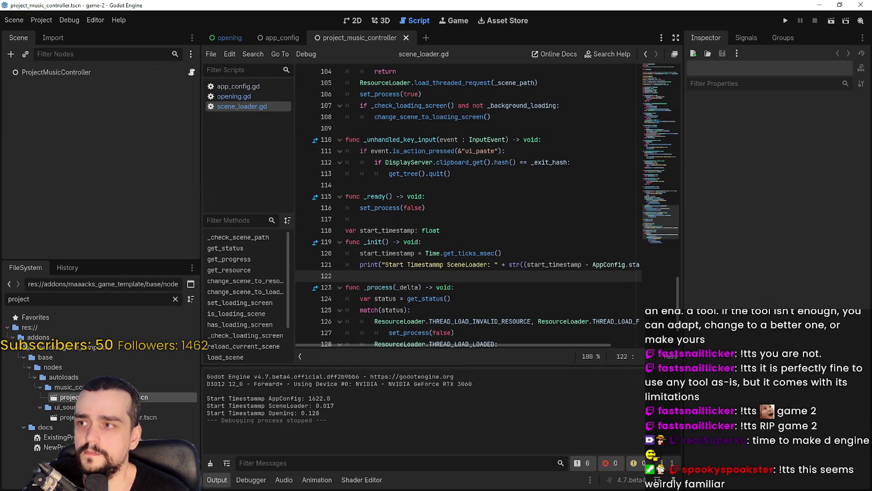
click(191, 73)
scroll(492, 267, down, 10)
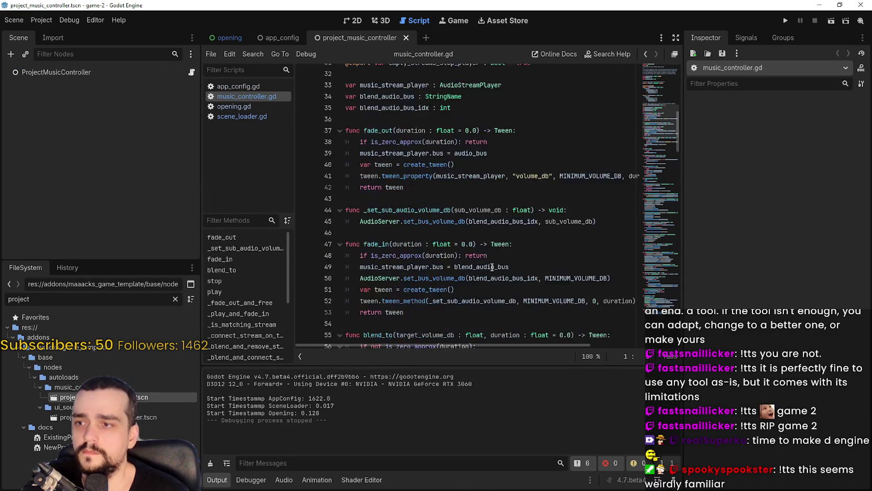
mouse_move(662, 134)
mouse_down()
mouse_move(662, 303)
mouse_move(647, 134)
mouse_move(656, 70)
mouse_move(650, 124)
mouse_up()
scroll(648, 131, down, 7)
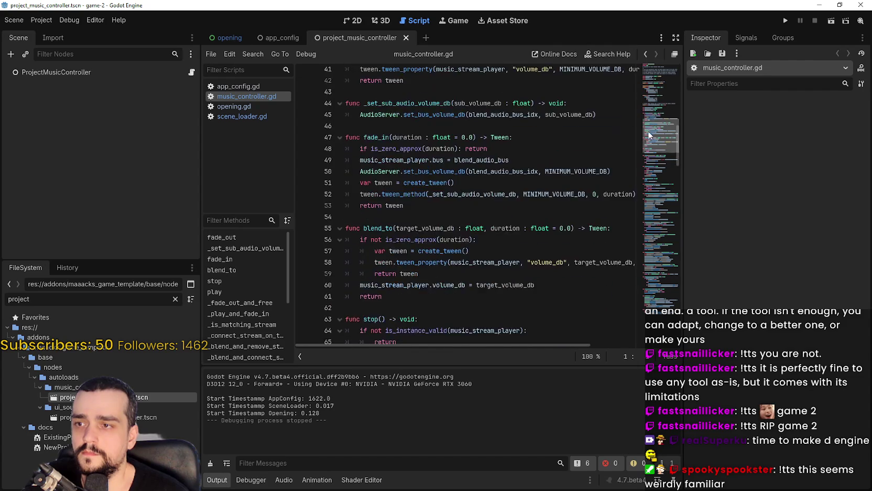
click(550, 217)
key(ctrl+f)
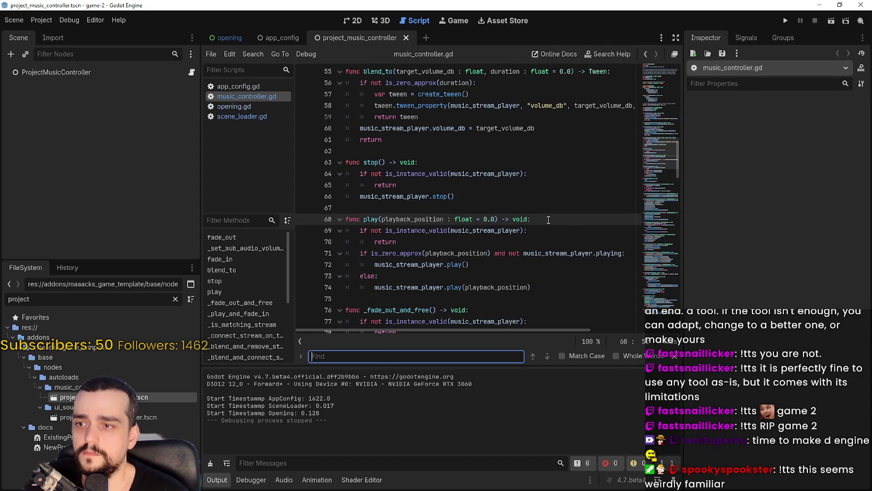
text(ready)
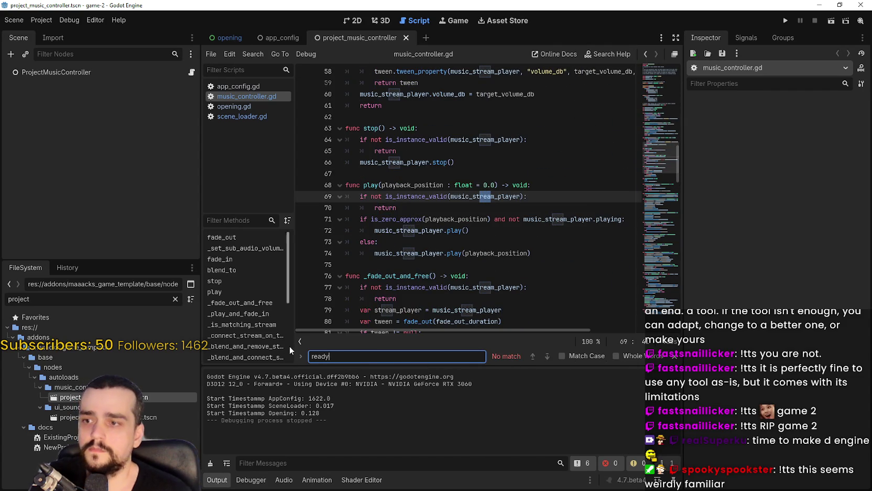
key(BackSpace)
key(BackSpace)
key(BackSpace)
scroll(635, 172, down, 4)
scroll(634, 172, down, 20)
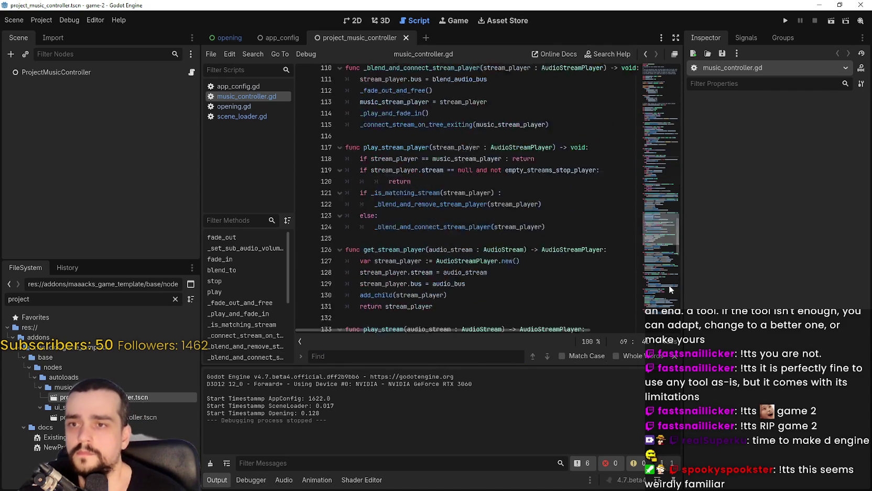
click(361, 321)
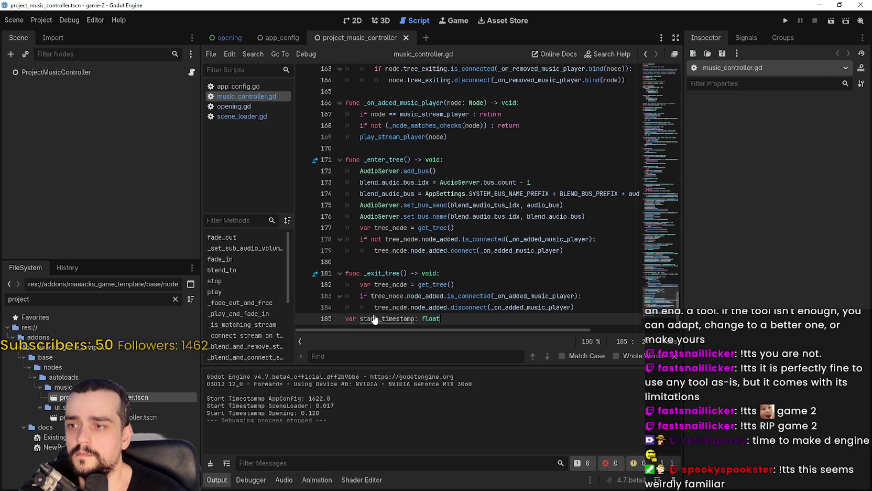
- Paste opening.gd's start_timestamp and _init lines at the end, relabel them 'ProjectMusicController', and save
click(228, 106)
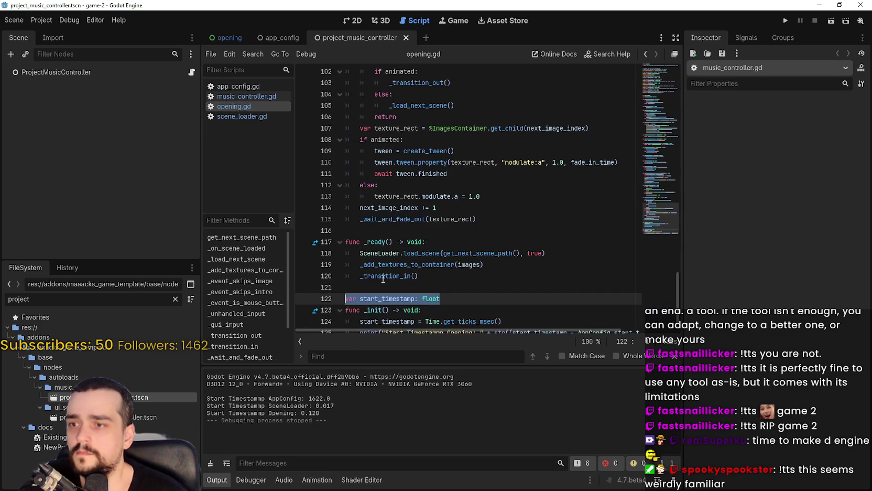
drag(637, 308, 337, 267)
key(ctrl+c)
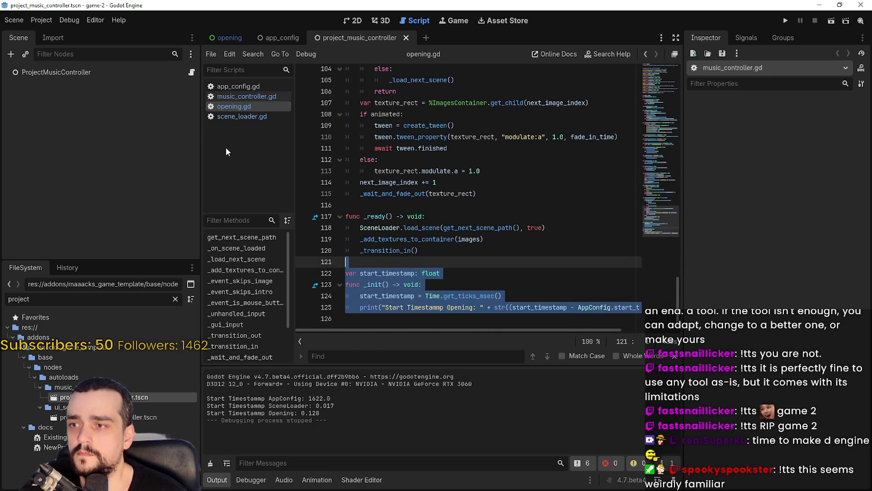
click(239, 96)
key(ctrl+v)
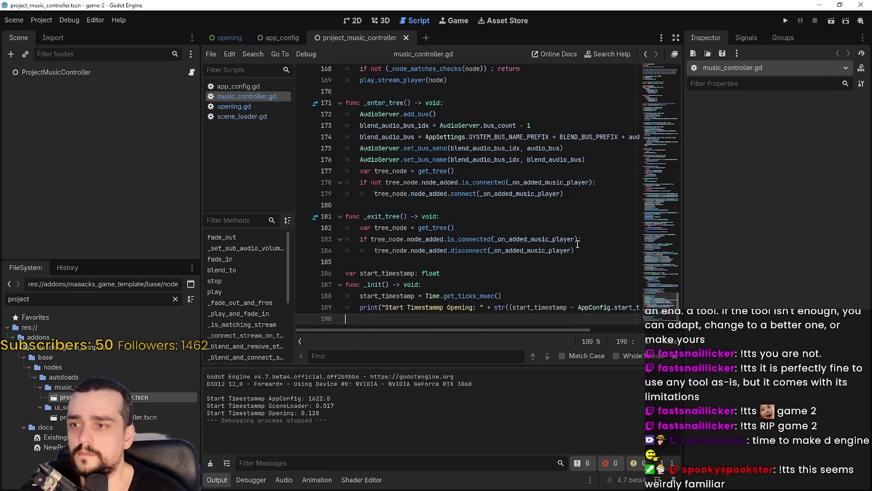
double_click(450, 307)
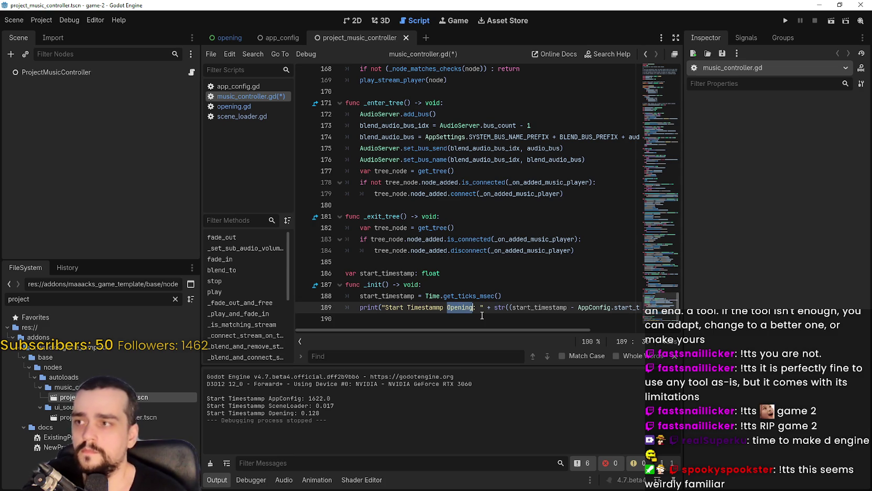
text(ProjectM)
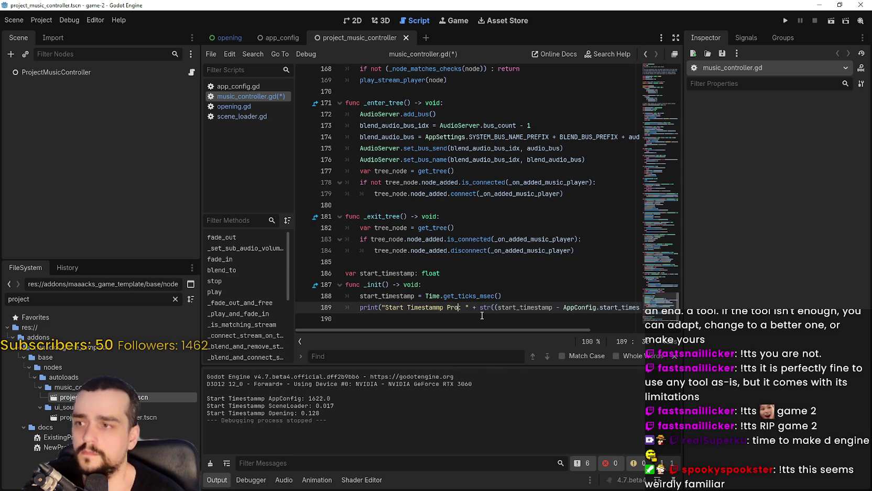
text(usicController)
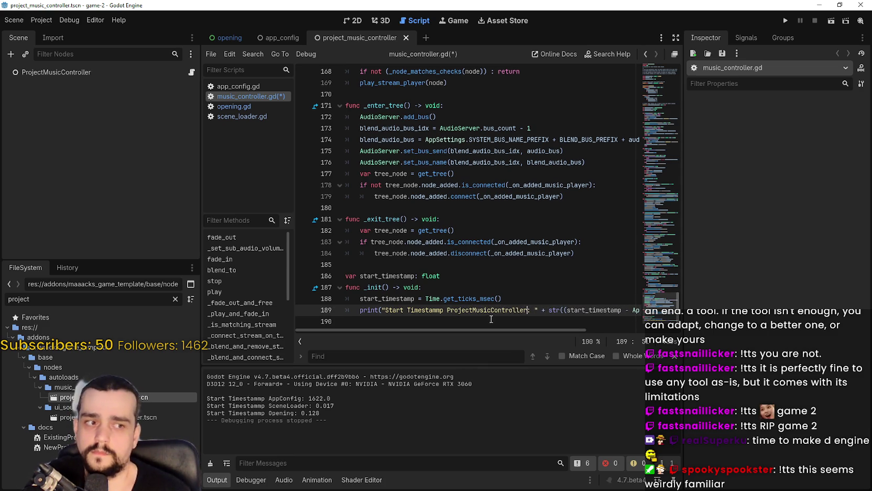
mouse_move(523, 327)
mouse_down()
mouse_move(558, 327)
mouse_move(533, 325)
mouse_up()
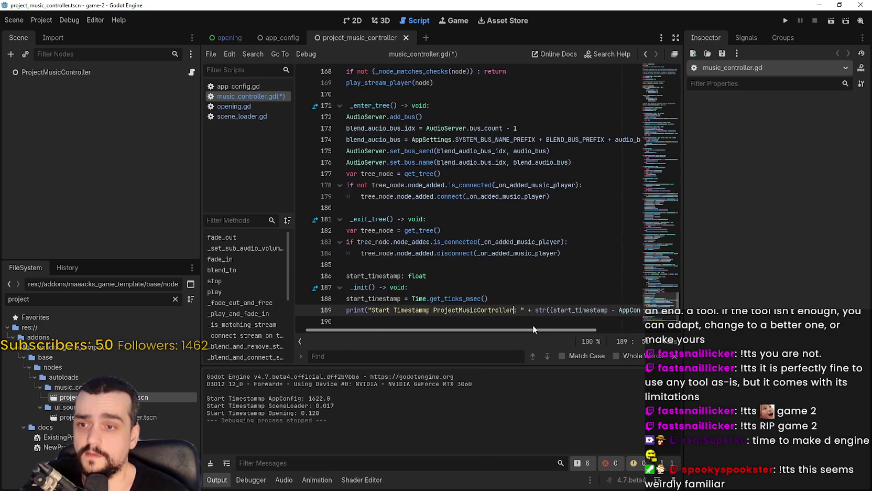
click(418, 320)
key(ctrl+s)
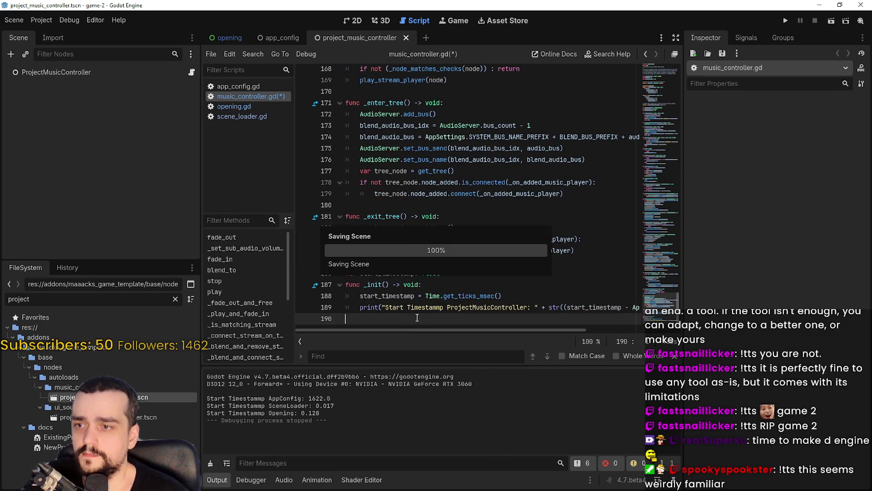
- Open ui_sound_controller.gd from project_ui_sound_controller.tscn after checking the autoload list
double_click(152, 417)
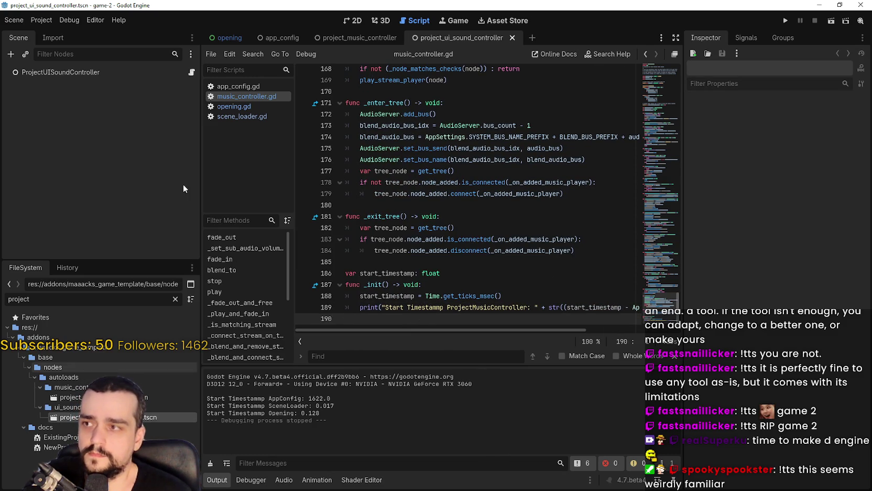
click(42, 20)
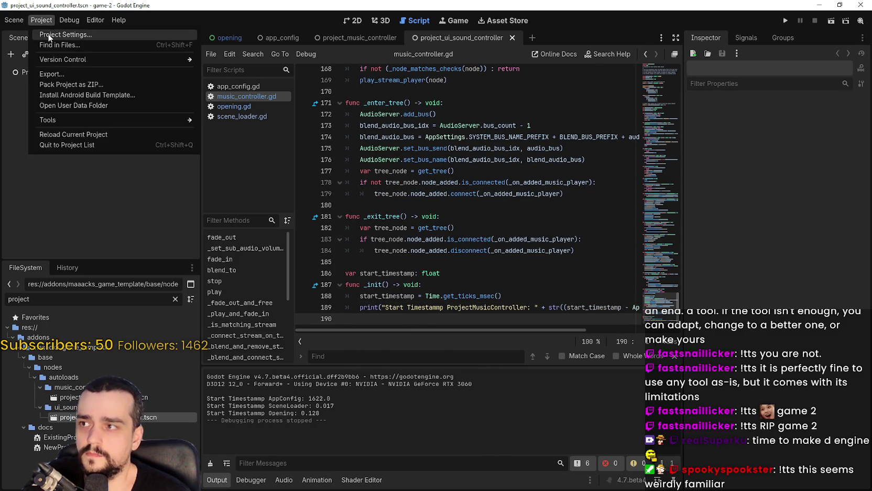
click(53, 33)
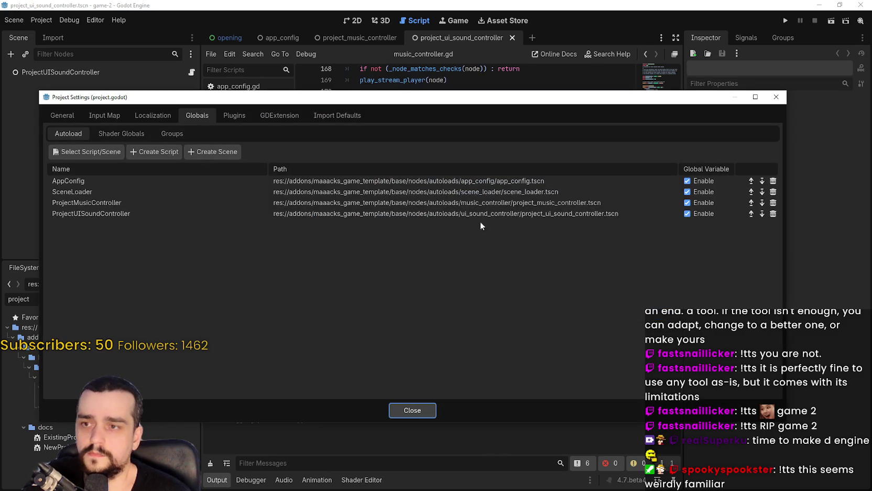
click(412, 410)
click(191, 73)
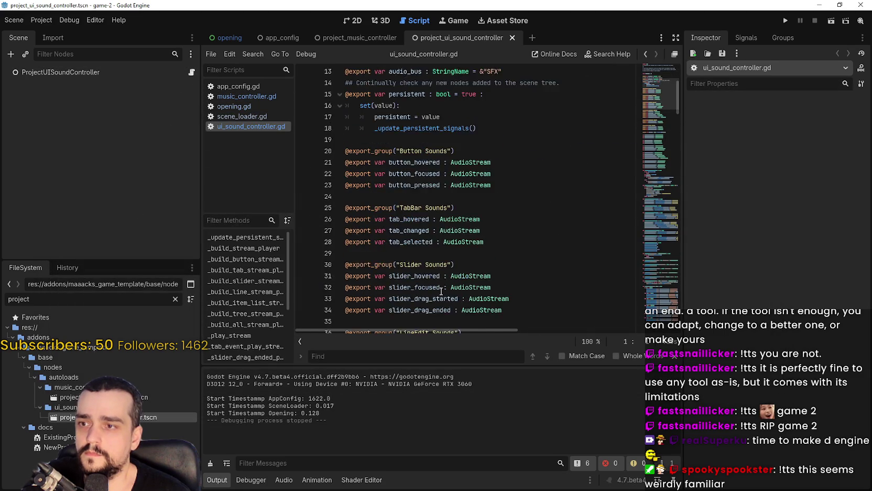
scroll(442, 292, down, 4)
scroll(662, 199, down, 20)
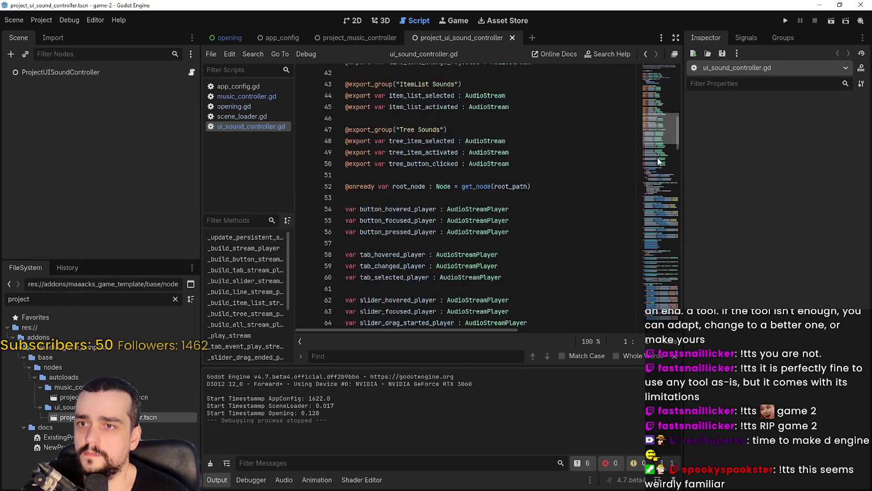
scroll(660, 196, down, 20)
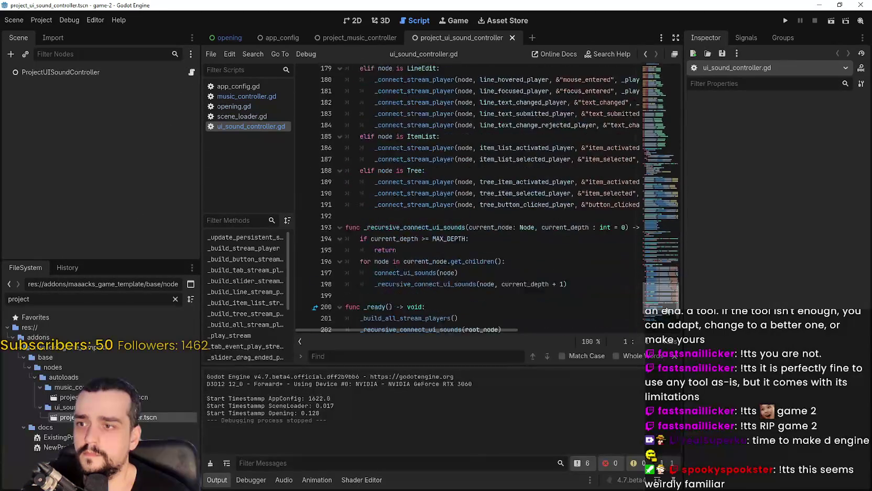
- Paste the timestamp block after _ready, relabel it 'ProjectUISoundController', and save
click(372, 259)
key(ctrl+v)
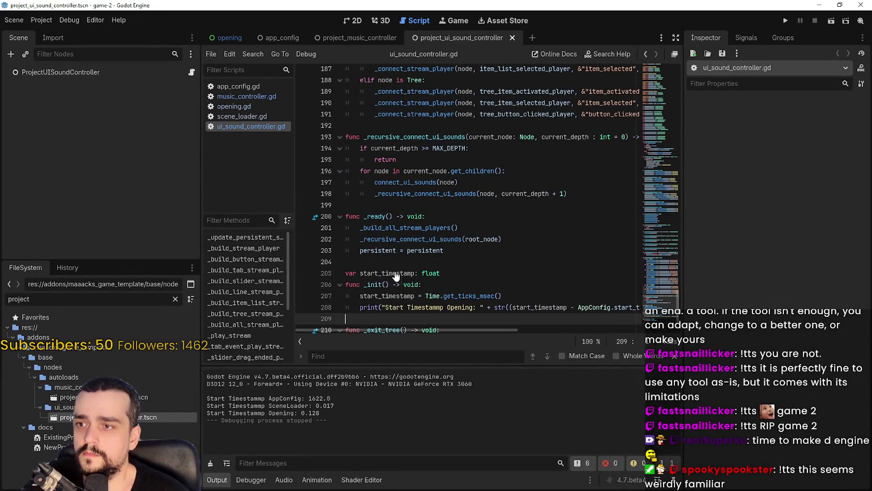
scroll(468, 266, down, 2)
double_click(454, 255)
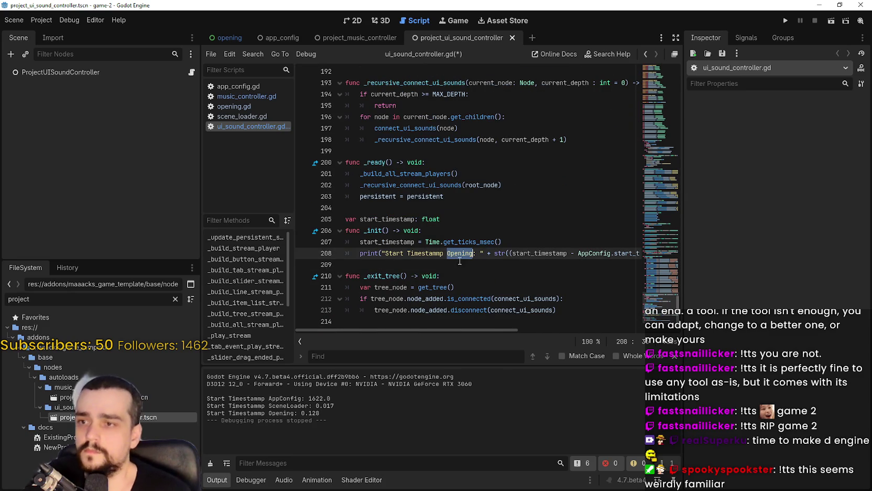
text(ProjectUI)
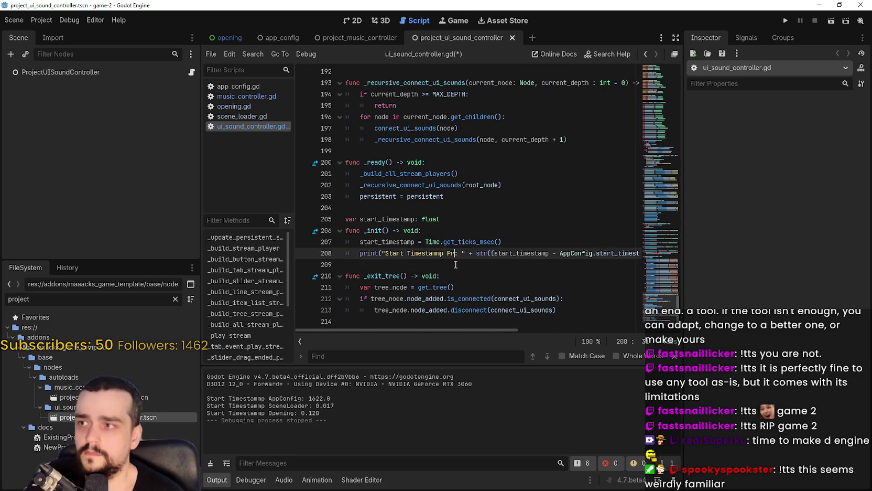
text(SoundControlle)
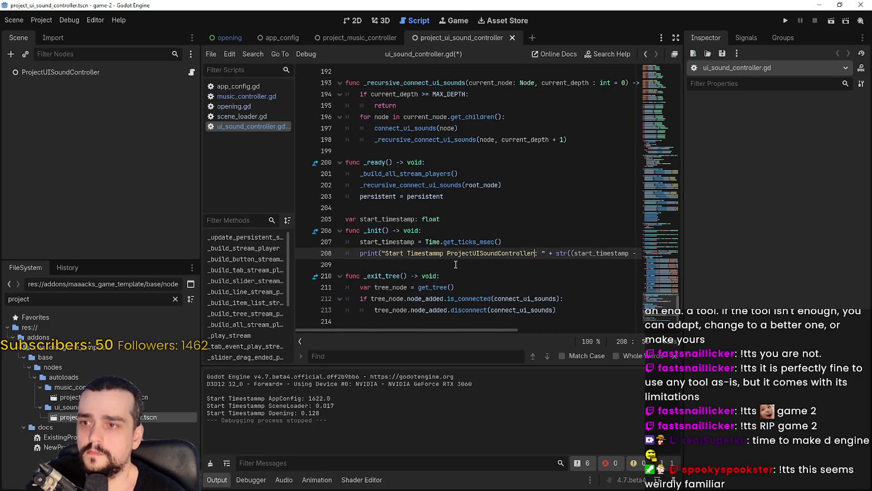
key(ctrl+s)
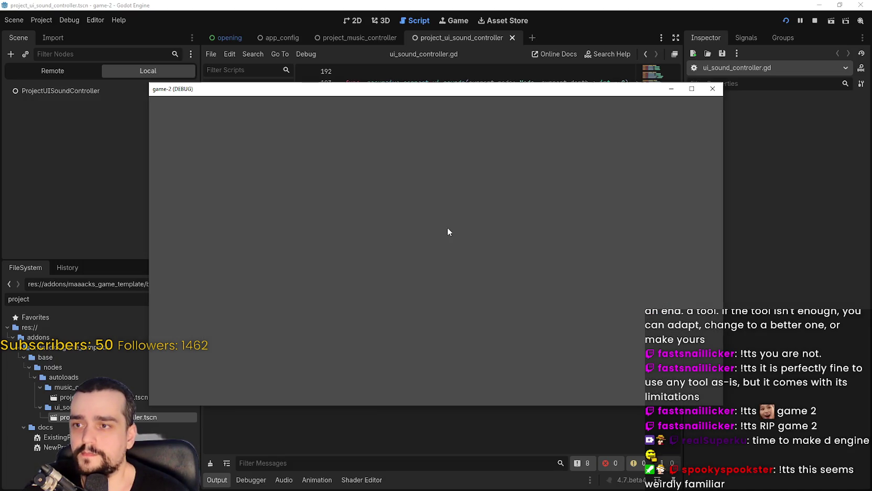
- Move the game window up and show the running game's live node tree in the Remote tab
drag(427, 95, 483, 30)
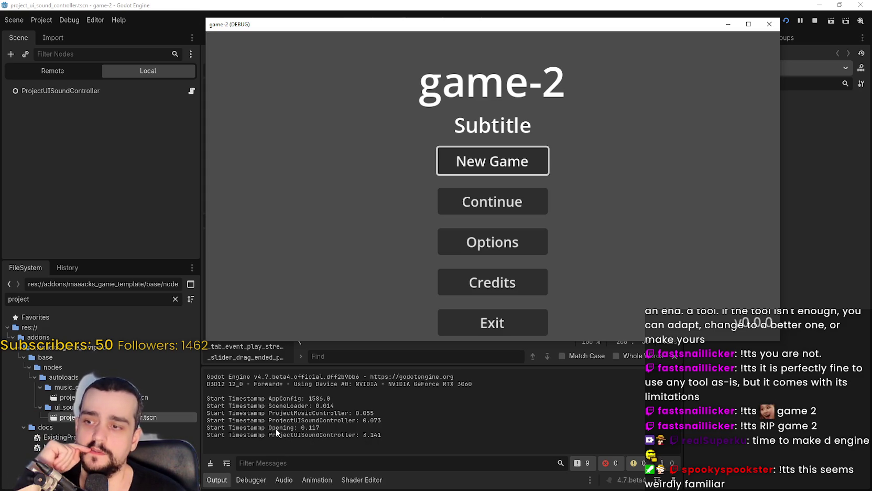
click(74, 72)
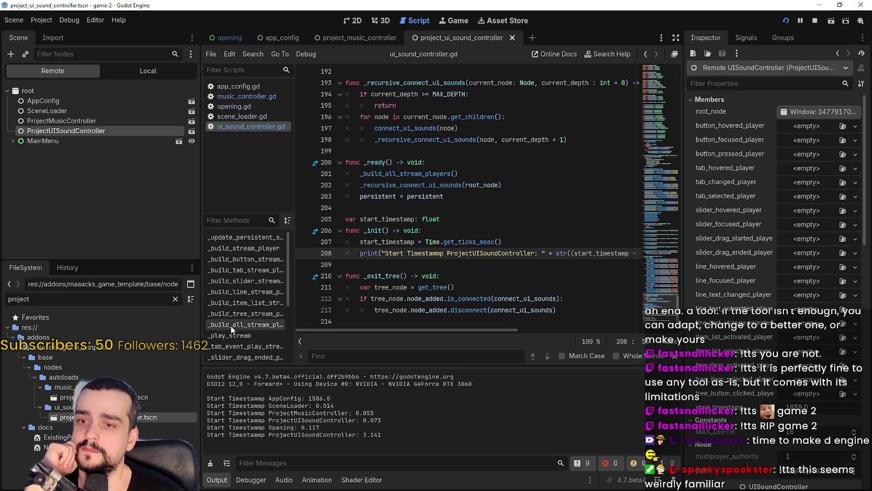
- Inspect live ProjectMusicController, SceneLoader and AppConfig, then choose Exit in the game window
click(91, 121)
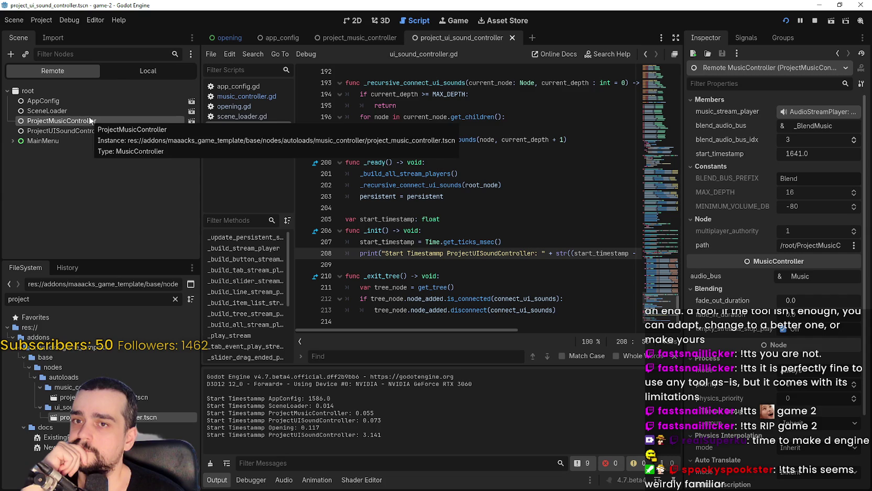
click(88, 111)
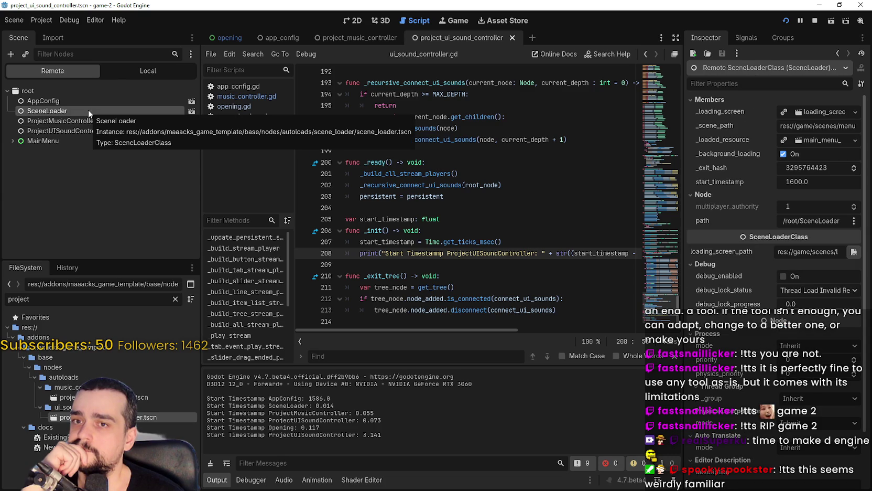
click(87, 101)
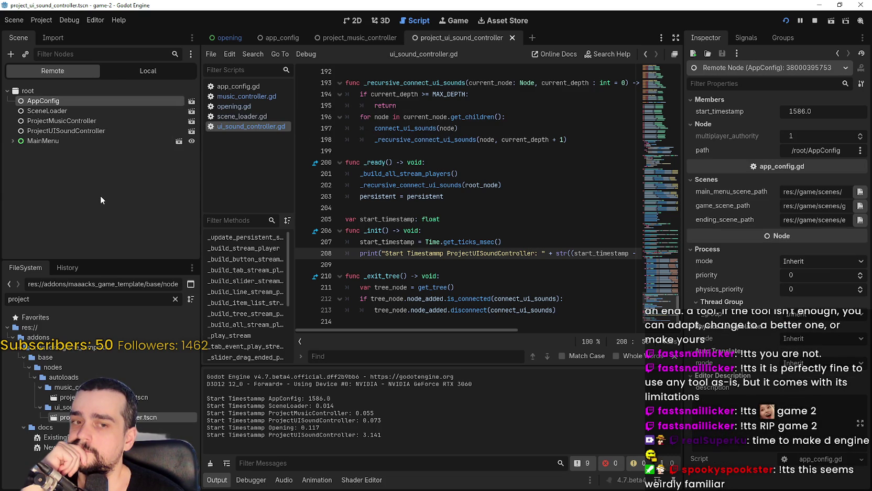
key(alt+Tab)
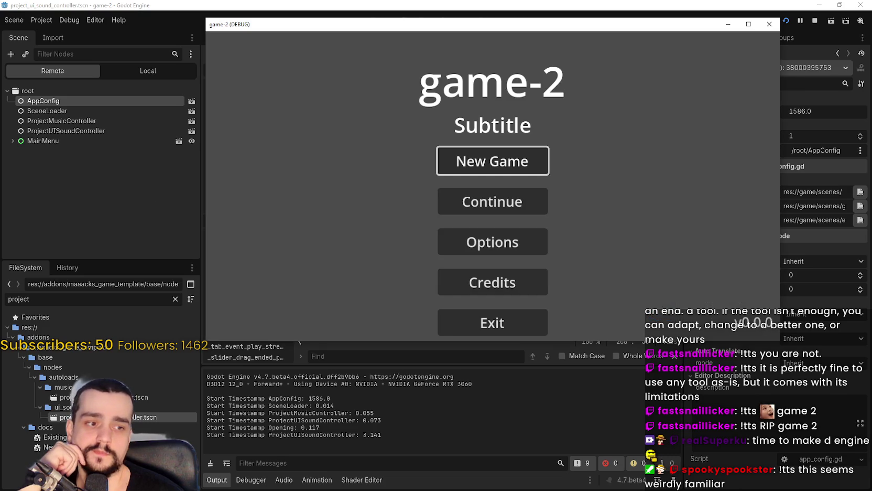
click(504, 321)
- Confirm quitting the game and select the ProjectUISoundController timestamp line in Output
click(548, 230)
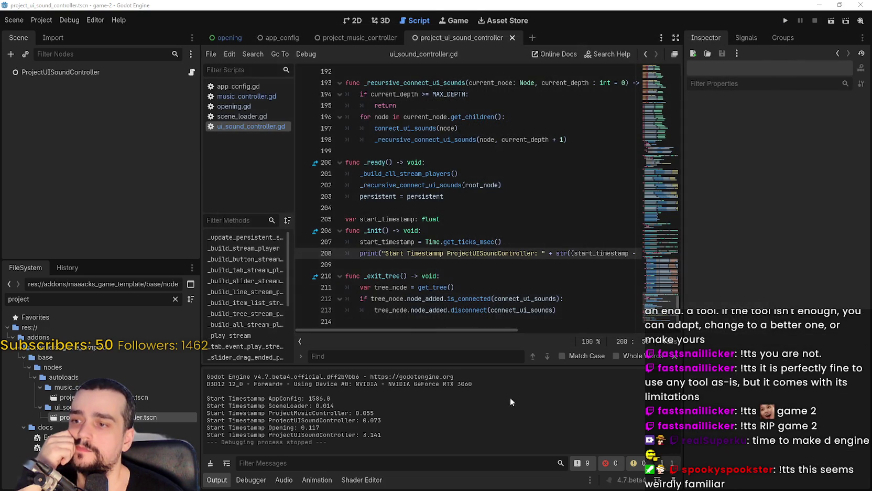
click(400, 268)
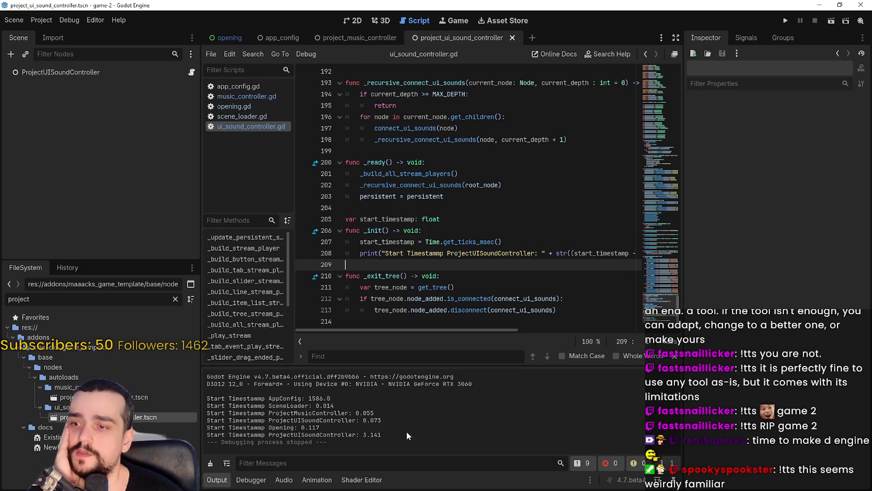
drag(406, 430, 207, 412)
drag(385, 434, 191, 434)
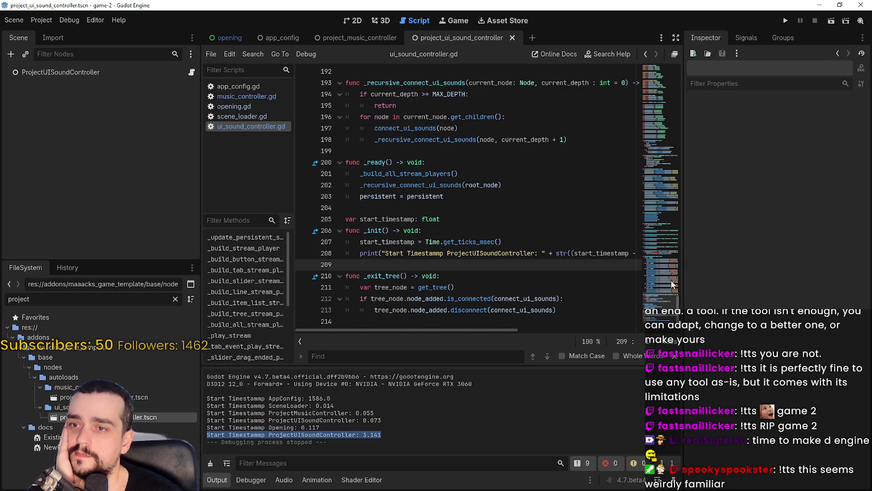
- Browse ui_sound_controller.gd via the minimap, checking the _build_all_stream_players call on line 201
click(644, 172)
drag(643, 168, 637, 317)
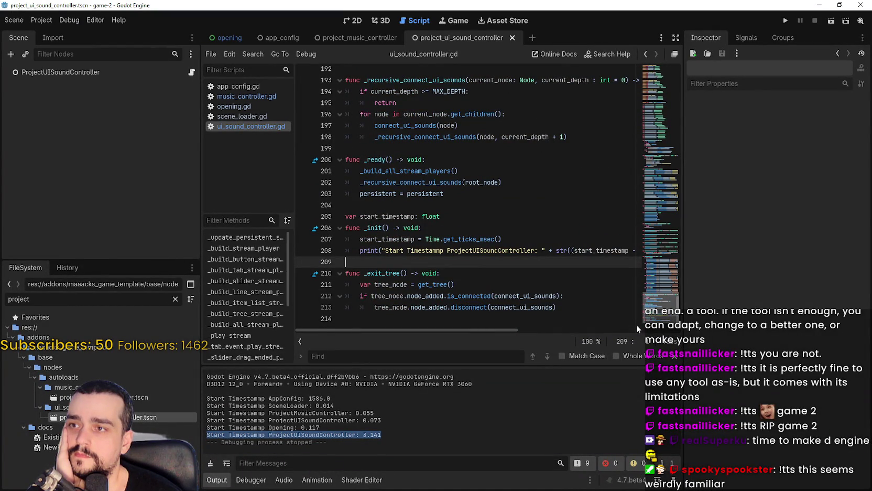
drag(636, 325, 634, 306)
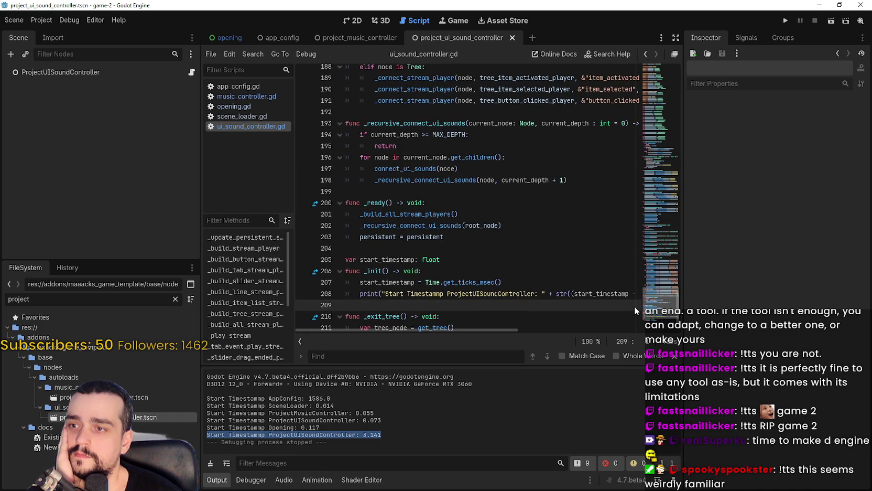
double_click(401, 214)
mouse_move(656, 304)
mouse_down()
mouse_move(659, 82)
mouse_move(650, 162)
mouse_up()
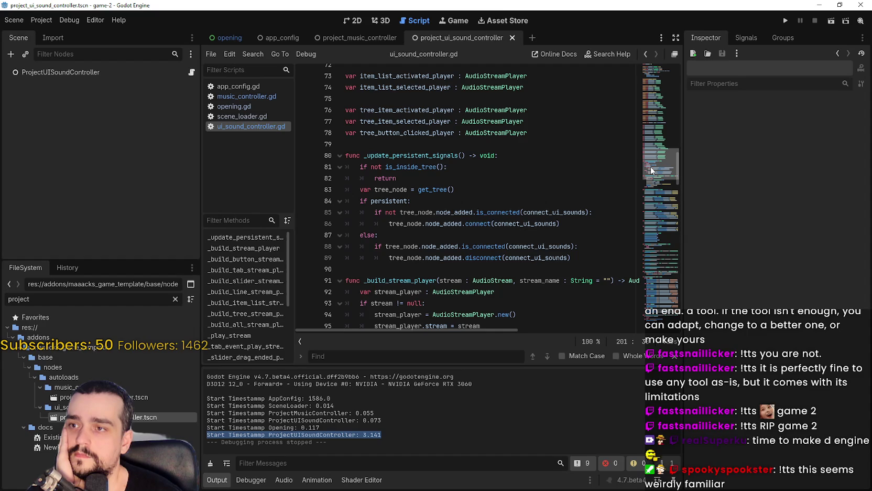
drag(651, 169, 616, 317)
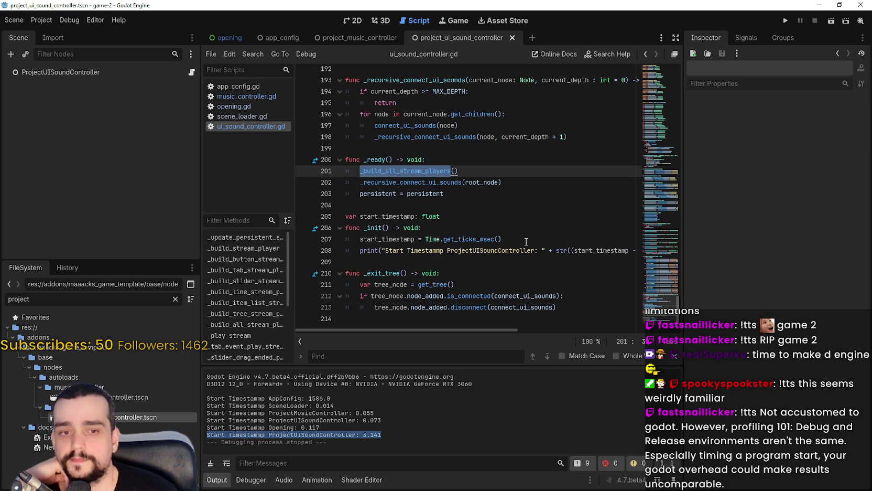
click(495, 258)
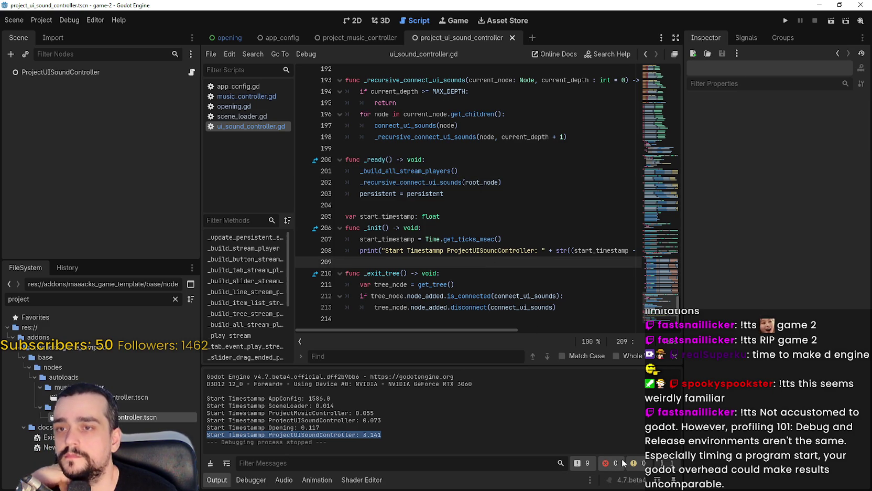
- Select the Opening: 0.117 timing in the output and run the project again
click(307, 414)
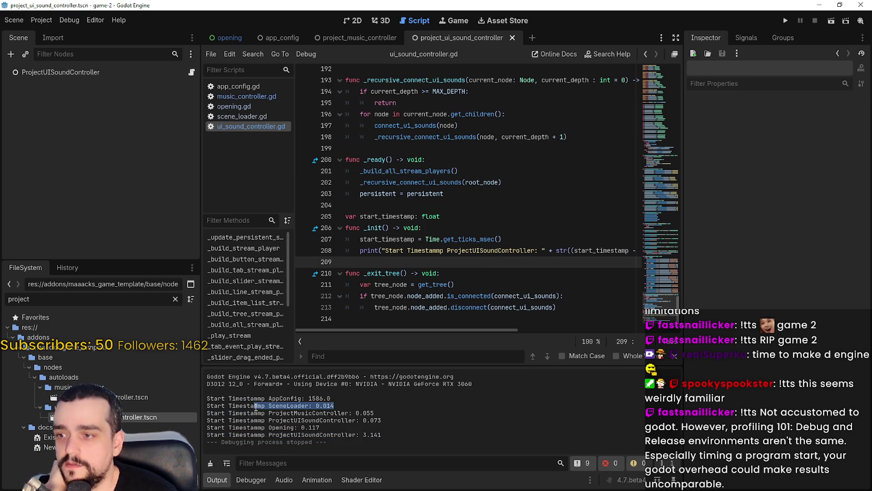
drag(325, 426, 271, 427)
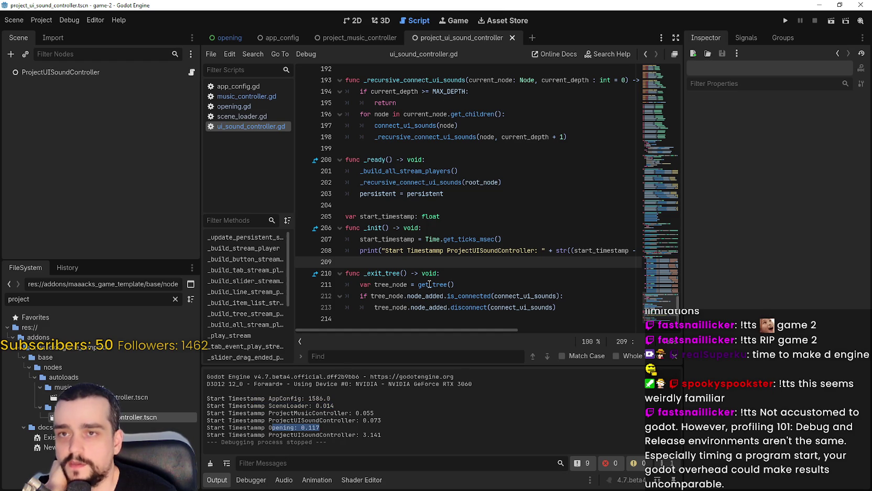
click(781, 22)
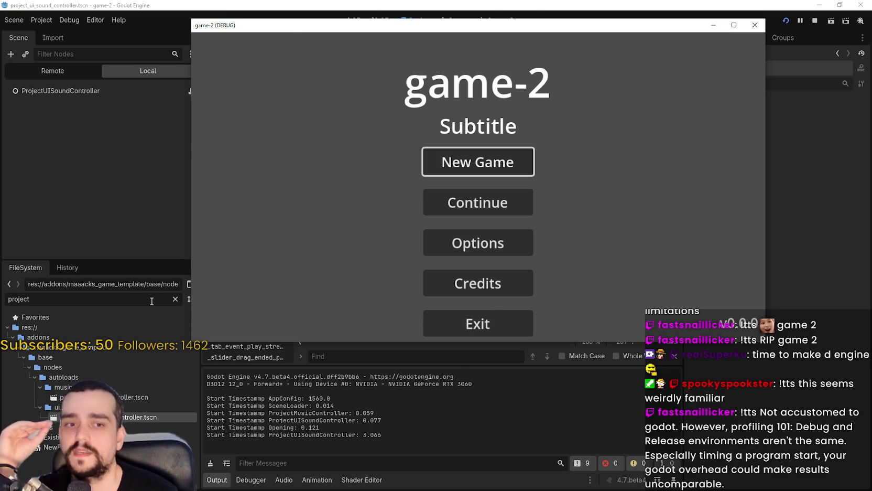
- Drag the game-2 debug window down and left to reveal the editor tabs
drag(425, 32, 389, 60)
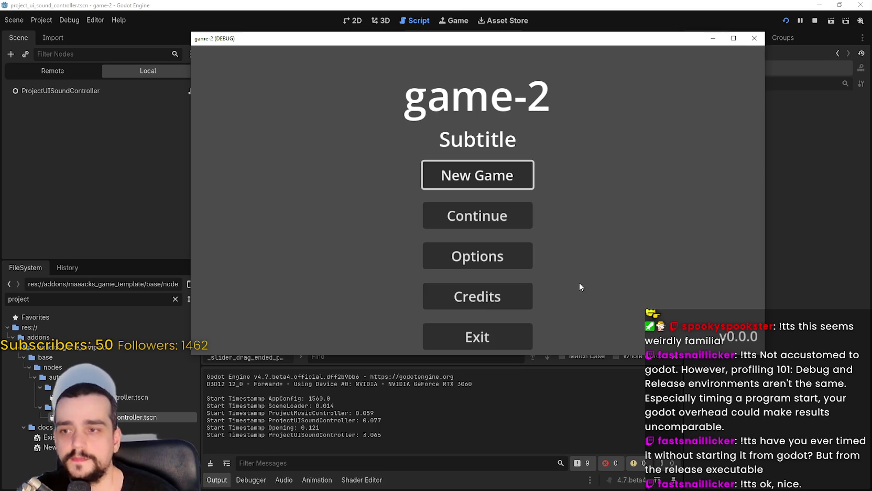
- Start a new game, pick a Lose card, and exit back to the main menu
click(523, 175)
click(454, 259)
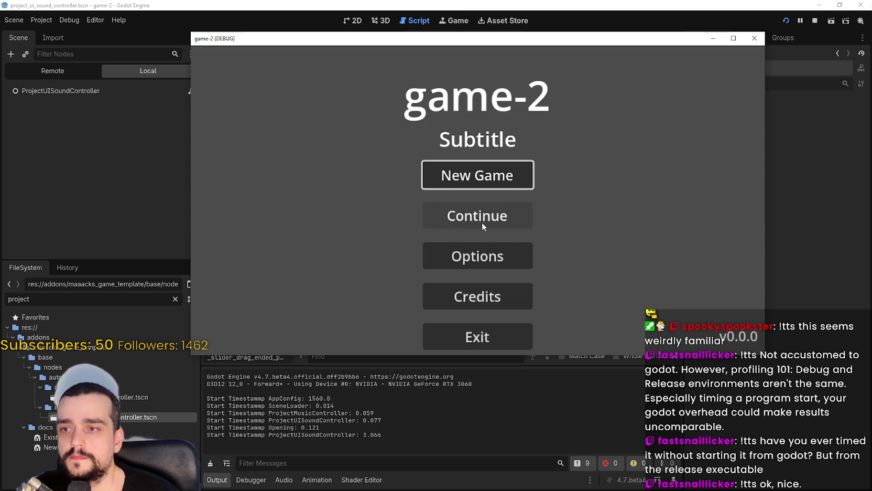
click(431, 224)
click(518, 292)
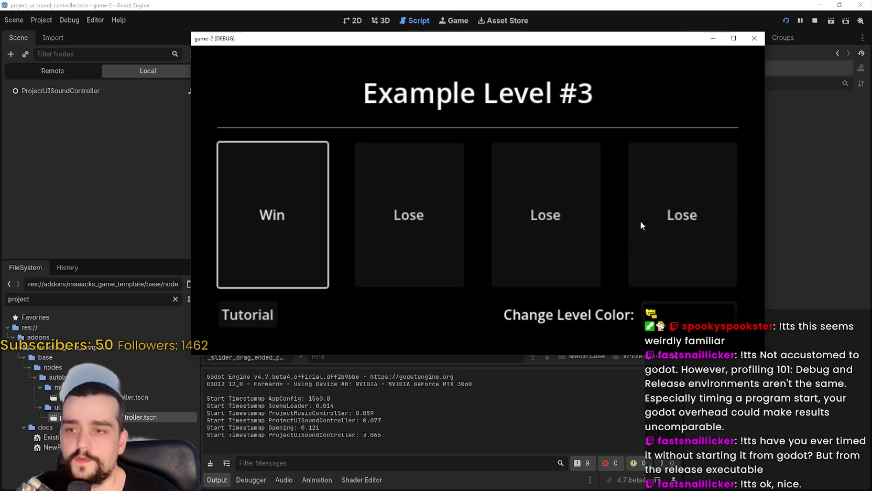
click(389, 220)
click(509, 283)
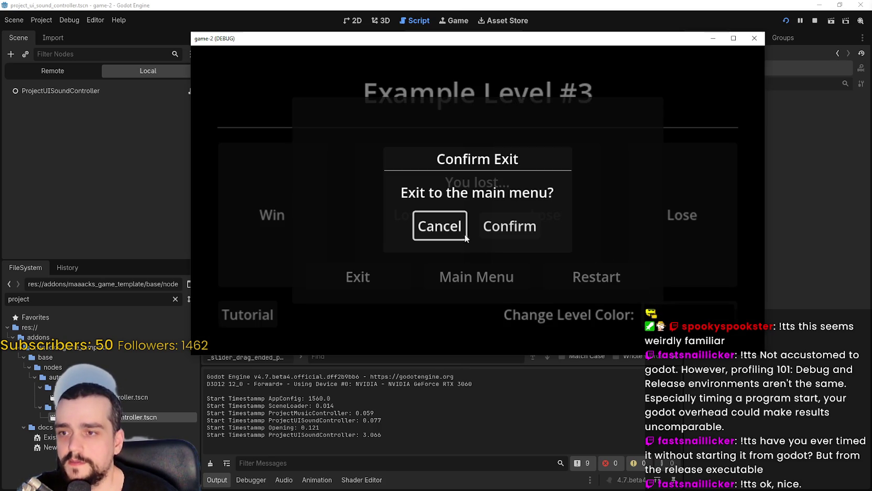
click(518, 230)
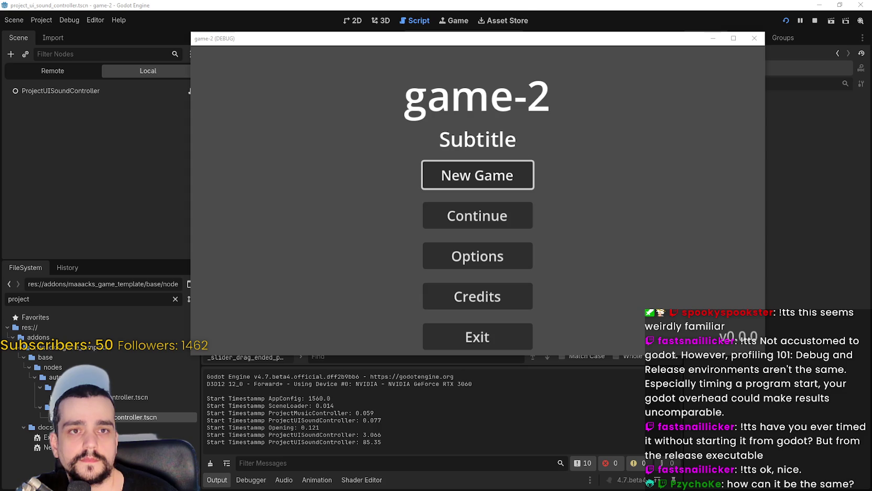
- Browse the Controls, Inputs, Audio, Video and Game options pages, then return to the menu
drag(488, 53, 493, 6)
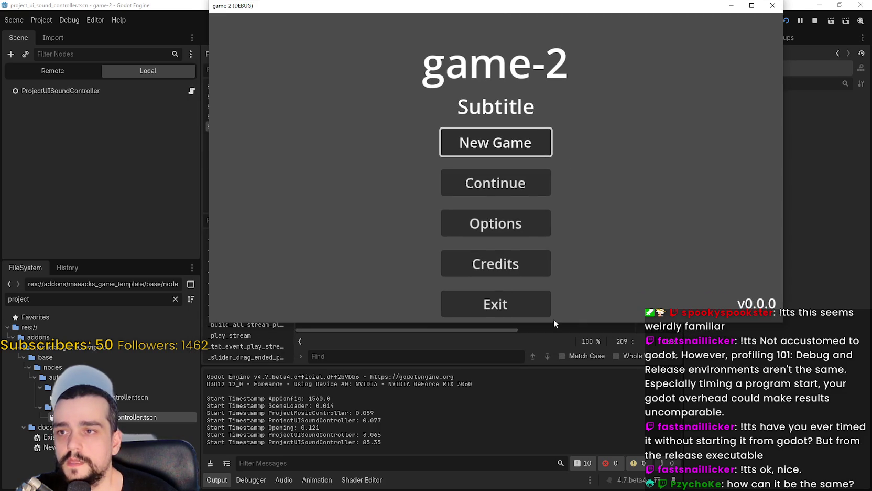
click(516, 225)
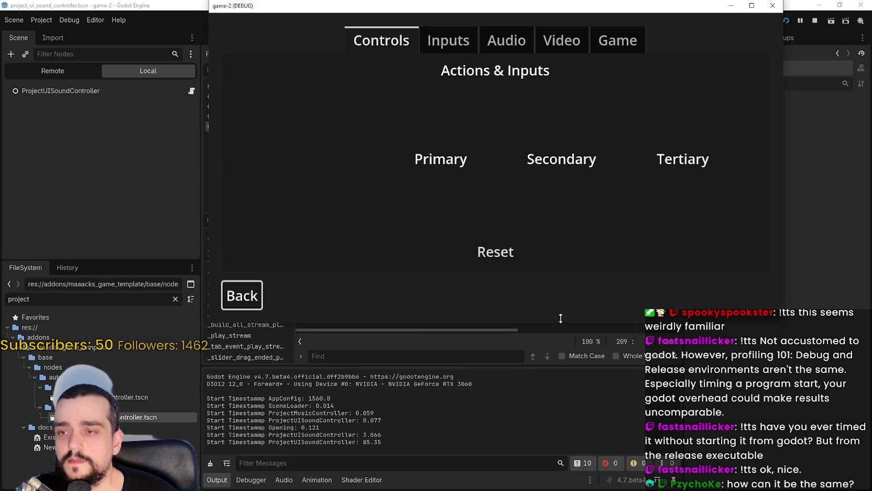
click(447, 46)
click(504, 41)
click(560, 40)
click(617, 40)
click(385, 42)
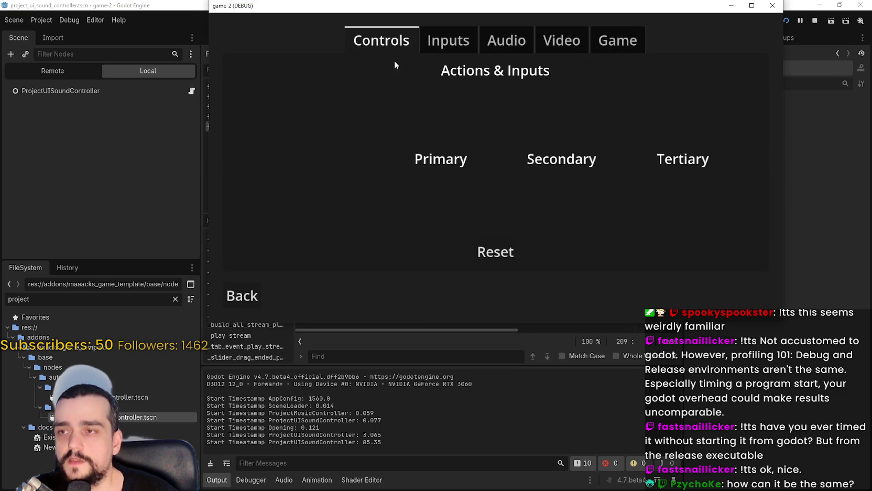
click(247, 295)
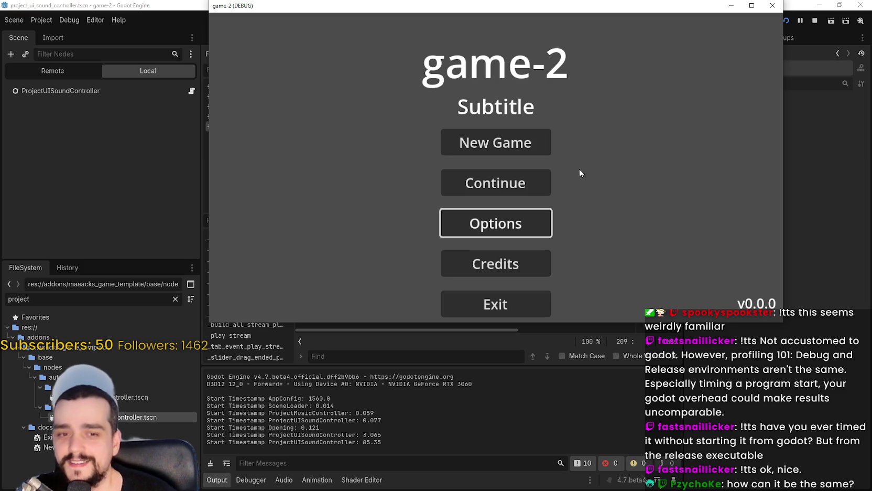
- Maximize the game window while cancelling the new-game and exit prompts, then ask to quit
click(542, 143)
click(458, 237)
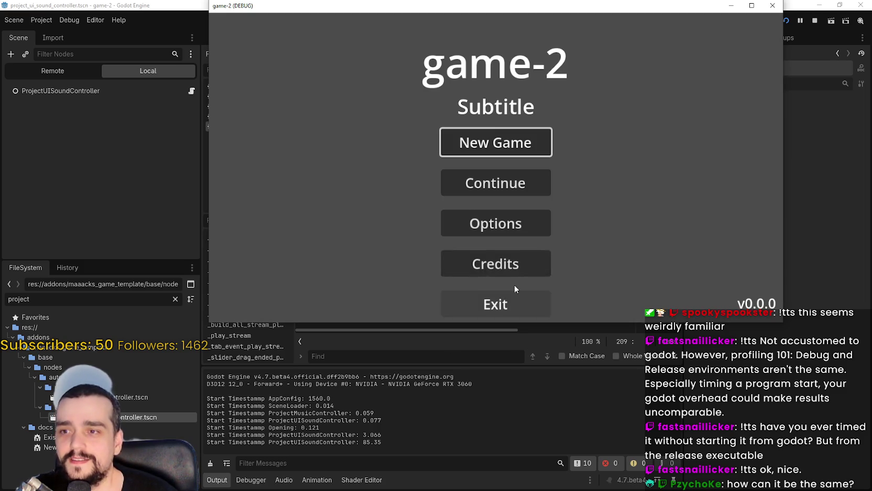
click(495, 138)
click(752, 5)
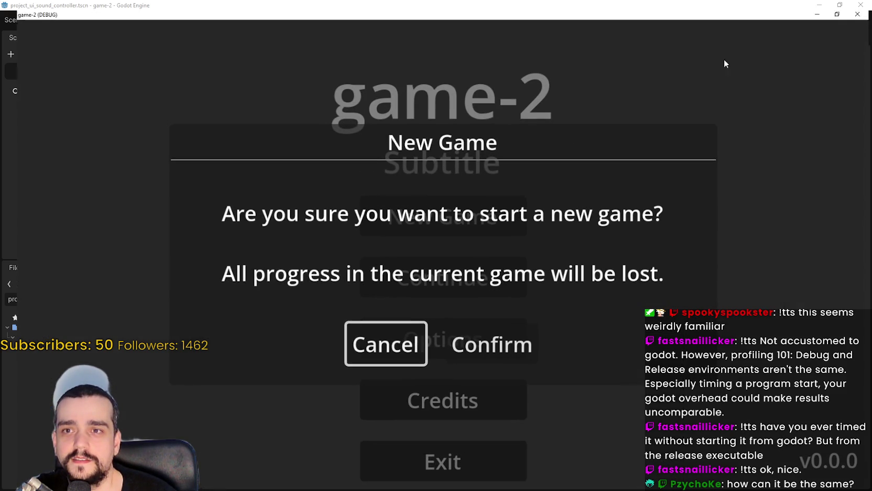
click(394, 362)
click(440, 467)
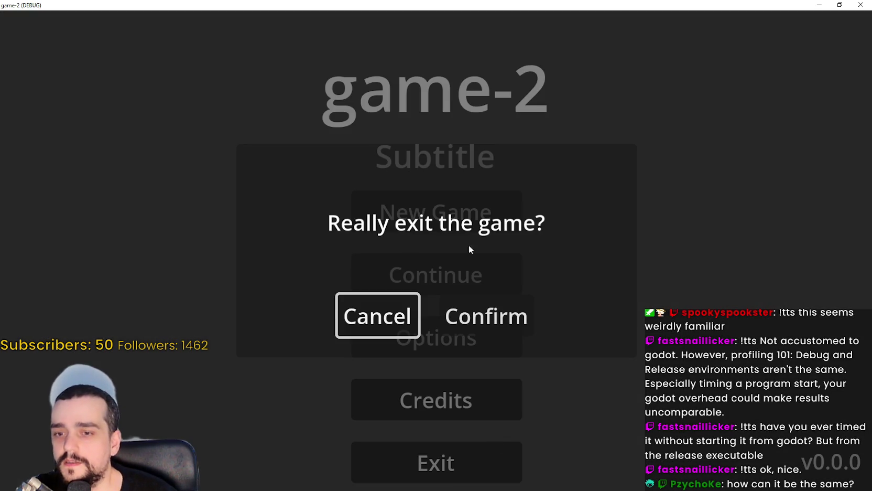
click(376, 314)
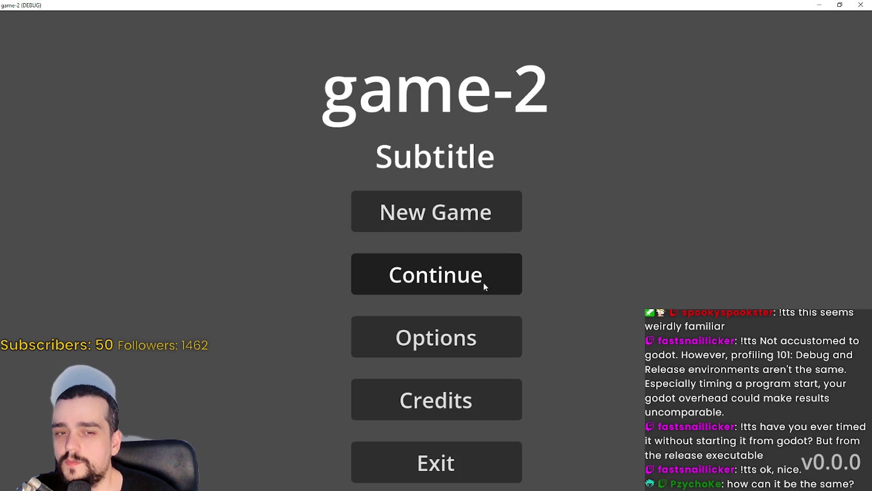
click(456, 472)
- Close the running game window and return to the opening.gd script
key(Escape)
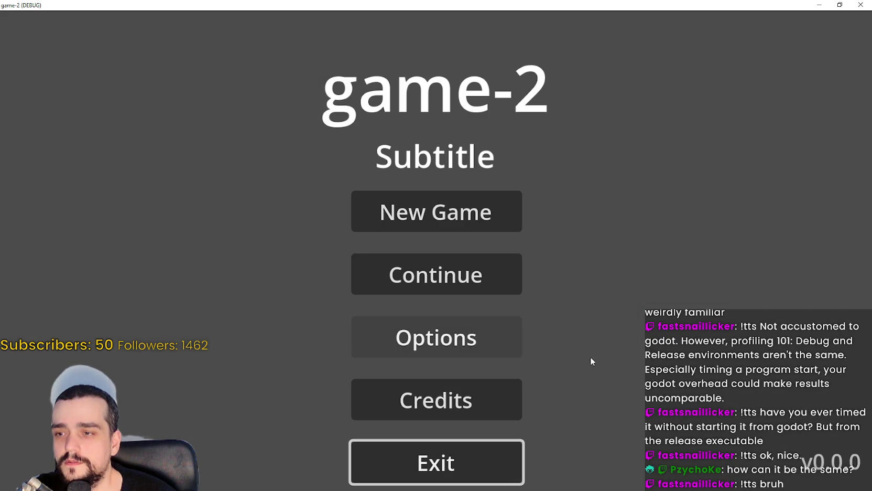
click(840, 6)
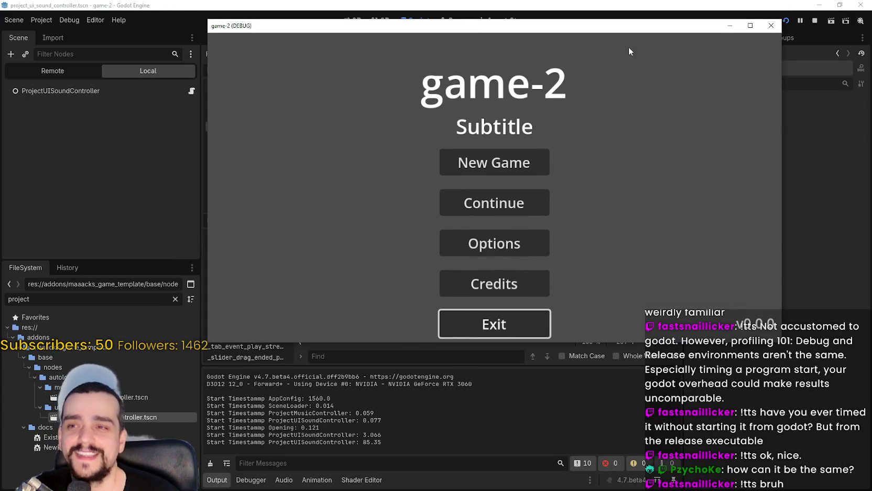
click(771, 25)
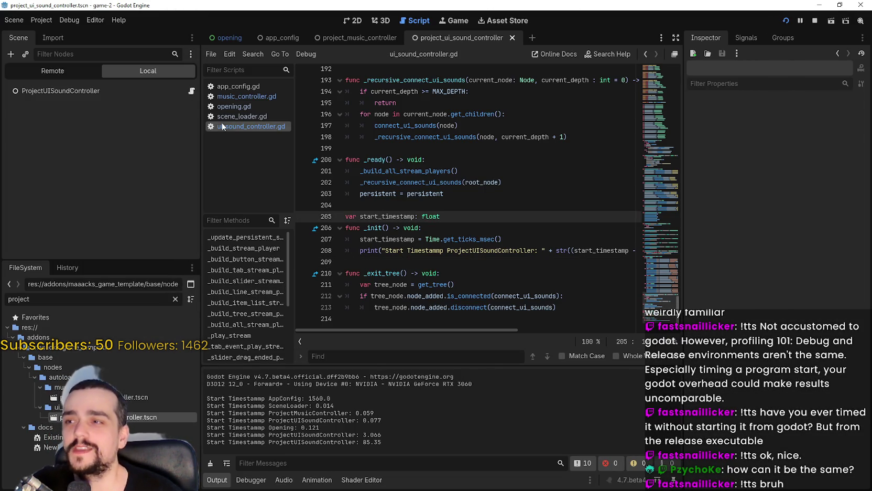
click(229, 108)
click(472, 256)
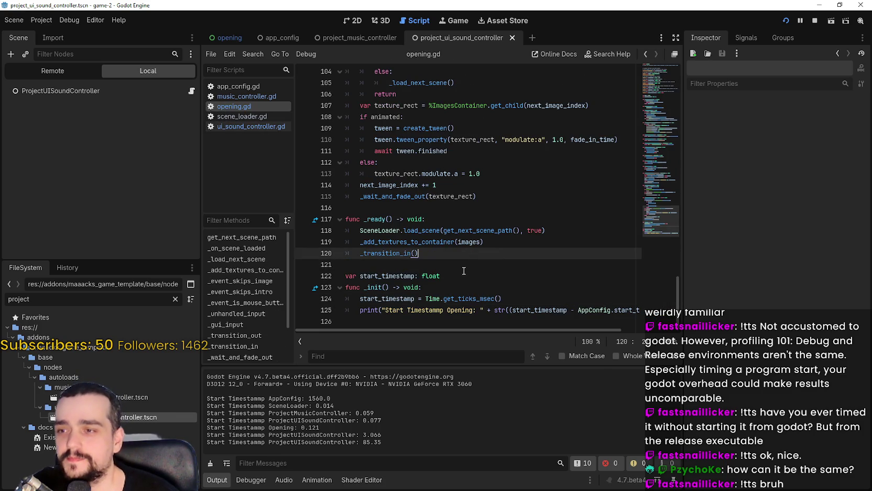
click(461, 267)
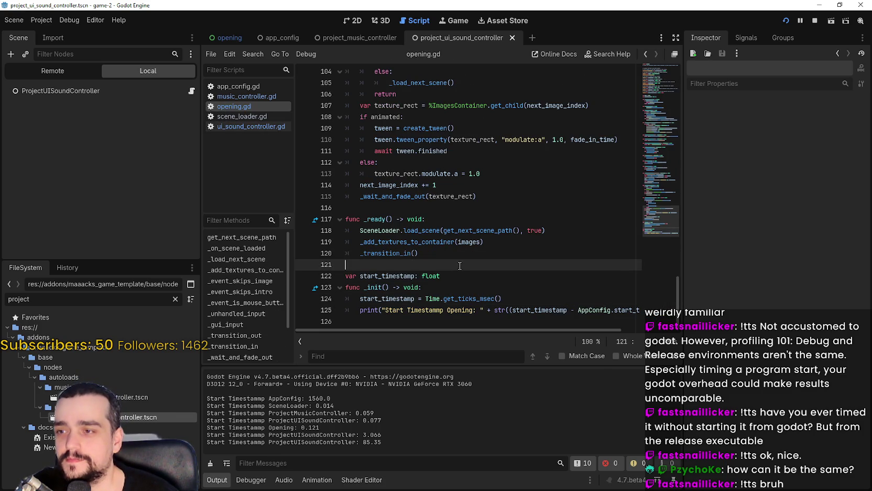
- Filter the FileSystem for 'main' and open main_menu_with_animations.tscn
double_click(21, 298)
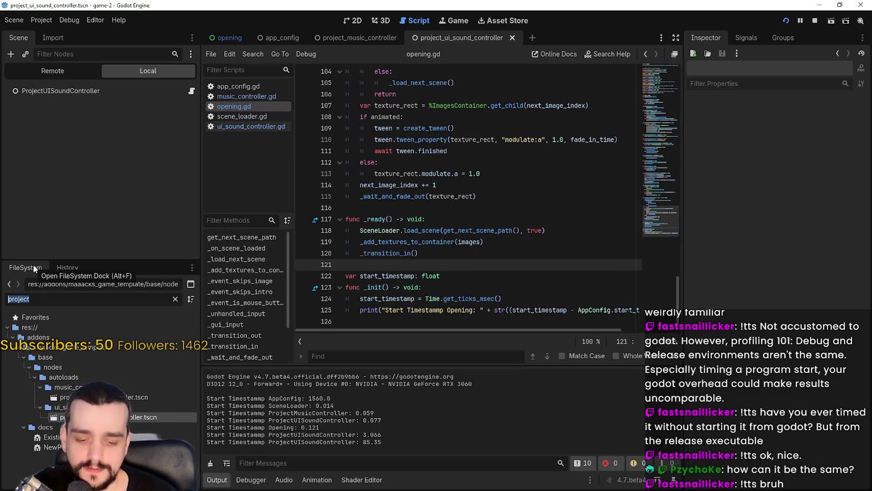
text(main)
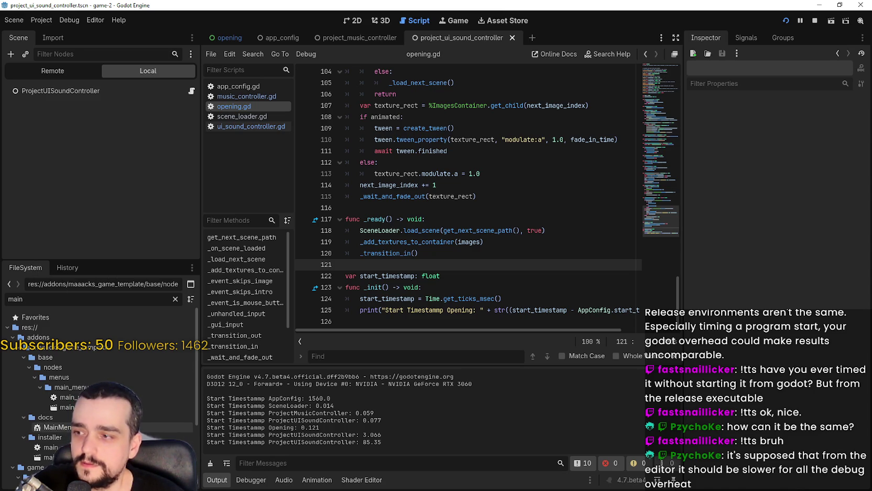
scroll(181, 406, down, 3)
scroll(183, 432, down, 1)
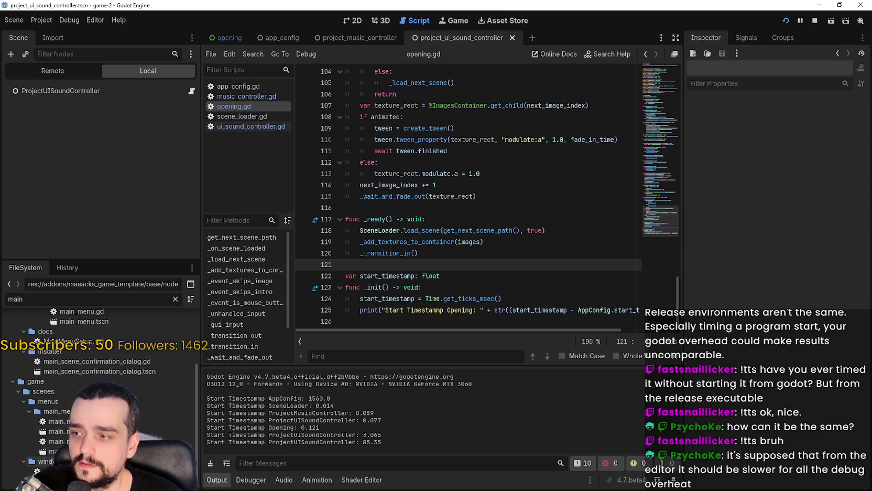
click(183, 442)
scroll(183, 441, down, 1)
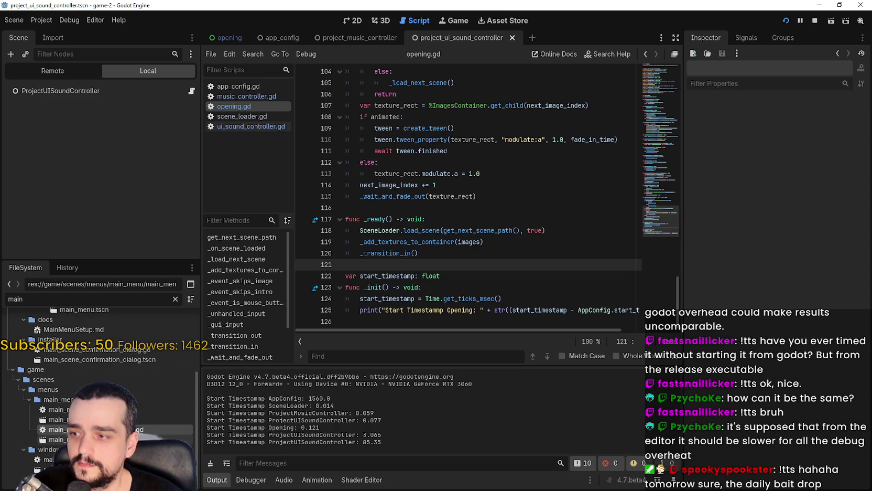
double_click(179, 439)
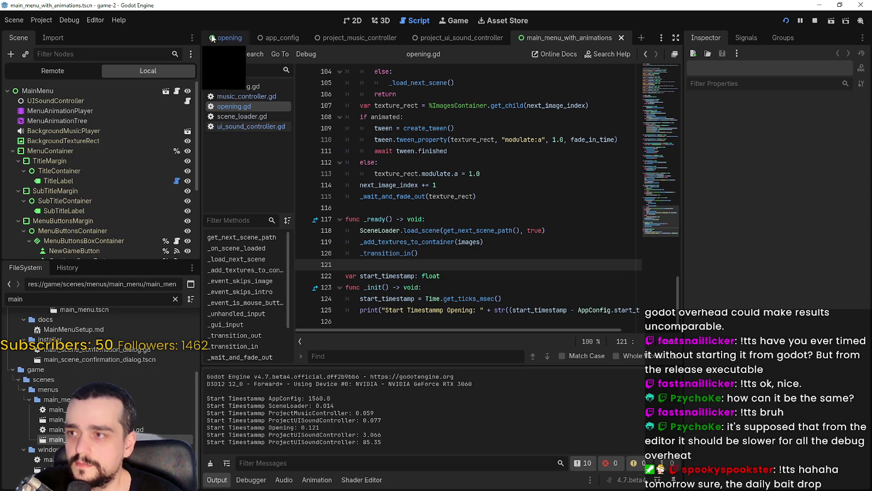
- Stop the game and inspect the VersionContainer, UISoundController and MainMenu nodes in 2D
click(816, 20)
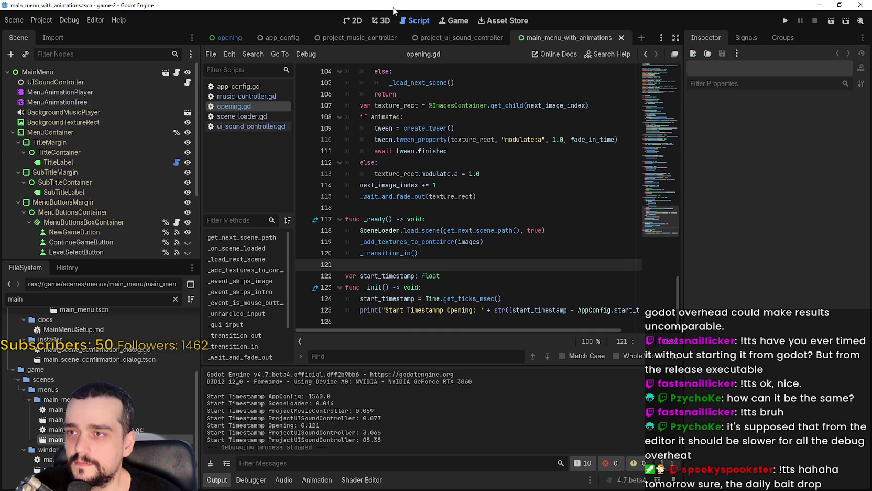
click(354, 20)
click(411, 146)
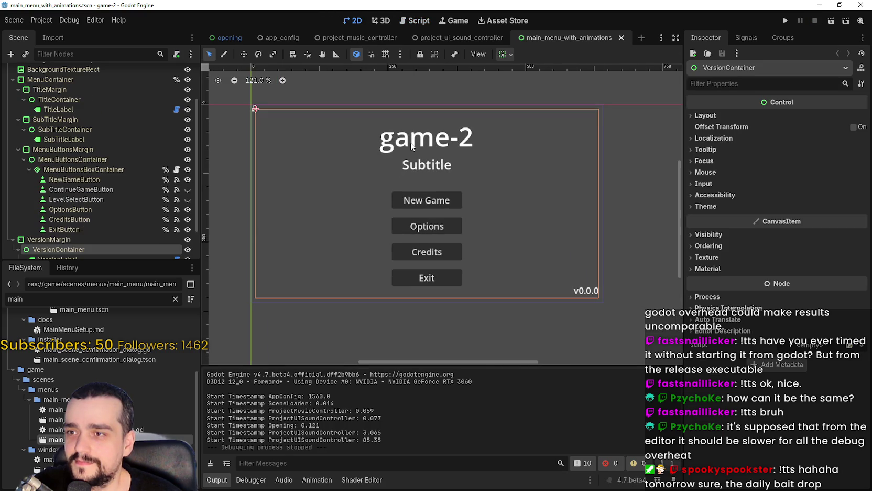
scroll(78, 173, down, 2)
scroll(98, 162, up, 5)
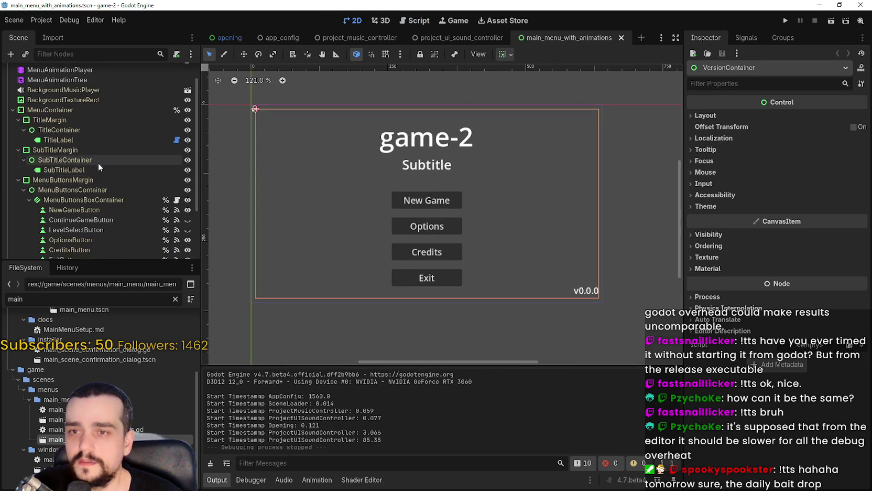
click(94, 80)
click(112, 74)
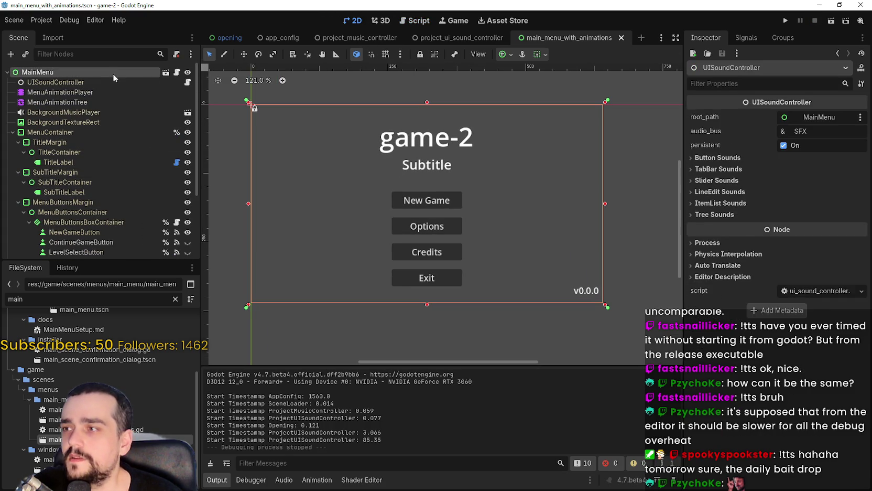
- Open MainMenu's main_menu_with_animations.gd script and look over its start_game code
click(176, 72)
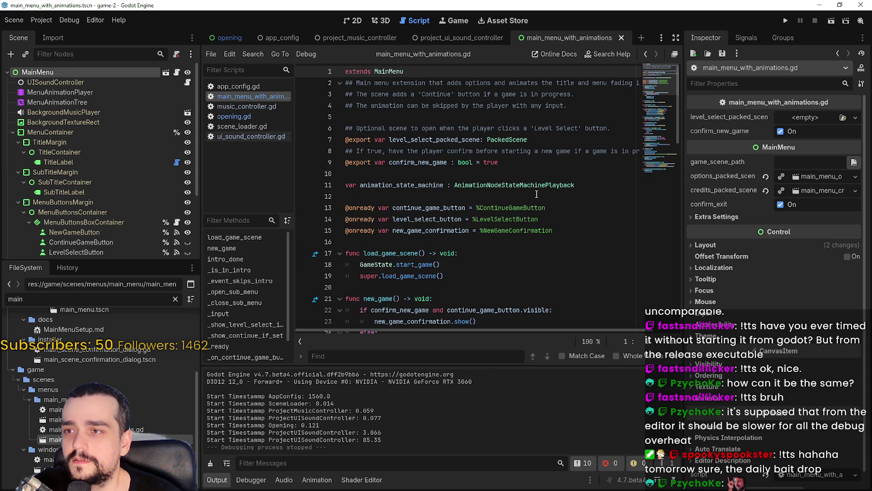
scroll(536, 194, down, 4)
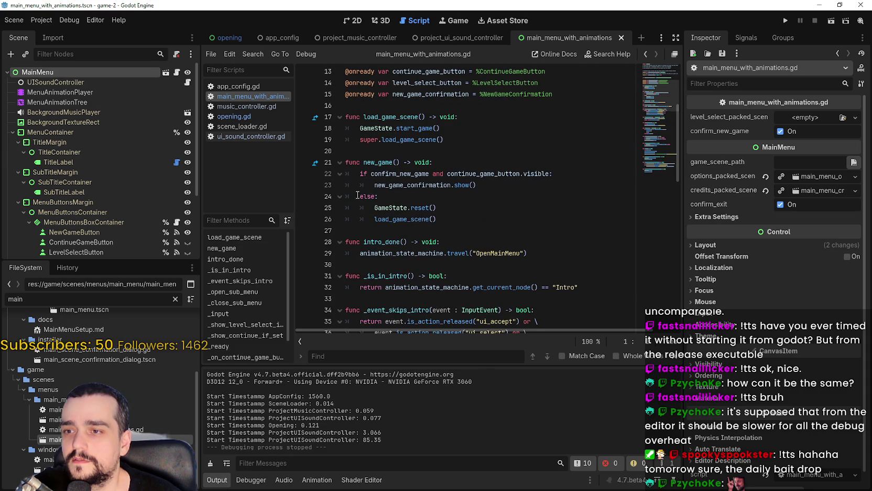
scroll(529, 267, down, 1)
scroll(529, 267, up, 3)
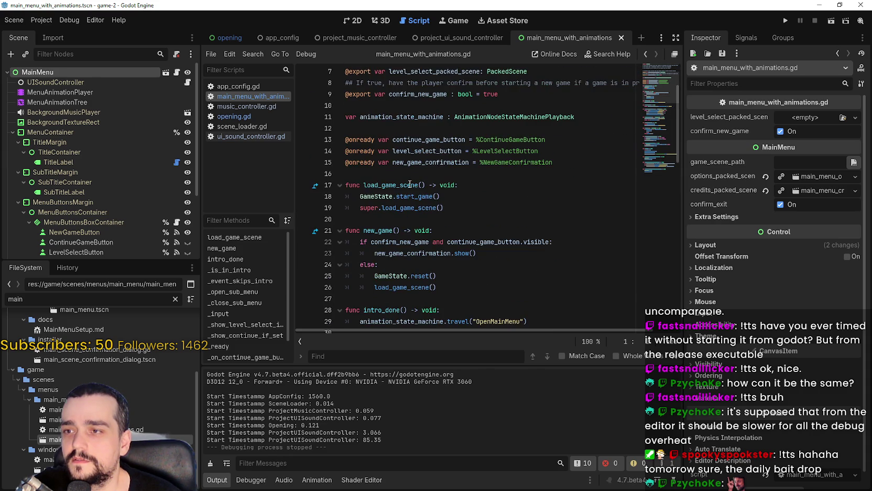
double_click(403, 197)
click(393, 219)
- In Project Settings > Application > Config, rename the project from game-2 to Harvest Mage
click(41, 19)
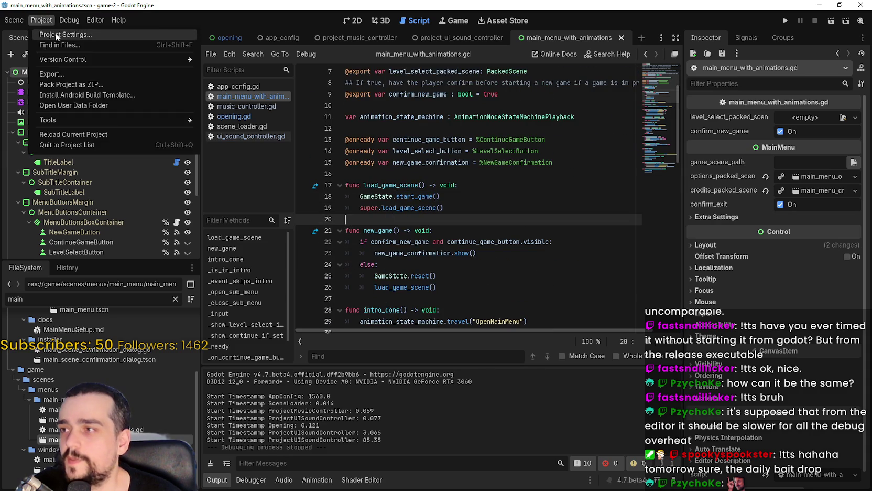
click(55, 33)
click(92, 115)
click(63, 116)
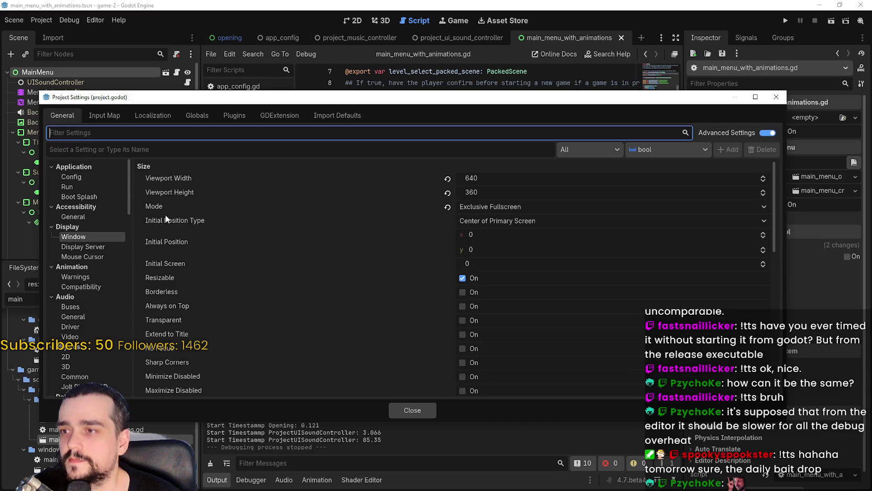
click(71, 177)
click(516, 167)
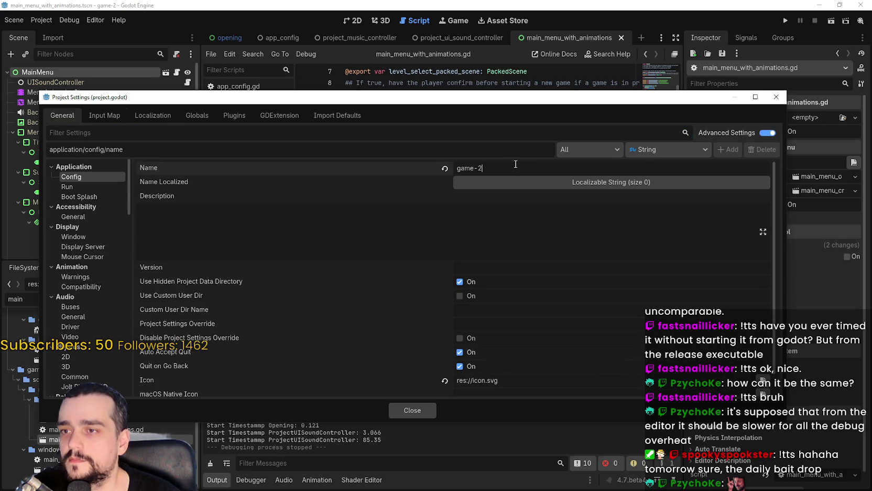
drag(493, 168, 417, 167)
text(H)
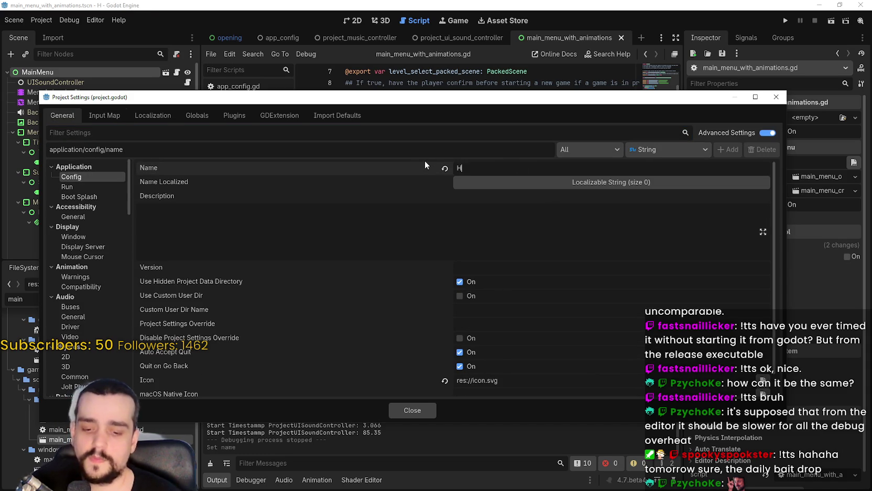
text(arvest Mage)
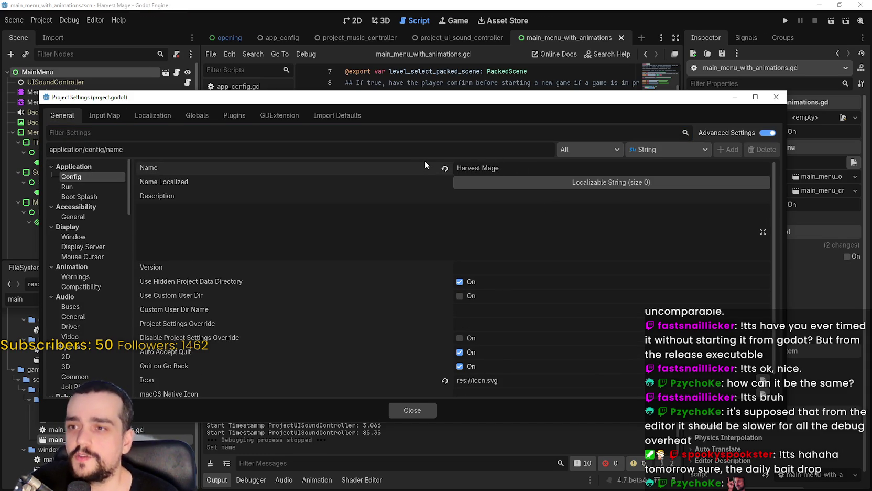
- Set the Description to 'An aspiring mage who becomes a harvest mage.' and close settings
click(337, 233)
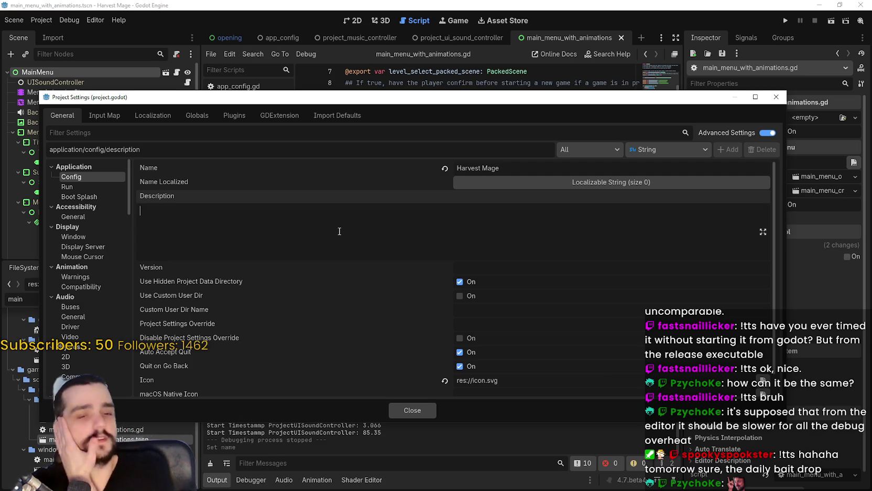
text(A)
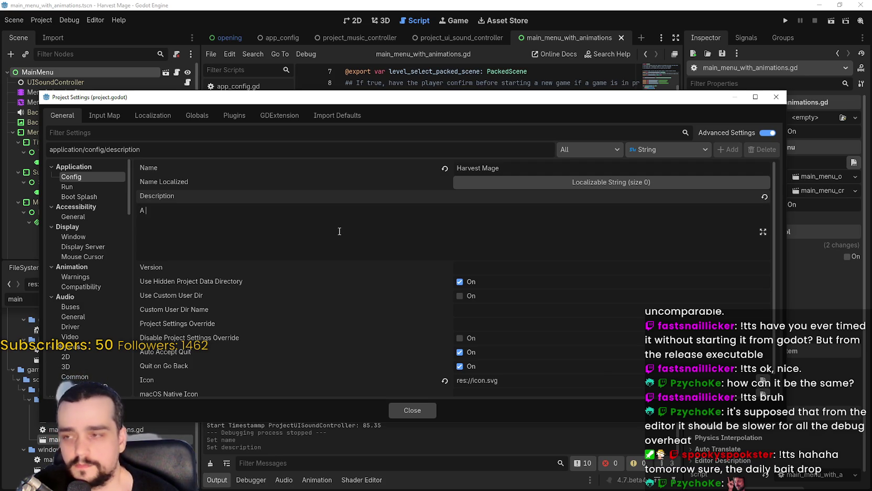
key(BackSpace)
text(n A)
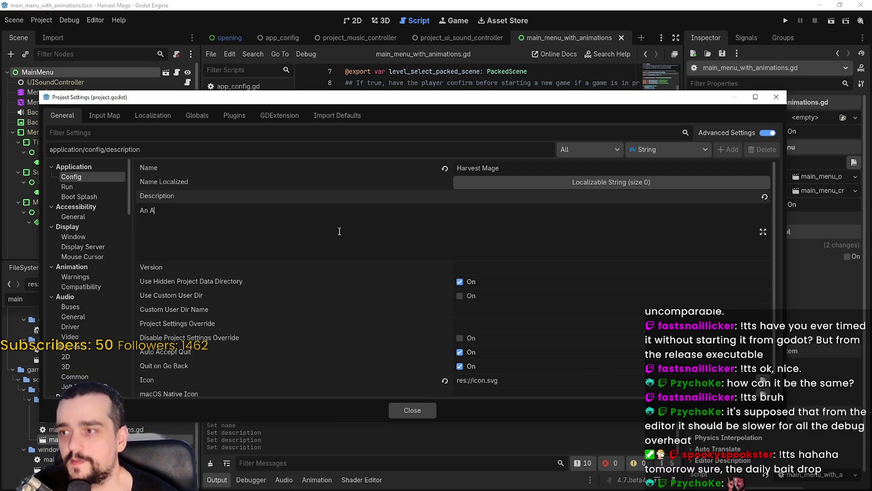
key(BackSpace)
key(BackSpace)
key(BackSpace)
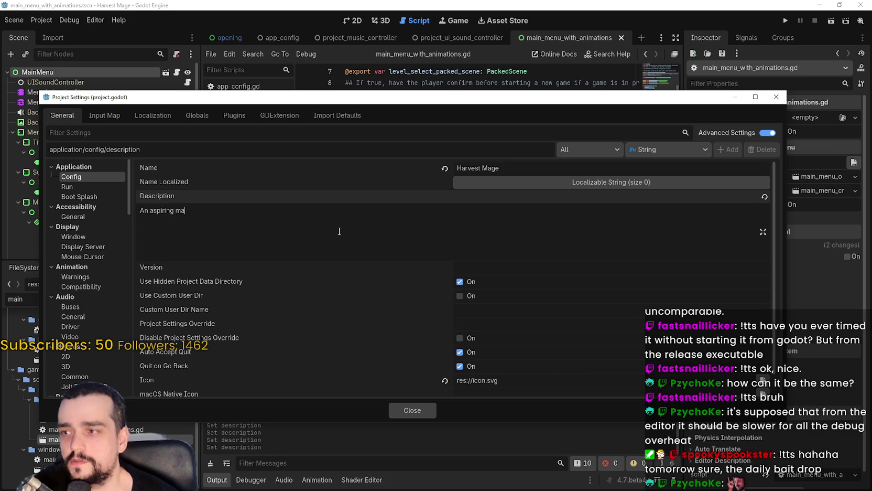
text(ge who )
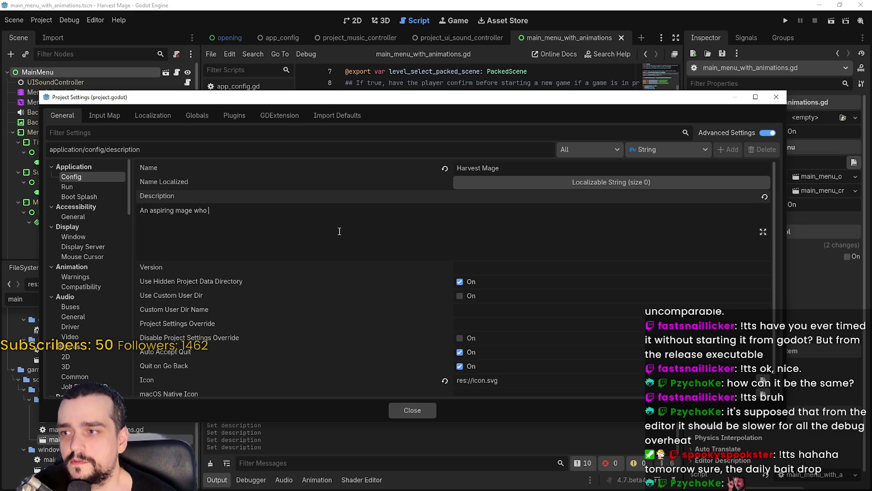
text(becomes a ha)
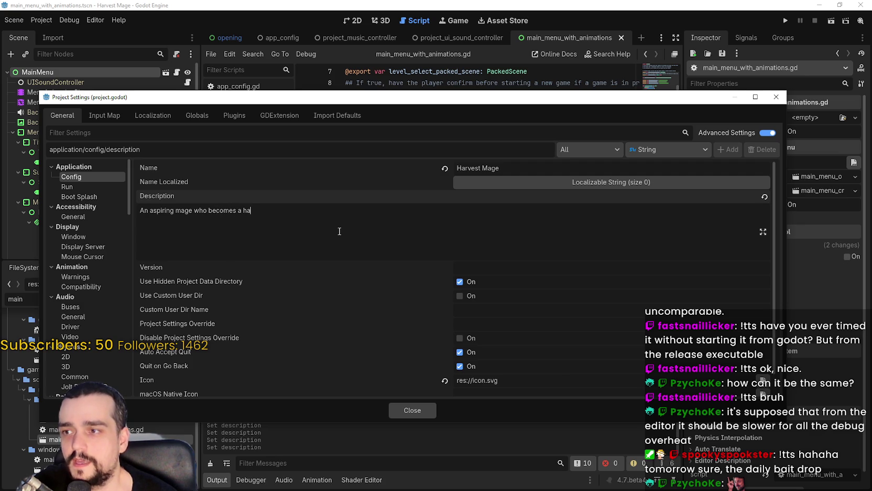
text(rvest mage.)
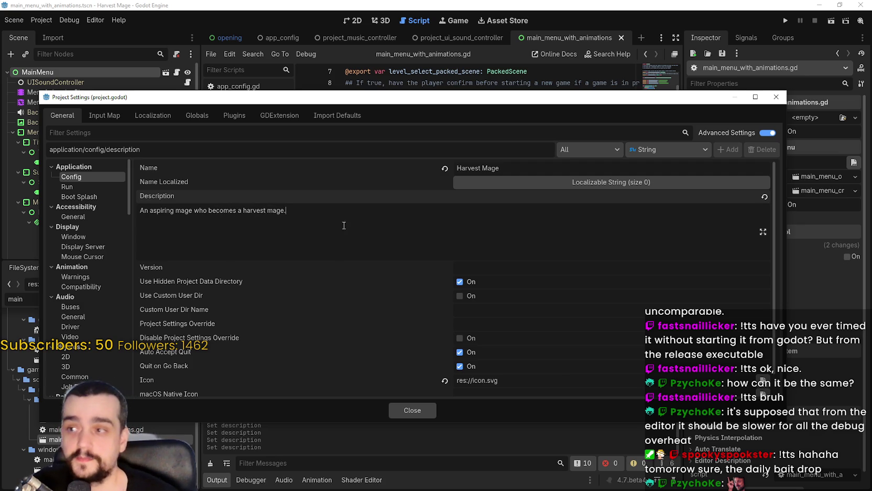
click(412, 410)
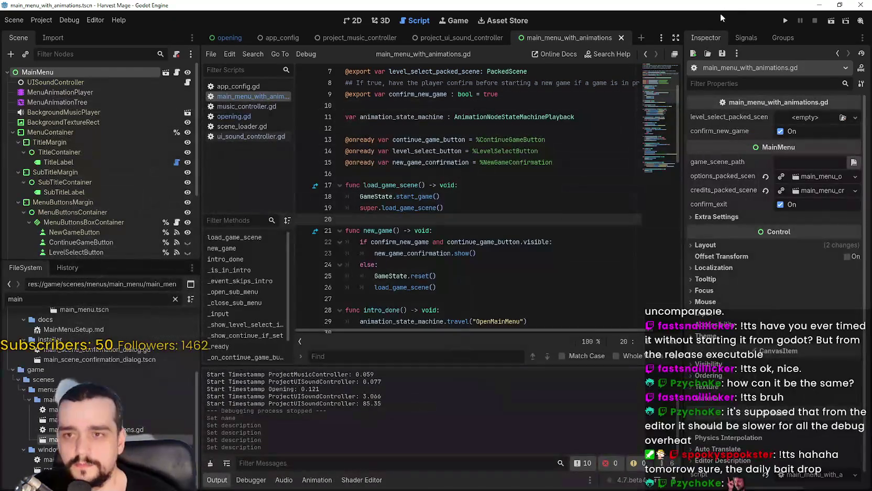
- Start a test run, then use the Project menu to open the user data folder
click(785, 21)
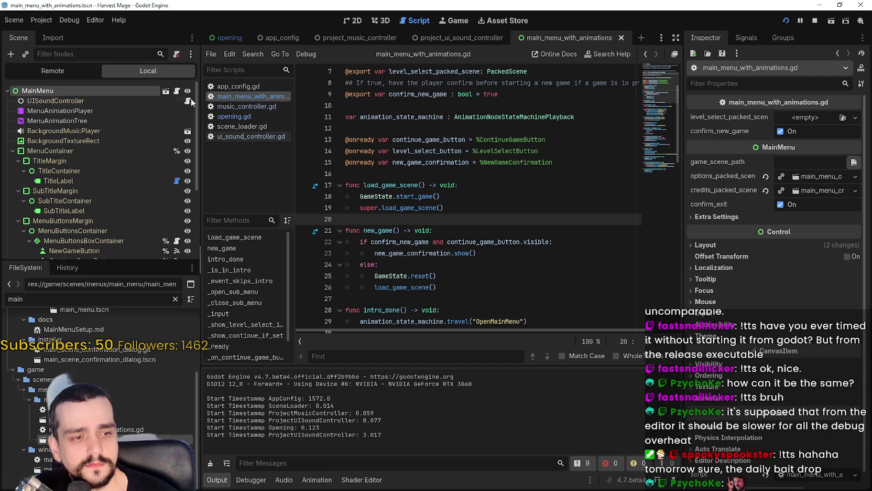
click(41, 19)
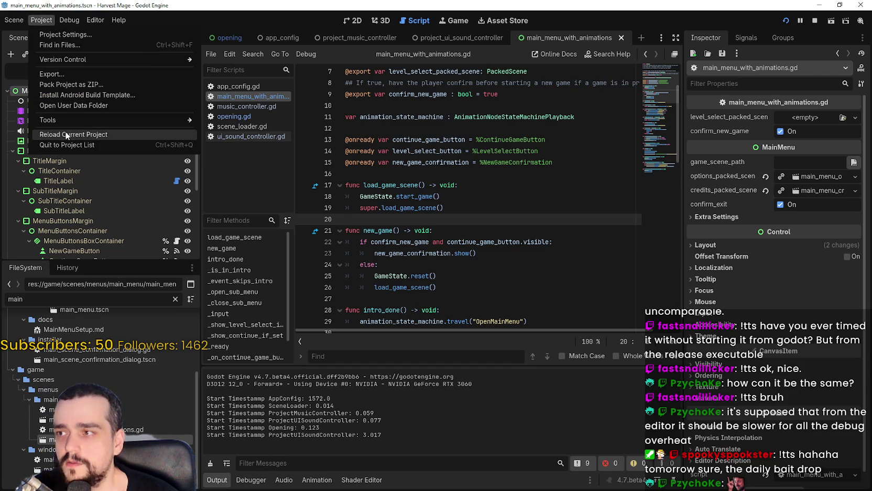
key(Escape)
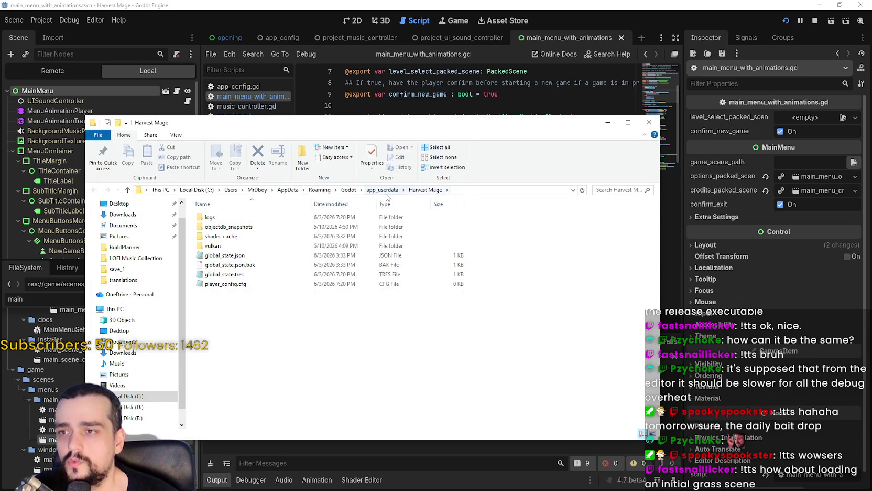
- Go up to app_userdata, open the Harvest Mage folder, then minimize File Explorer
click(382, 190)
double_click(243, 220)
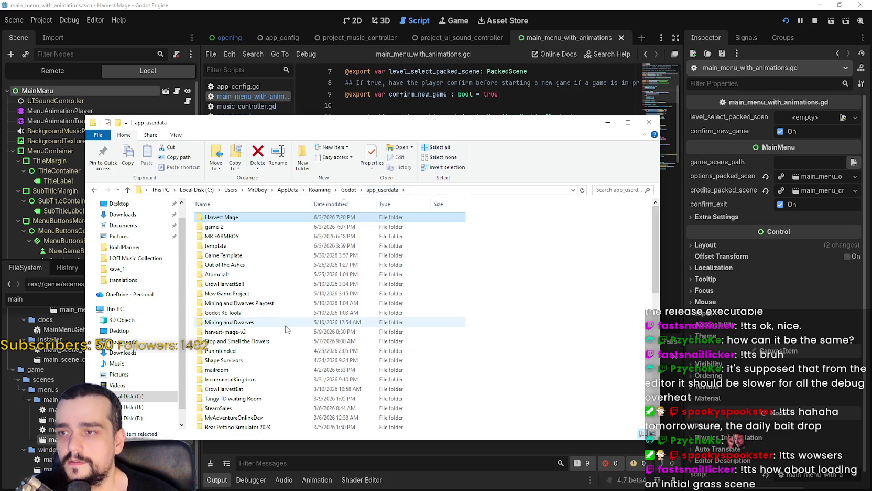
double_click(233, 217)
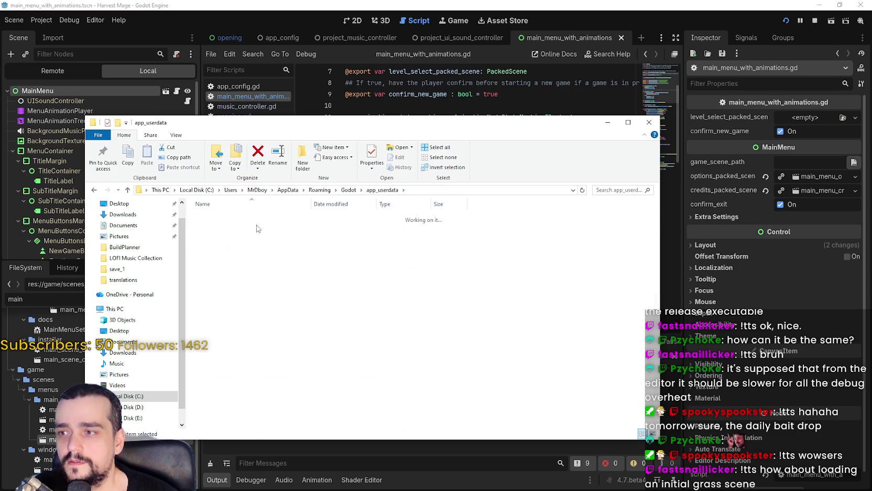
click(607, 123)
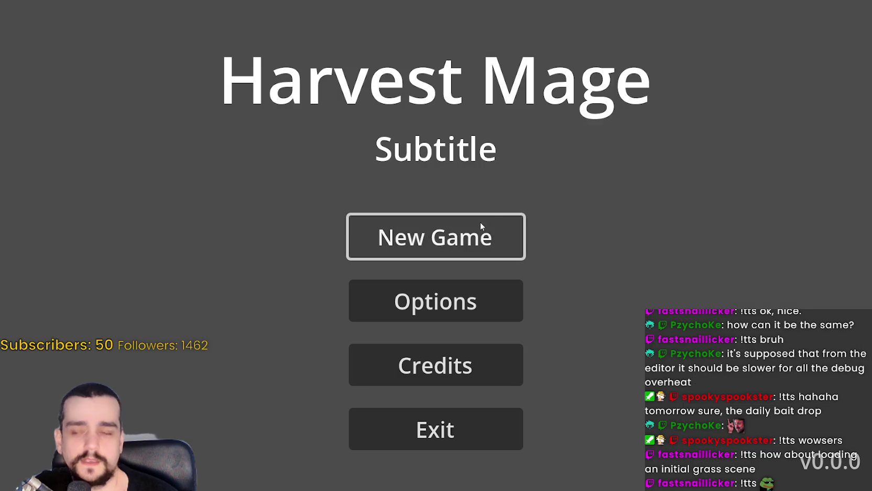
- Playtest a New Game, pause, return to the main menu, and quit the game
click(480, 230)
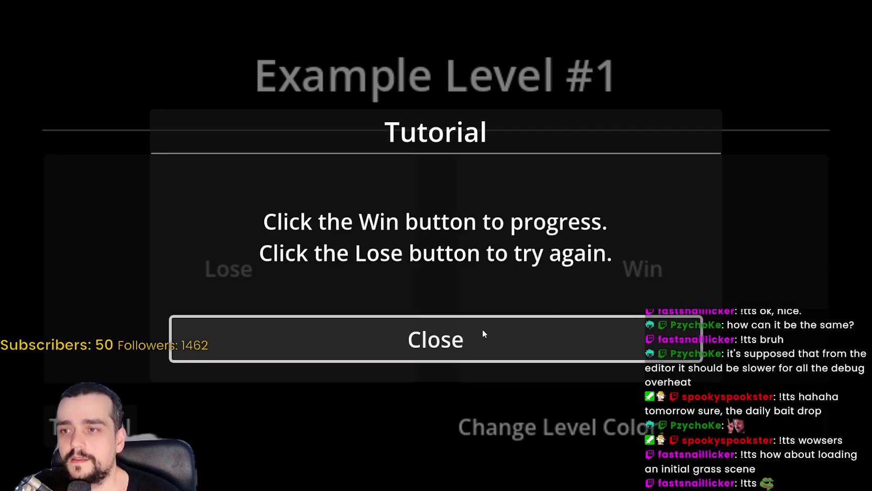
click(483, 330)
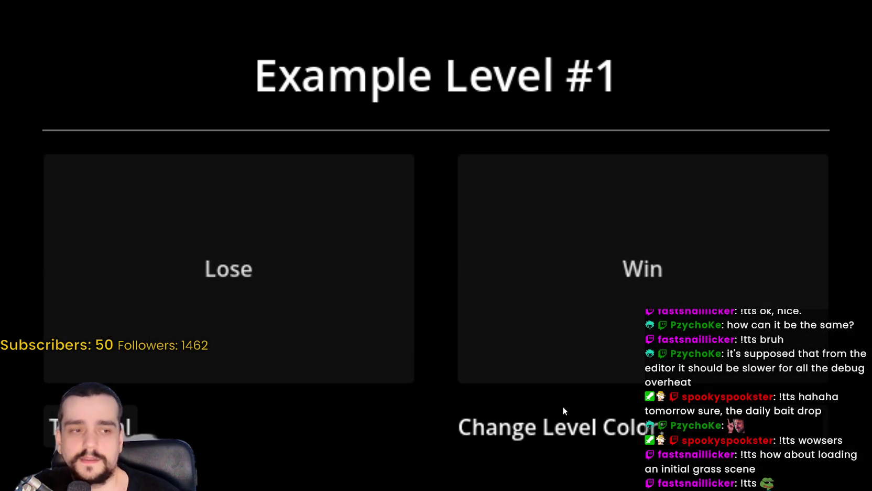
key(Escape)
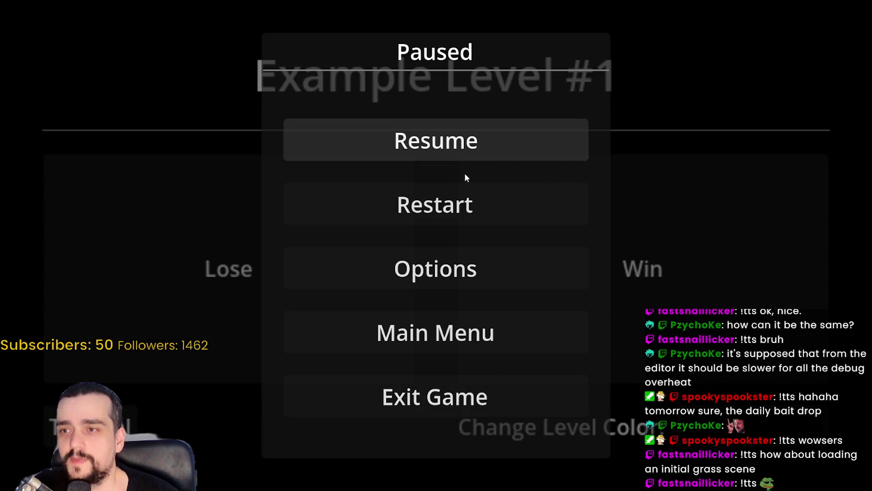
click(450, 347)
click(455, 292)
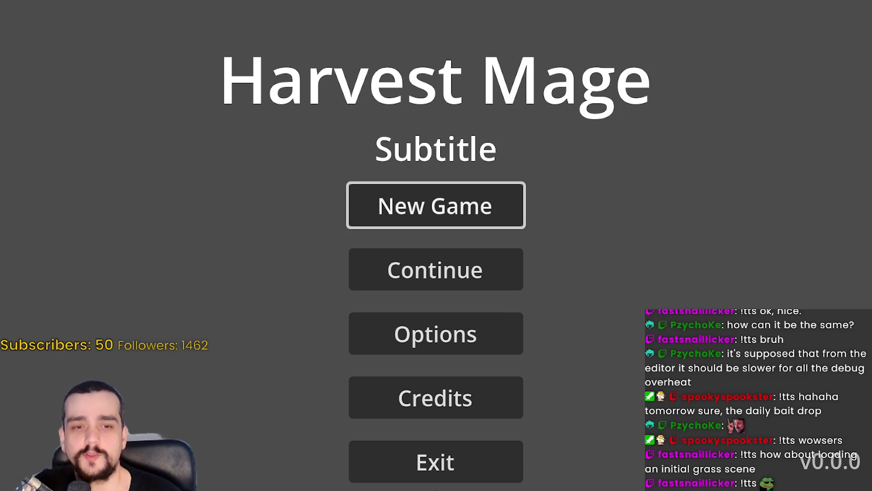
click(452, 464)
click(488, 312)
- Save the scene, rerun the game and turn off Fullscreen under Options > Video
click(502, 241)
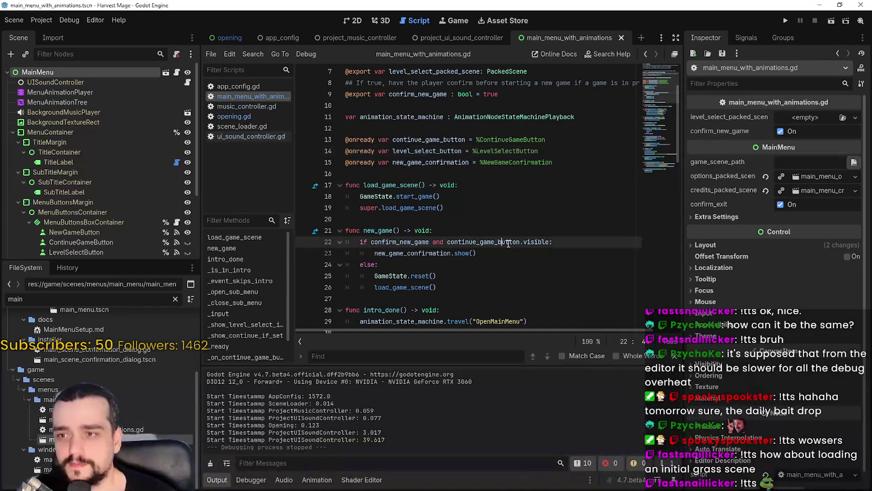
click(503, 221)
key(ctrl+s)
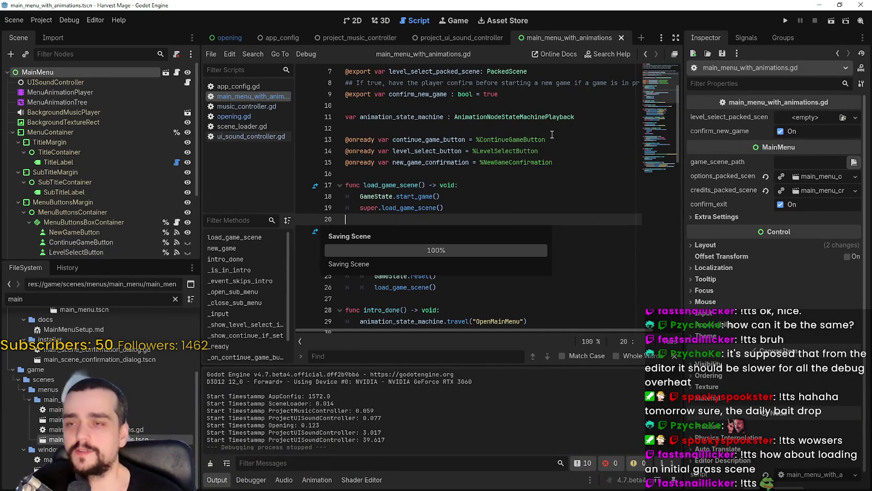
click(787, 21)
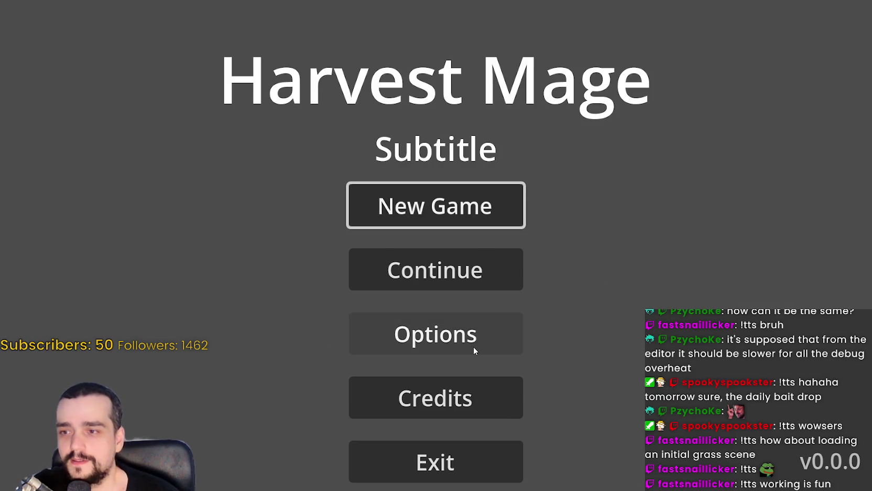
click(474, 346)
click(563, 55)
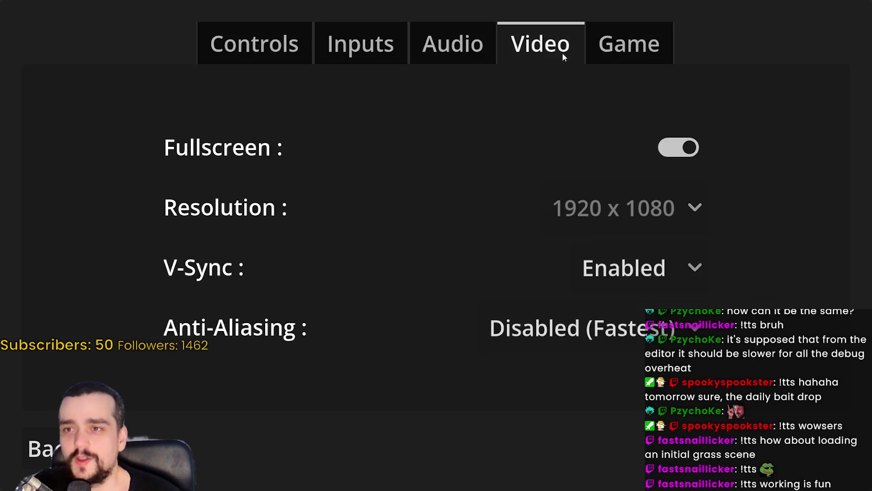
click(664, 152)
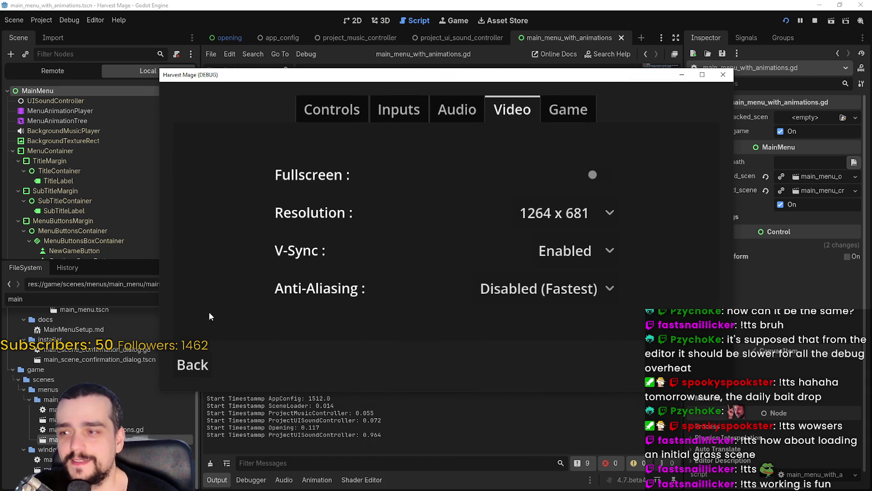
click(189, 361)
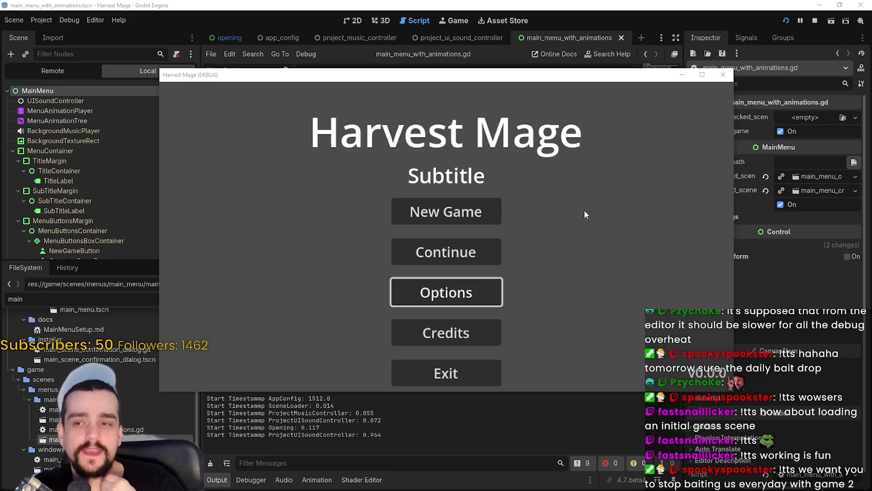
- Resize and reposition the windowed game, then exit it with the quit confirmation
click(705, 77)
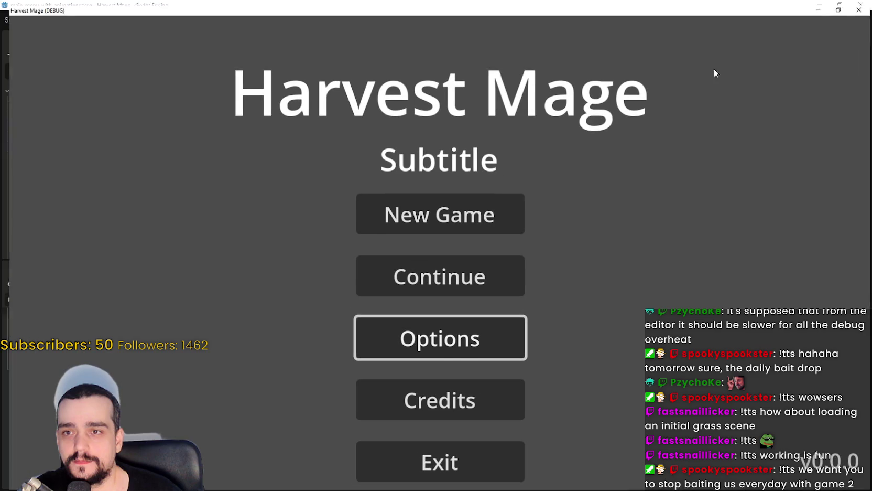
click(839, 5)
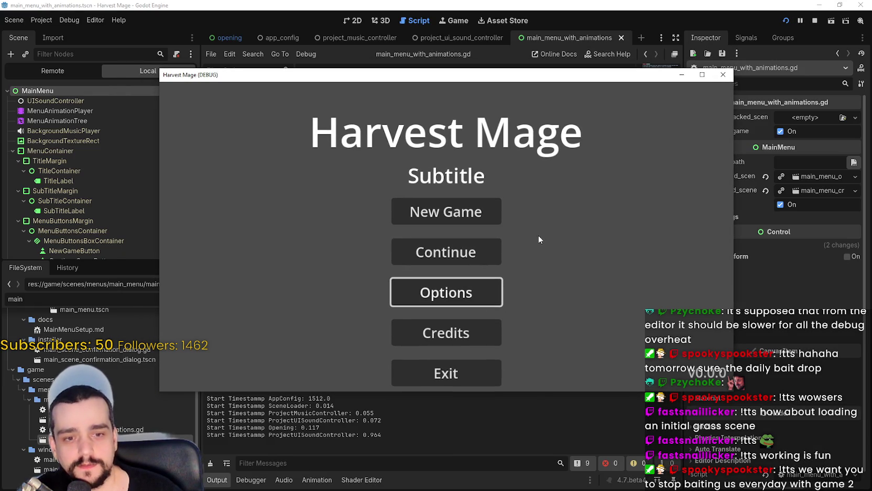
drag(472, 79, 506, 38)
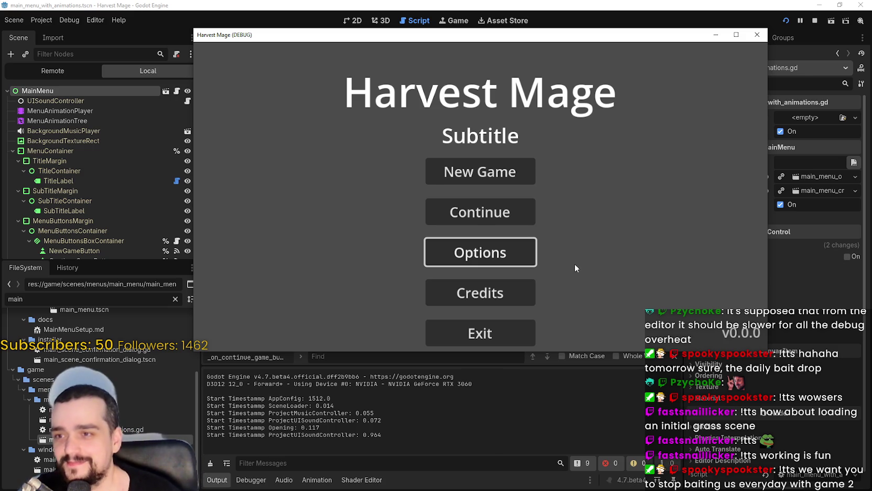
click(491, 341)
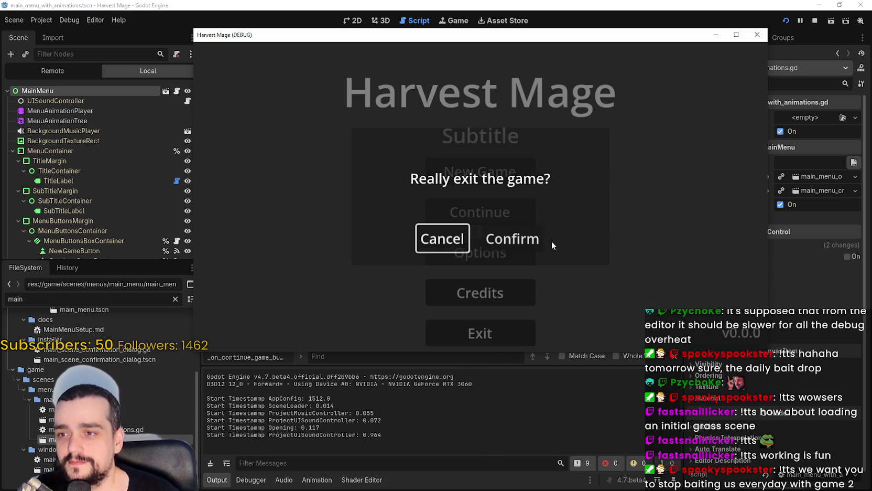
click(538, 239)
click(503, 217)
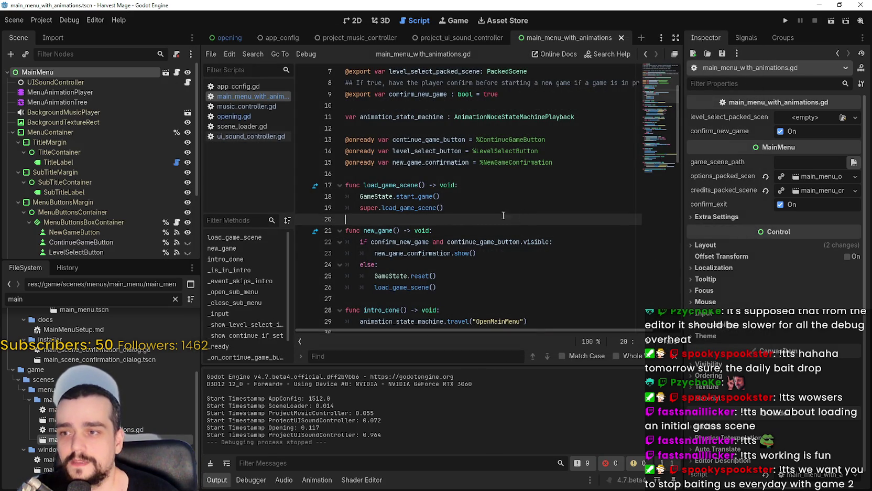
- Save the scene with Ctrl+S, leaving the caret on the script's empty line 16
click(445, 183)
key(Up)
key(ctrl+s)
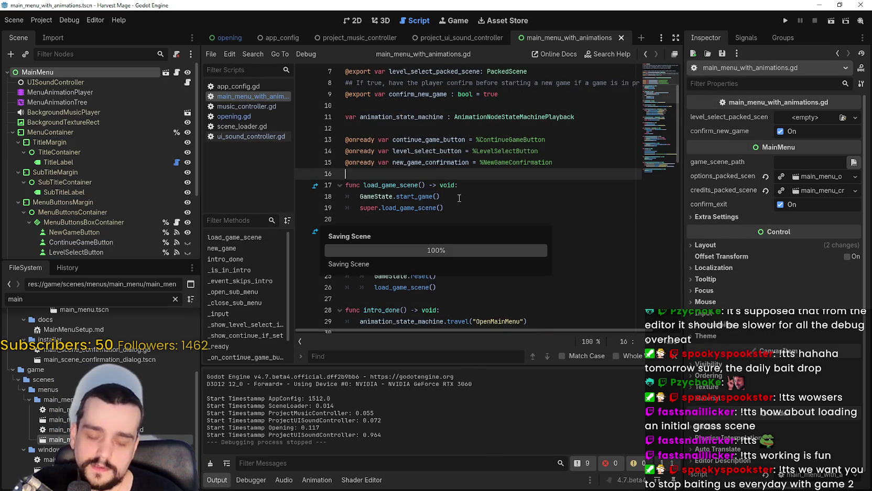
click(407, 217)
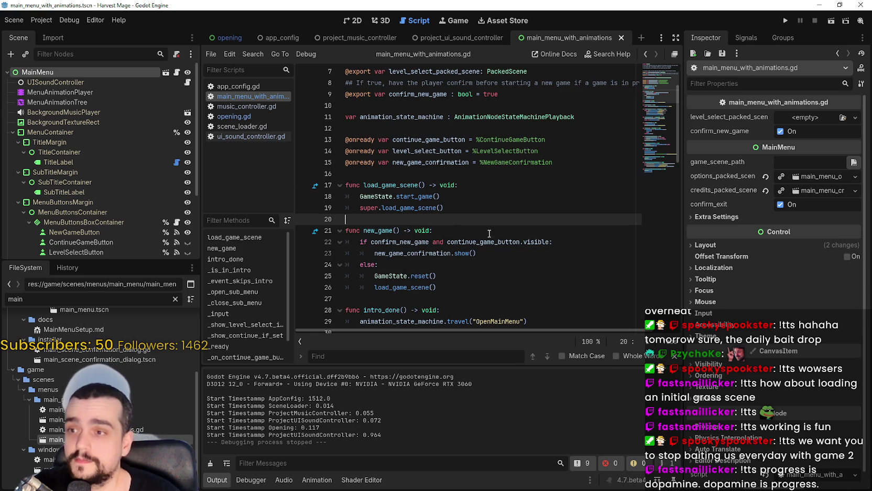
mouse_move(545, 238)
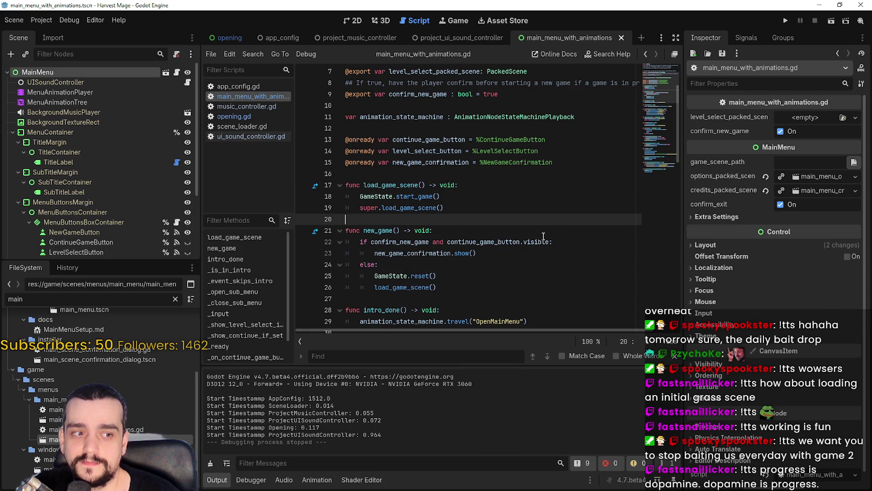
click(386, 166)
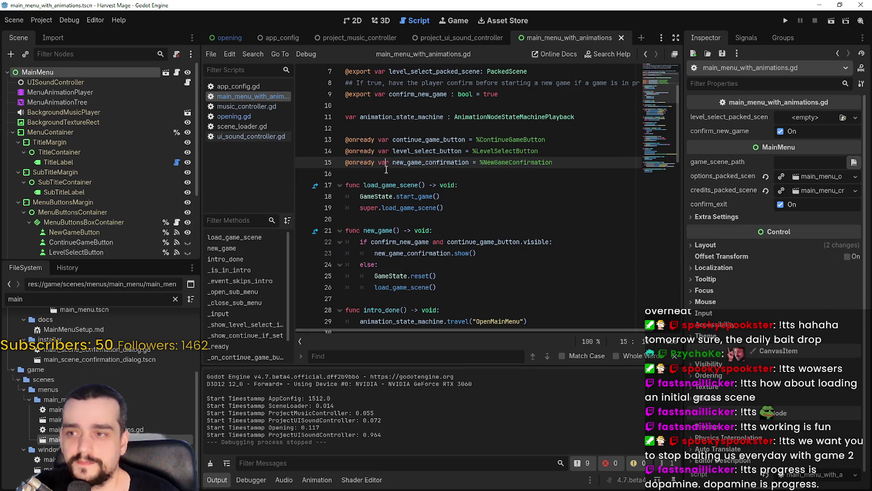
click(386, 171)
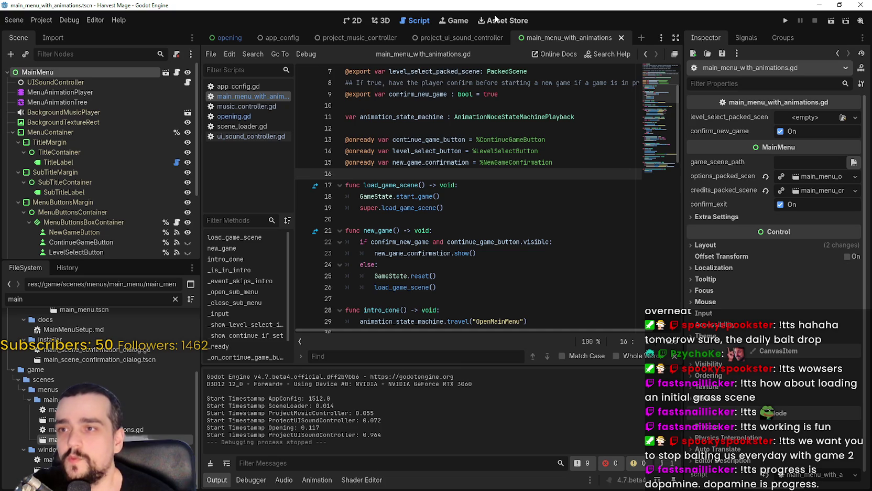
- Close the main_menu_with_animations and project_ui_sound_controller scene tabs
scroll(509, 225, down, 3)
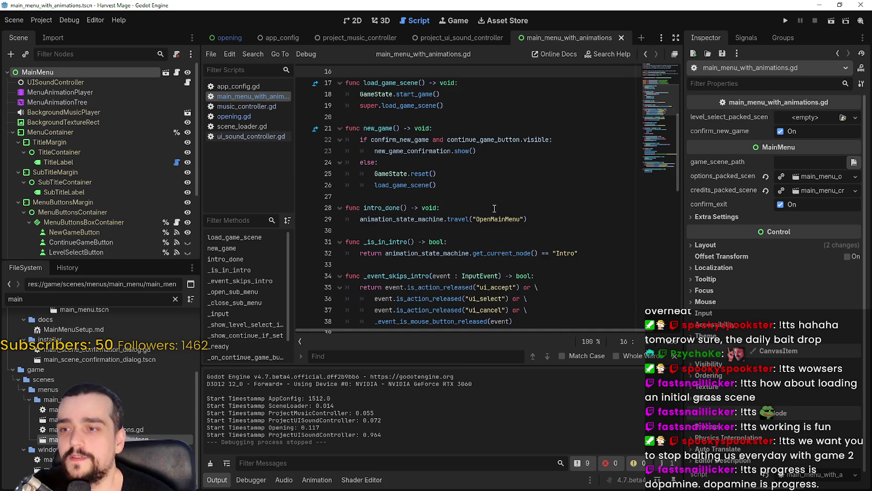
click(509, 229)
scroll(557, 250, down, 2)
scroll(556, 241, up, 7)
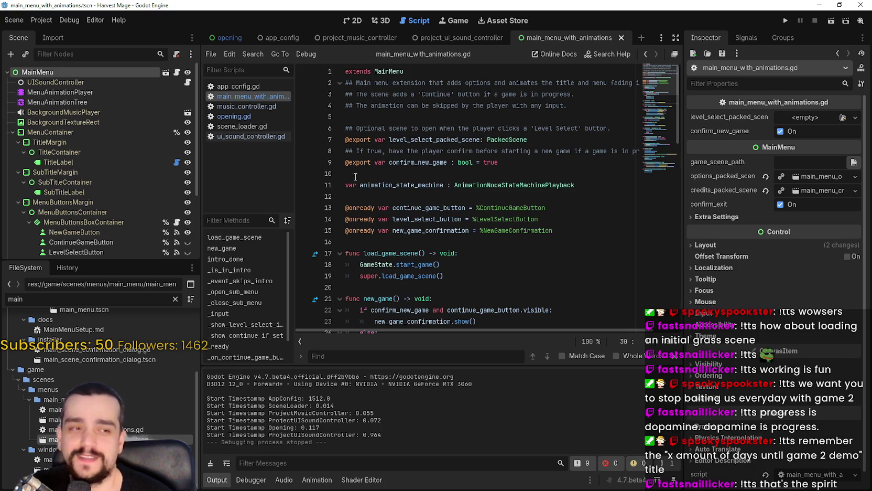
scroll(450, 111, down, 1)
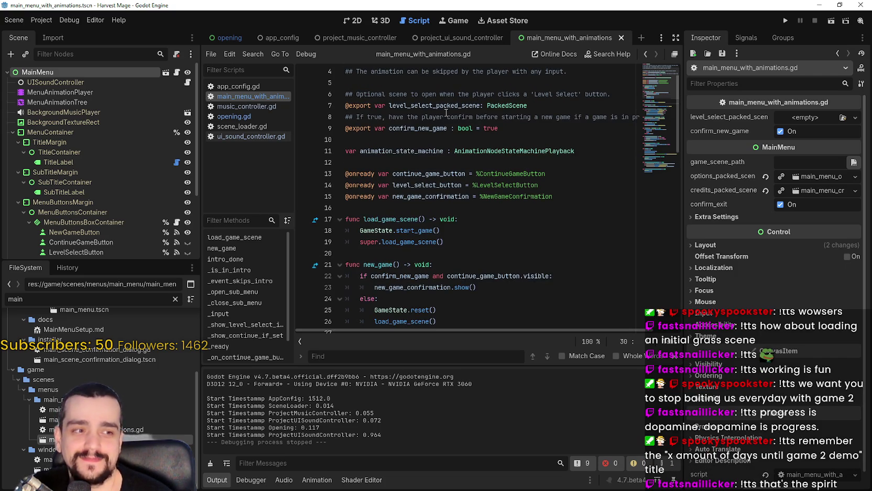
click(621, 37)
click(513, 38)
- Close the project_music_controller and other extra scene tabs, then save the Opening scene
click(417, 38)
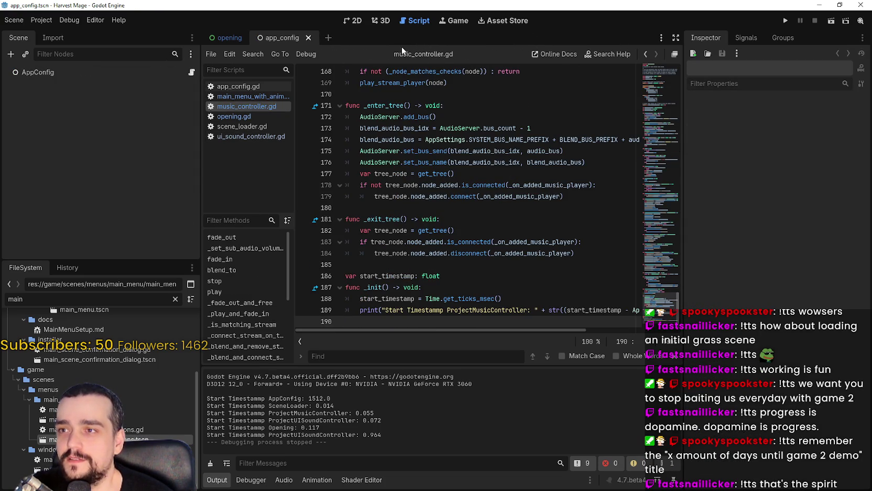
click(309, 38)
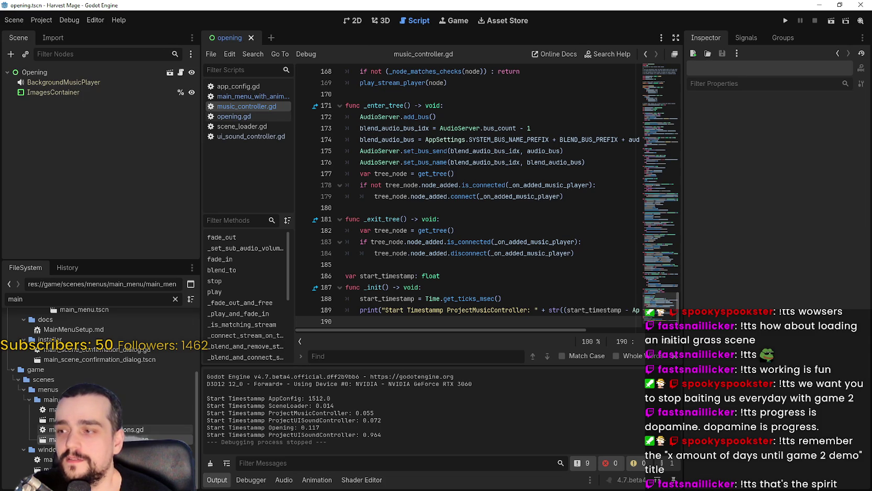
click(37, 72)
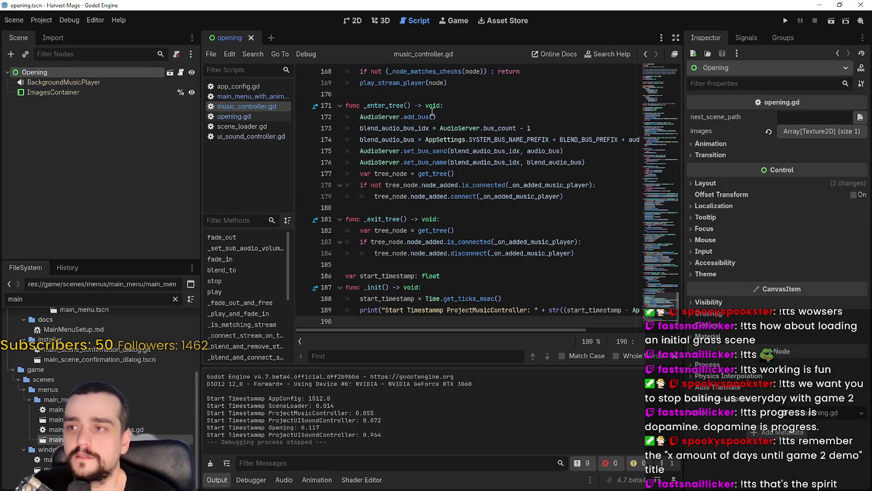
click(454, 95)
key(ctrl+s)
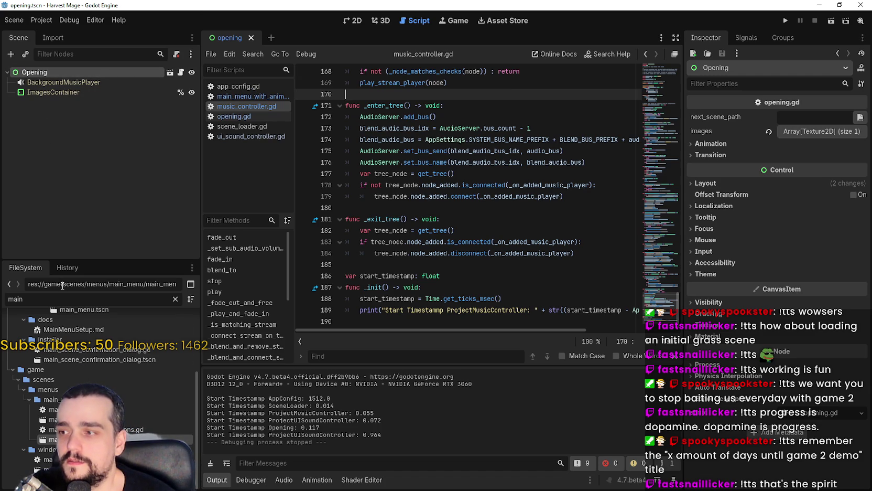
- Filter for 'main_menu', open main_menu and main_menu_with_animations, then return to Opening
key(BackSpace)
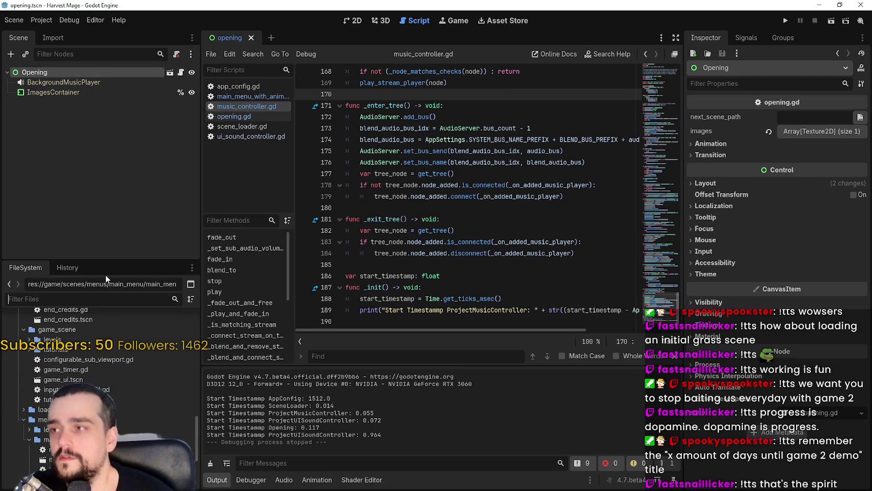
text(main_menu)
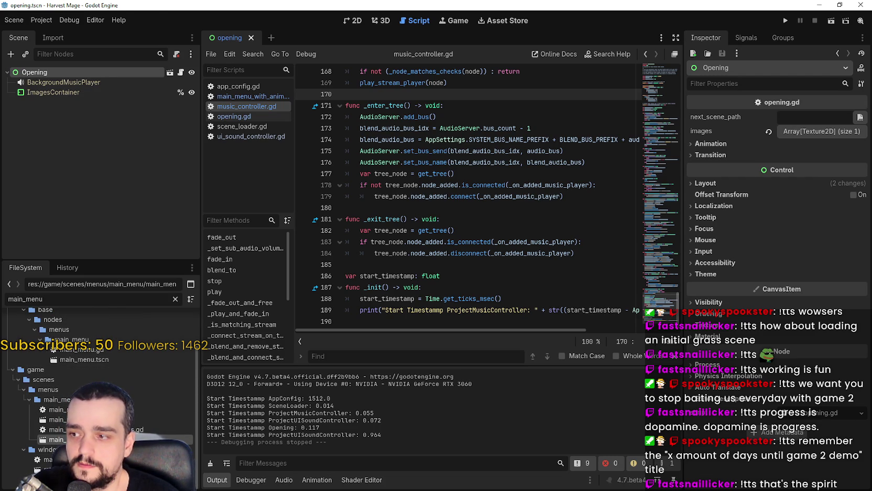
double_click(52, 419)
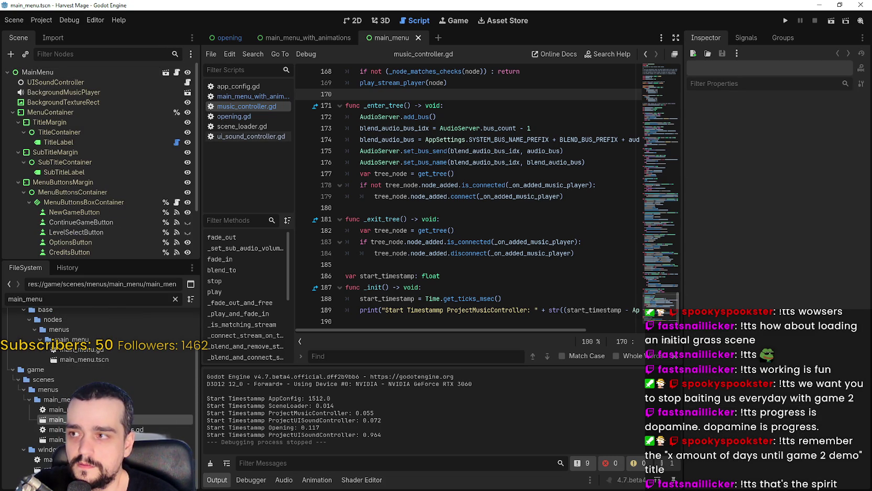
double_click(57, 439)
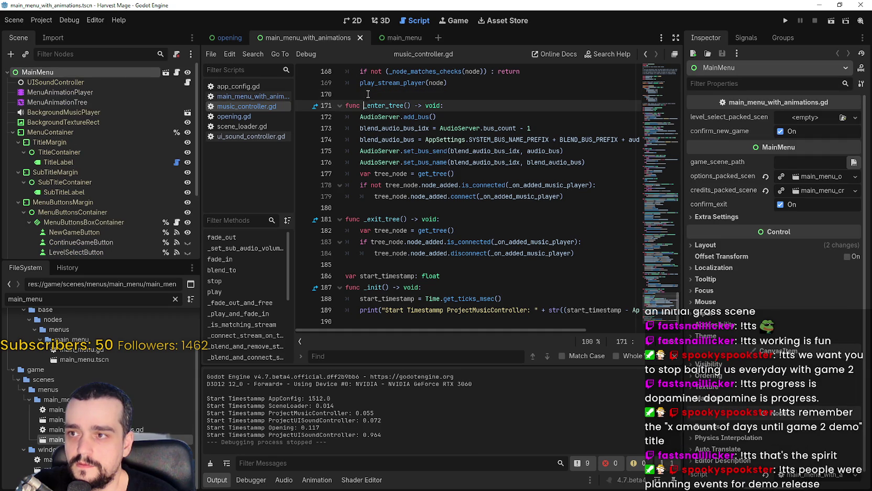
click(244, 117)
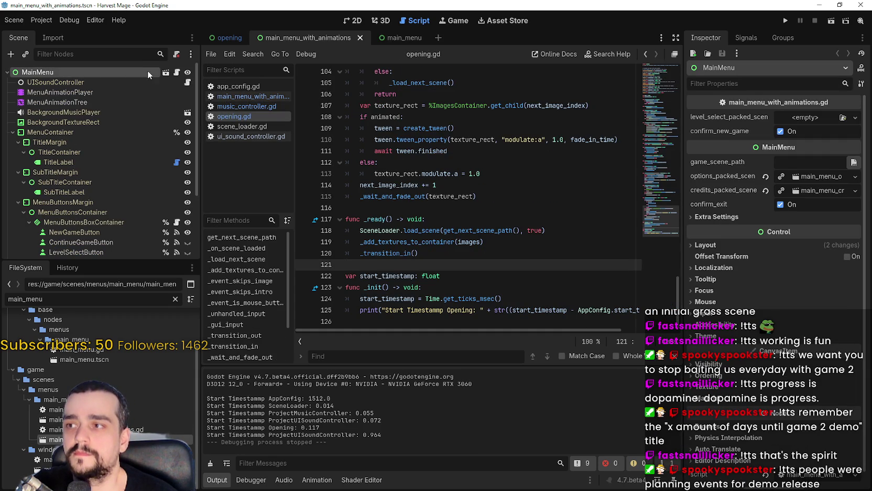
click(229, 38)
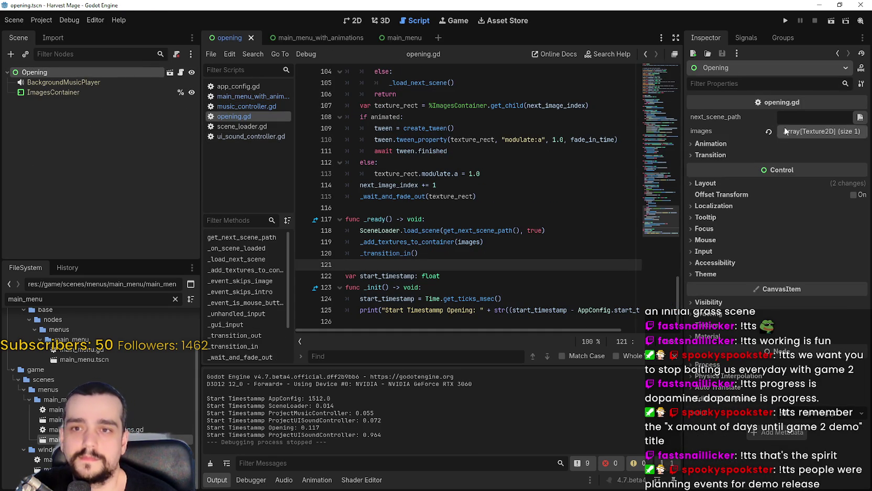
click(807, 132)
click(808, 132)
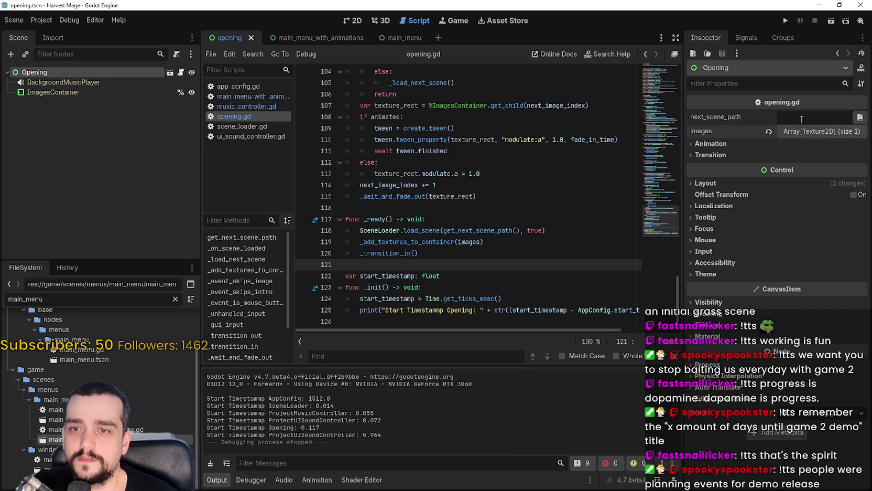
- Edit Opening's next scene path, then Lookup Symbol on main_menu_scene_path to open app_config.gd
click(444, 111)
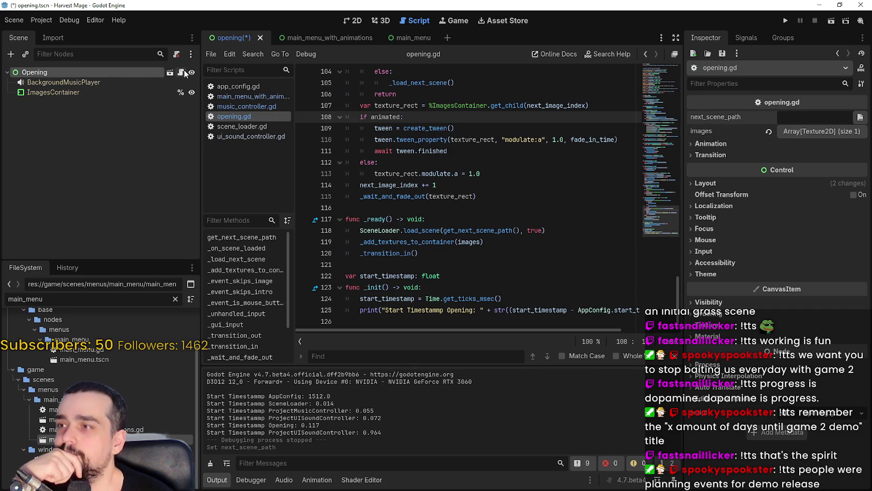
mouse_move(646, 233)
mouse_down()
mouse_move(649, 97)
mouse_move(647, 124)
mouse_up()
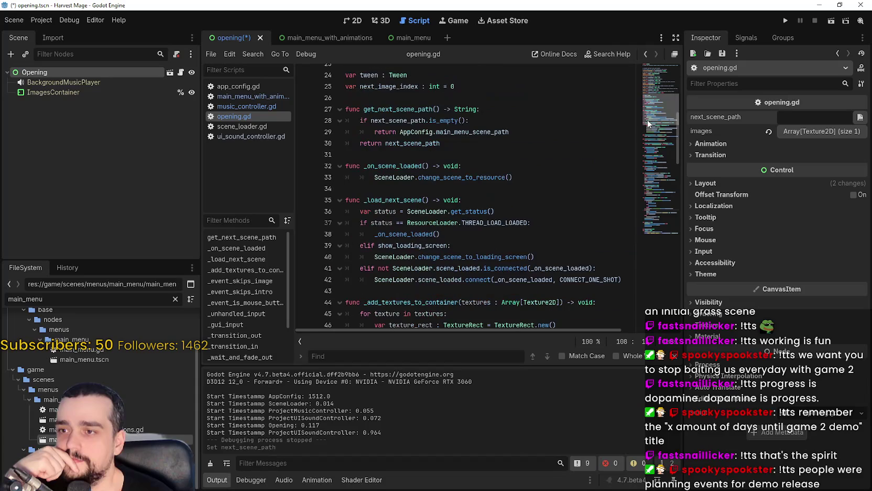
right_click(472, 130)
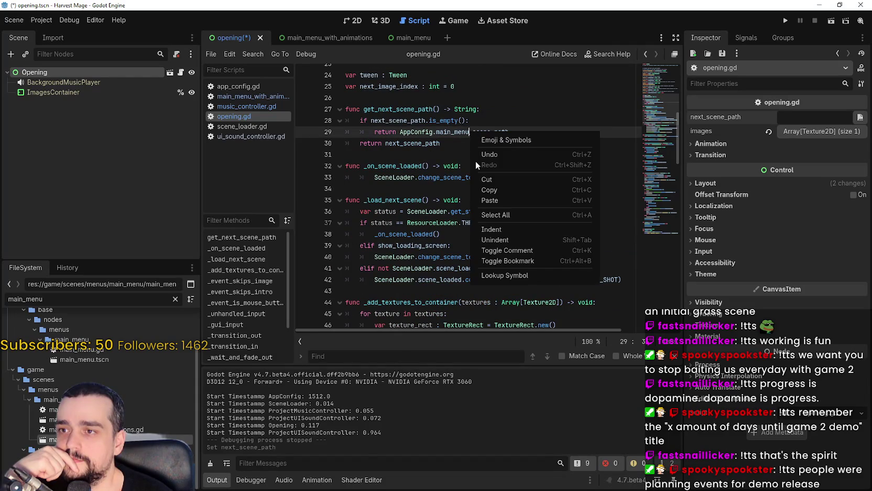
click(502, 274)
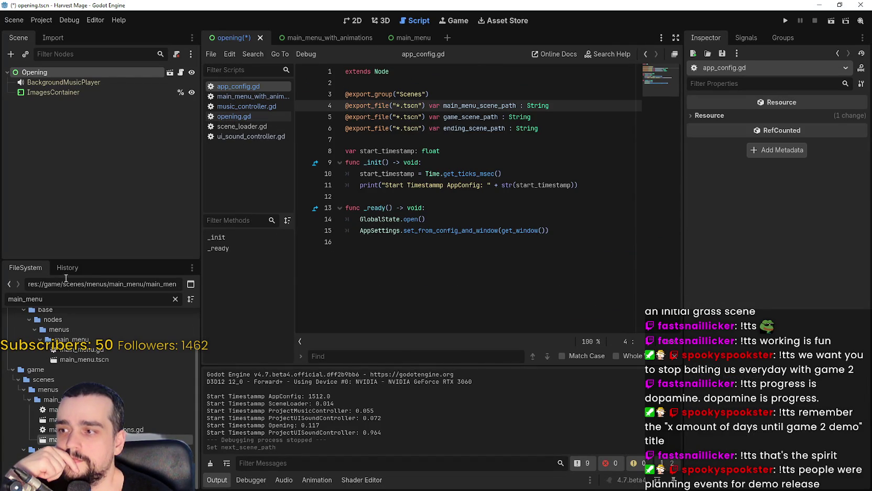
- Open app_config.tscn, set AppConfig's game, ending and main menu scene paths, and save
key(ctrl+a)
text(app_co)
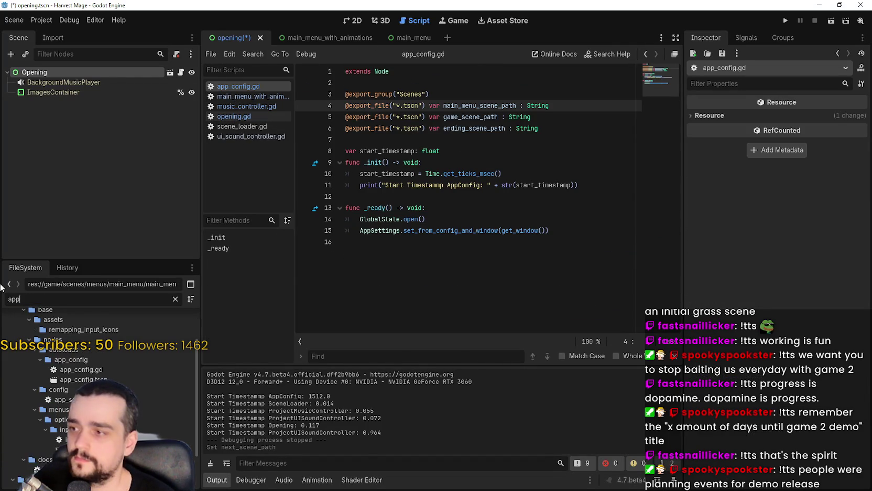
double_click(63, 407)
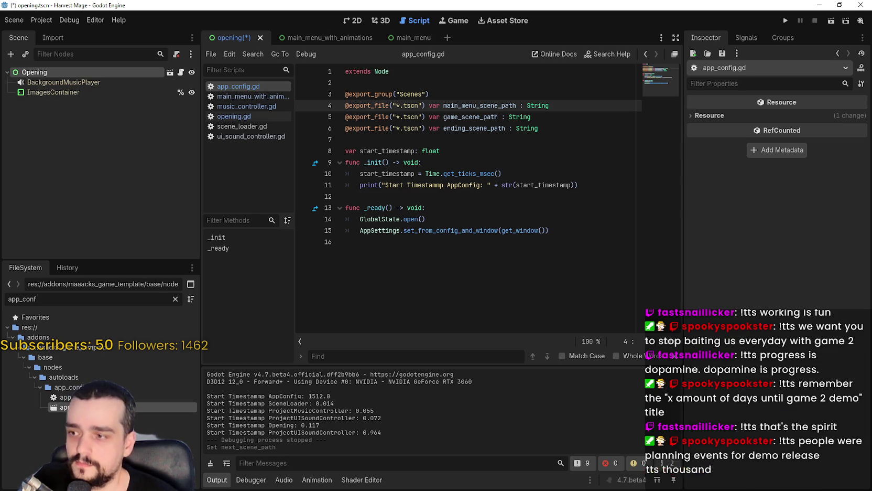
click(33, 72)
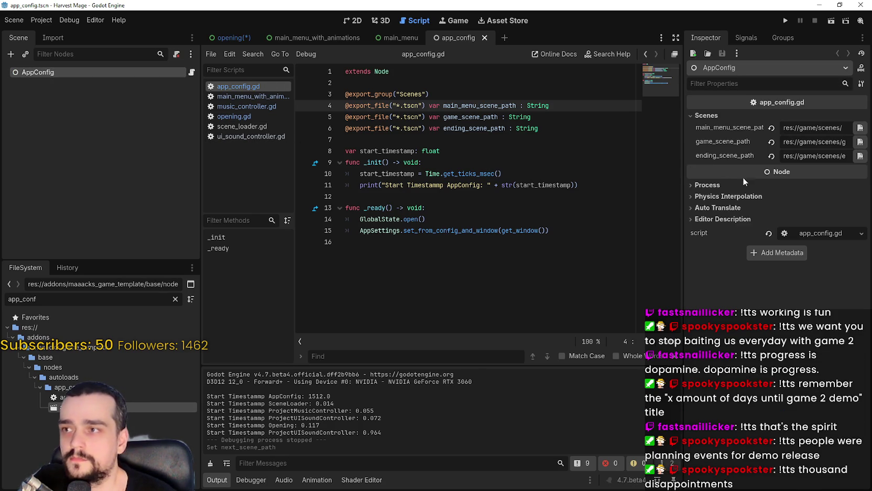
click(792, 146)
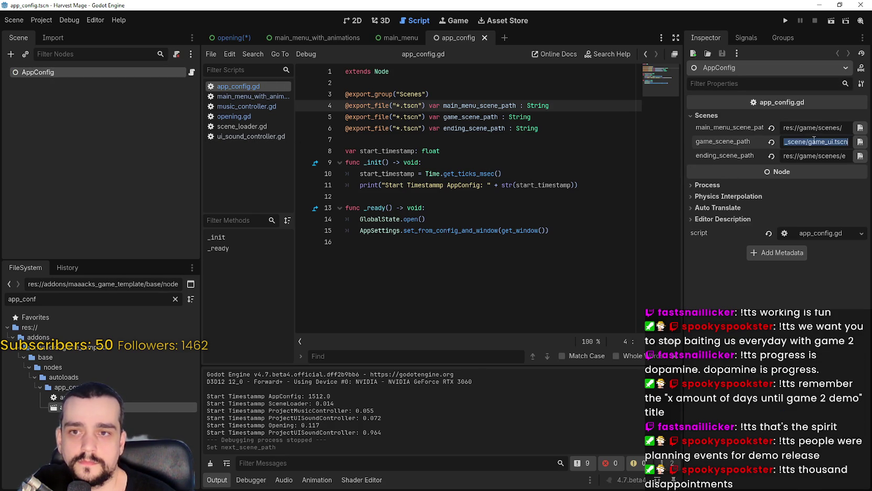
click(804, 157)
click(815, 126)
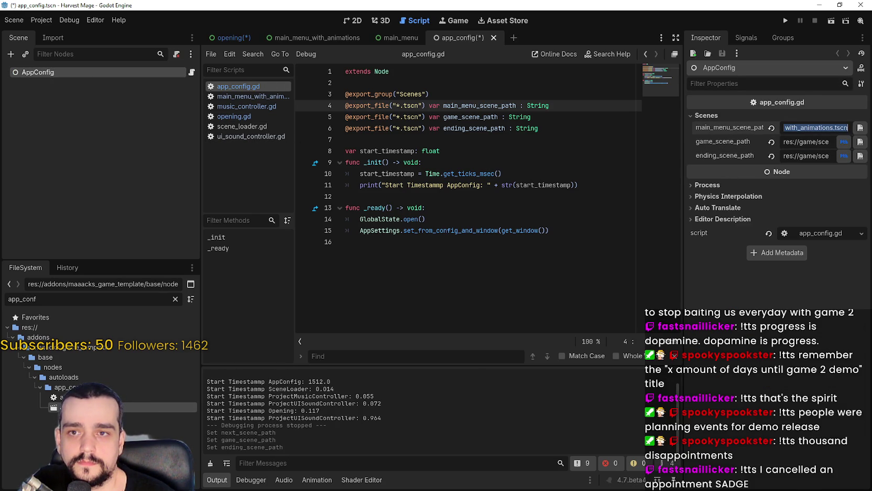
click(822, 128)
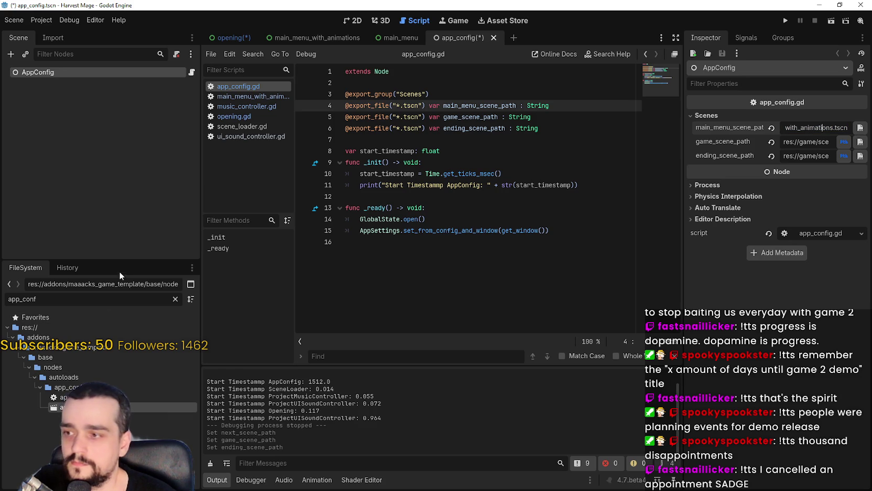
click(177, 299)
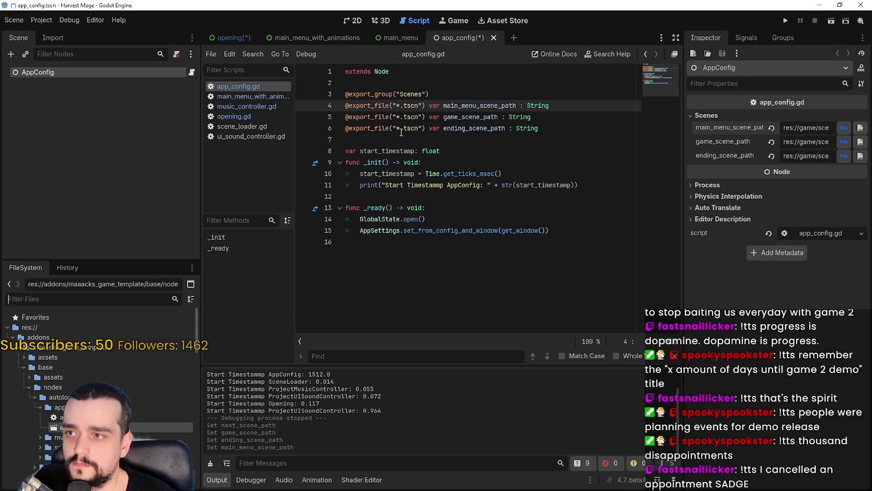
key(ctrl+s)
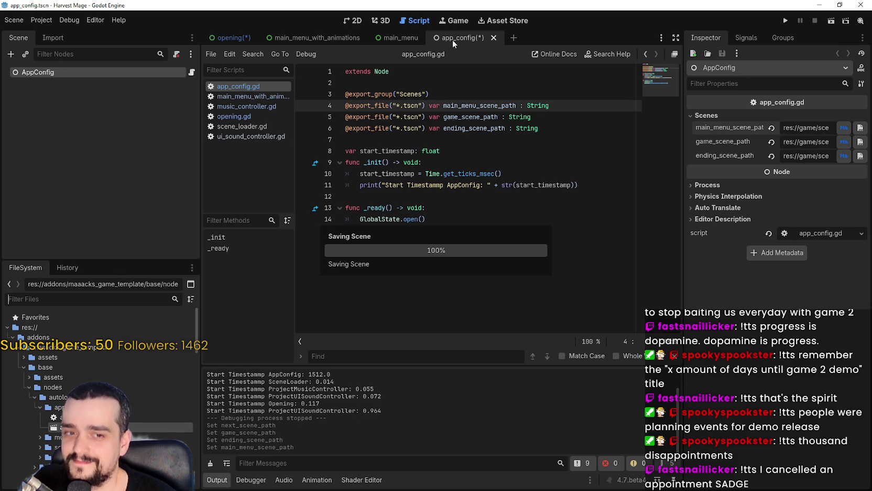
- Switch back to the Opening scene and save it
click(298, 37)
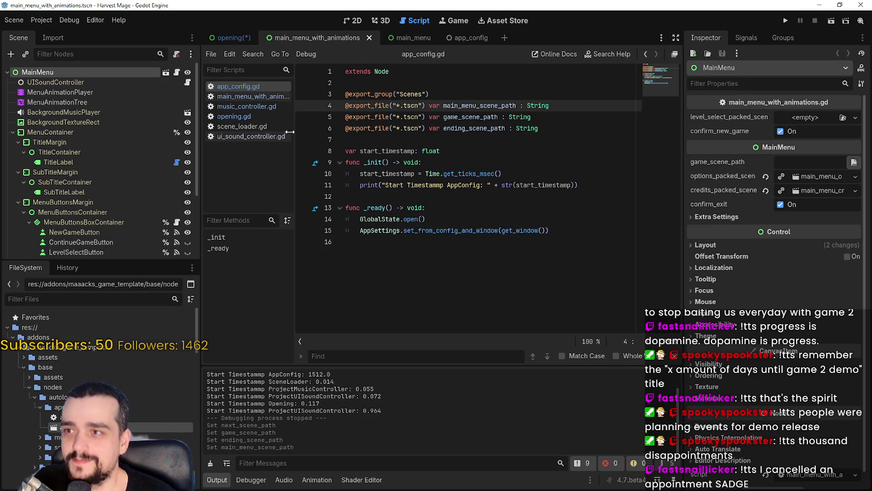
click(234, 38)
key(ctrl+s)
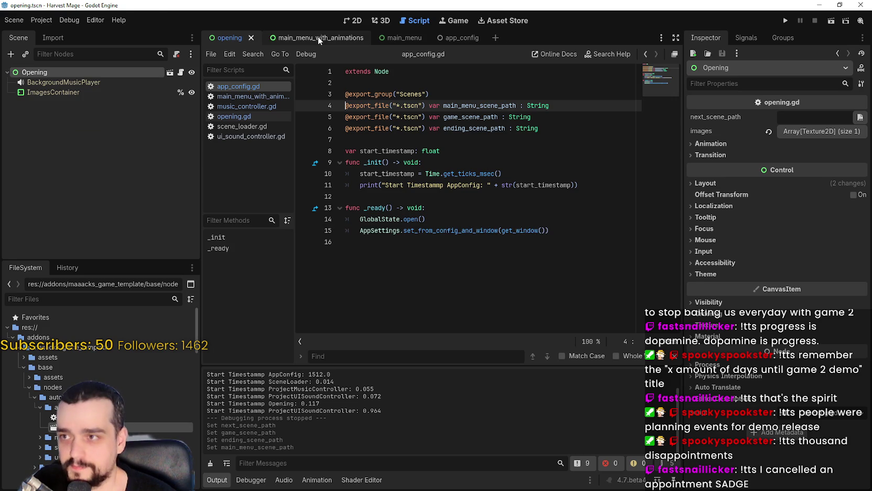
- Show main_menu_with_animations in the 2D editor, enlarge the scene tree, and frame the whole Harvest Mage menu
click(314, 38)
click(353, 20)
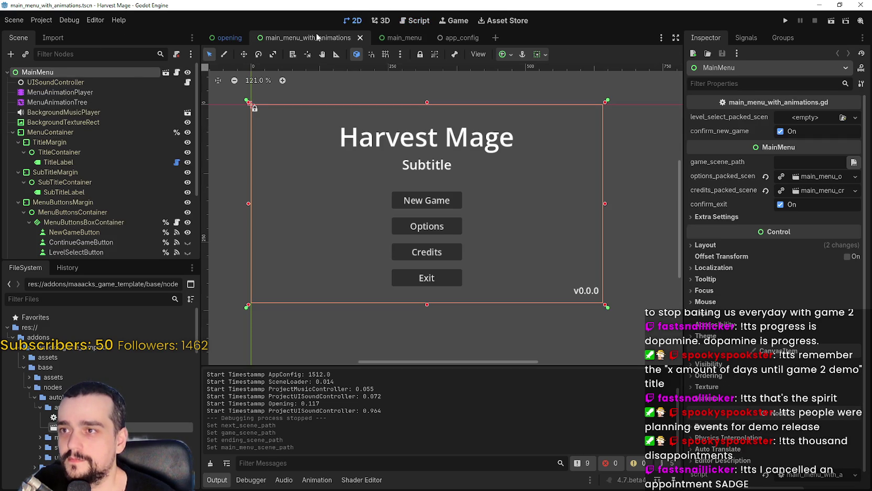
scroll(95, 231, down, 3)
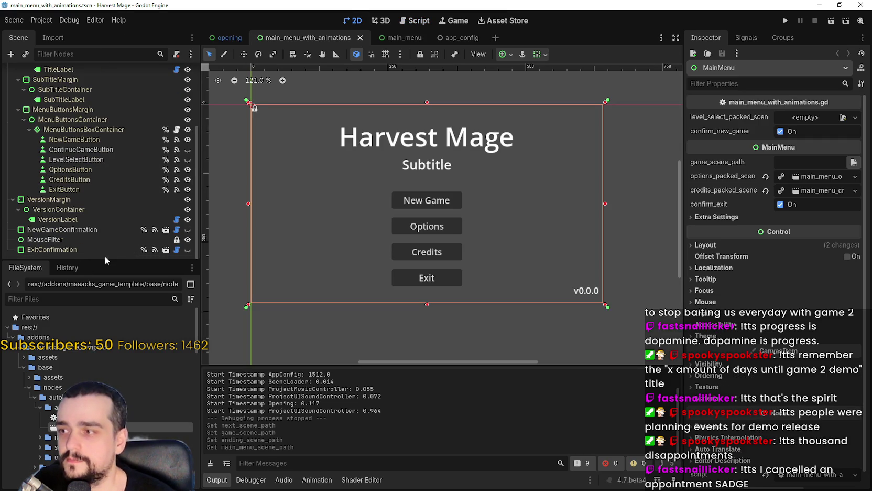
drag(105, 258, 105, 368)
scroll(343, 307, down, 4)
mouse_move(347, 289)
mouse_down()
mouse_move(463, 227)
mouse_move(362, 223)
mouse_up()
scroll(461, 225, up, 1)
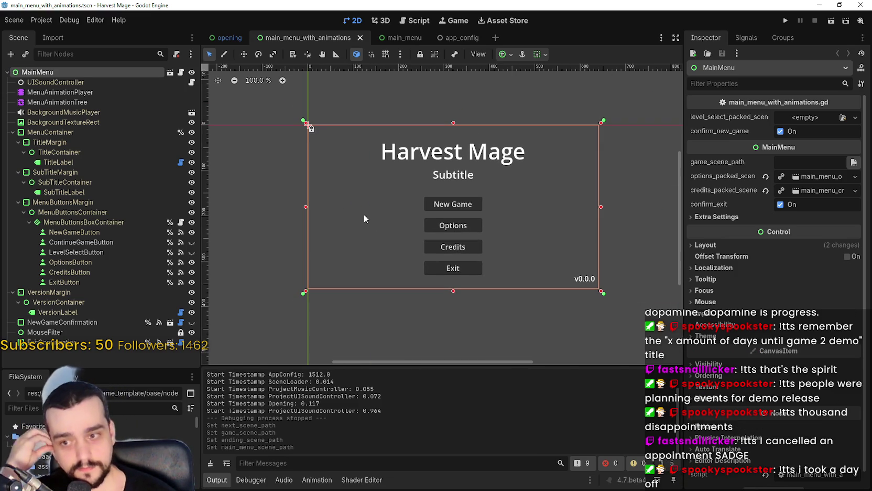
scroll(364, 213, left, 2)
scroll(395, 192, down, 1)
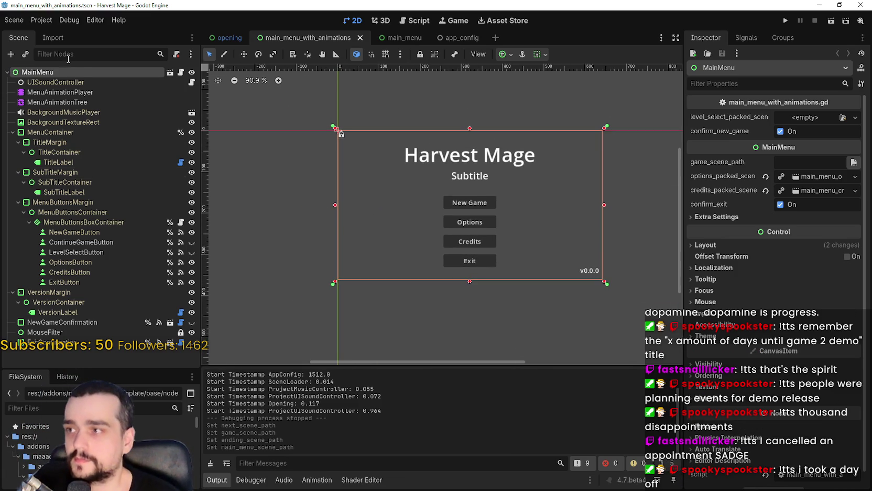
right_click(46, 76)
- Add a TileMapLayer child node to MainMenu by searching 'tilemap' in Create New Node
click(93, 93)
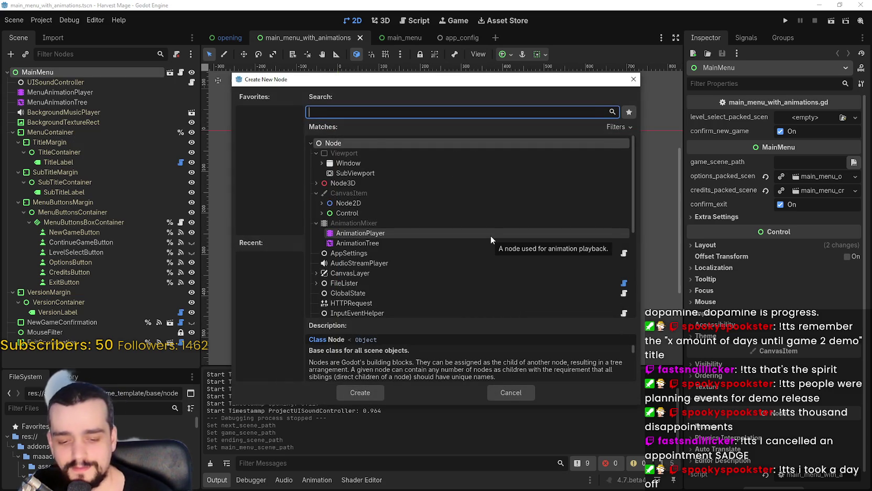
text(ti,)
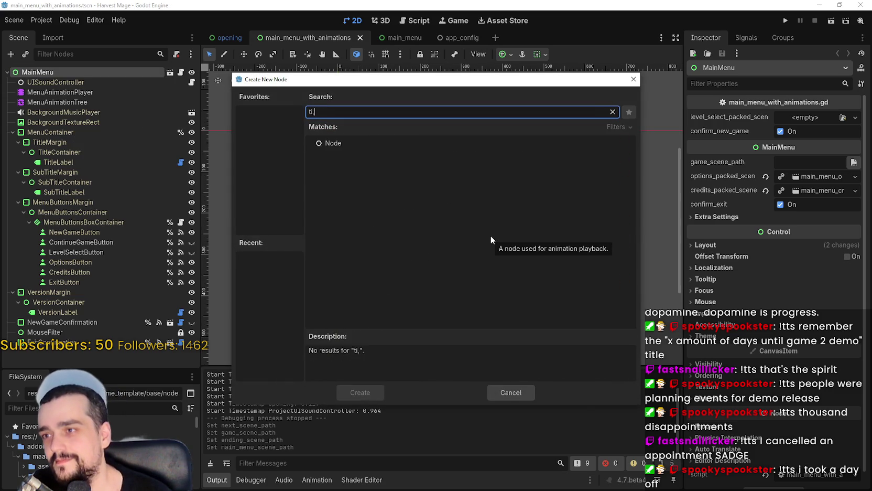
key(BackSpace)
text(lemap)
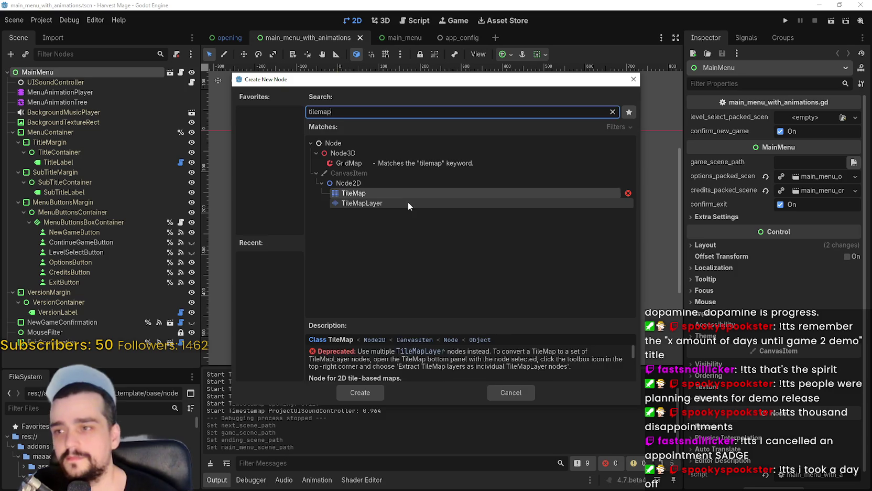
double_click(409, 204)
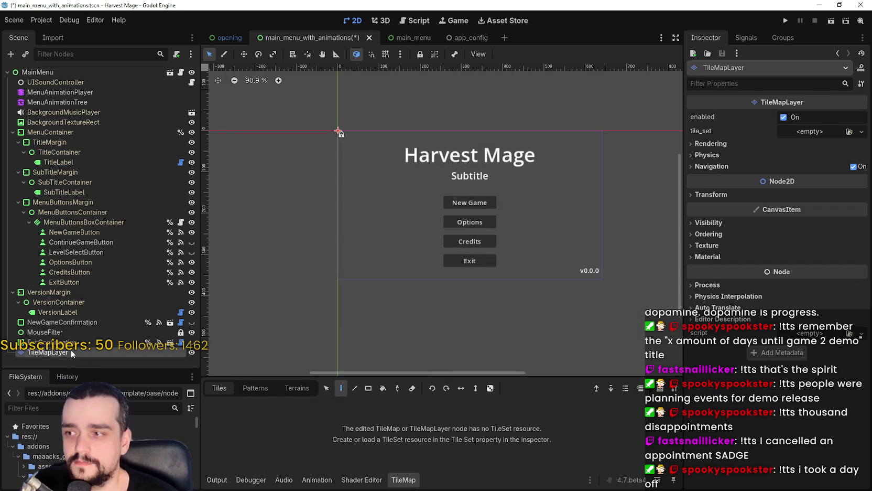
- Rename the new TileMapLayer node to BackgroundMap
double_click(71, 351)
text(Backgr)
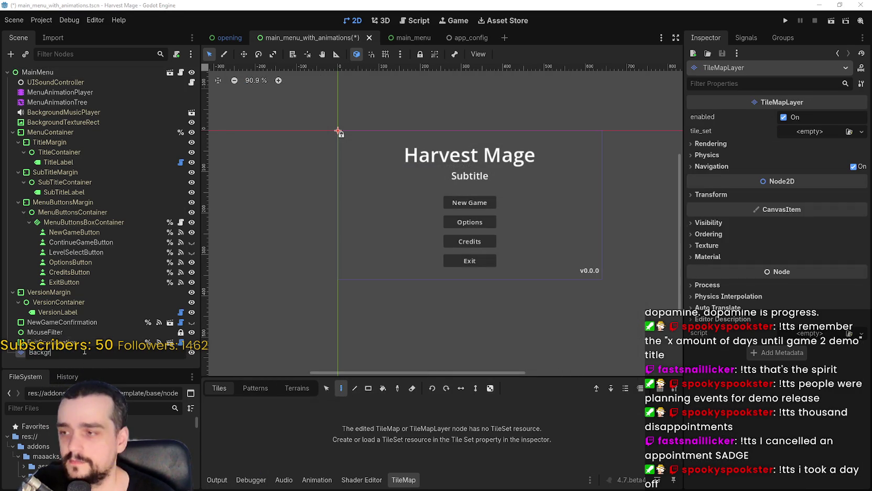
text(oundMap)
key(Return)
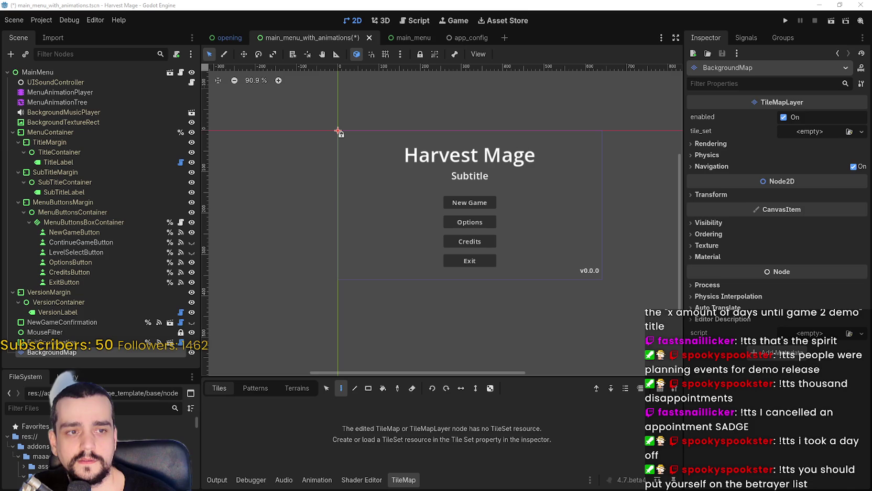
- Expand game > assets > plugin_logo in FileSystem and open its LICENSE.txt
drag(87, 369, 93, 119)
click(13, 195)
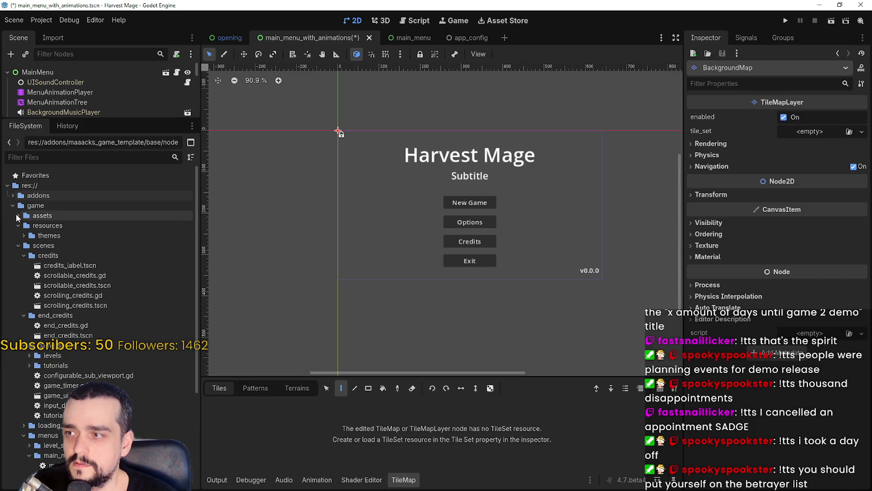
click(17, 217)
click(12, 256)
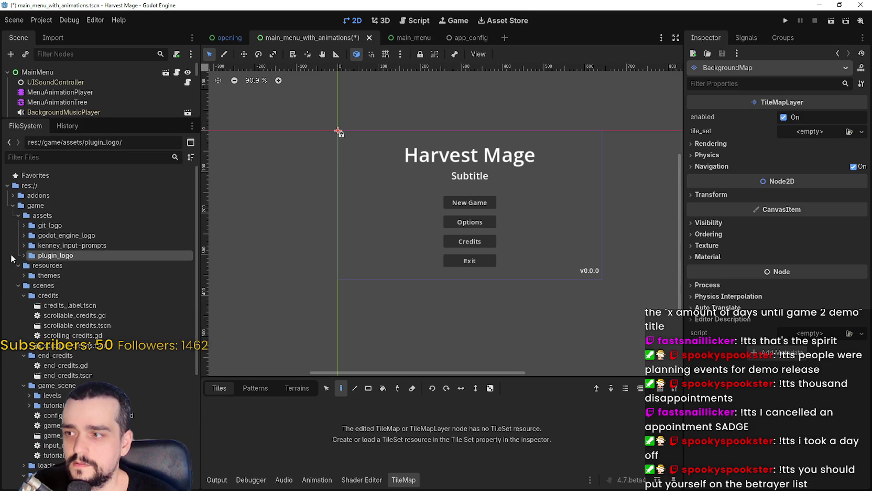
click(24, 256)
click(56, 275)
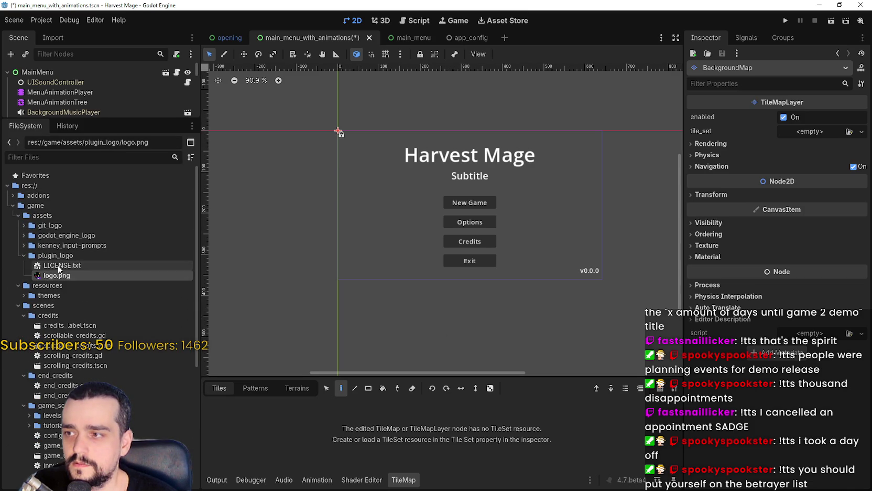
click(59, 266)
double_click(59, 266)
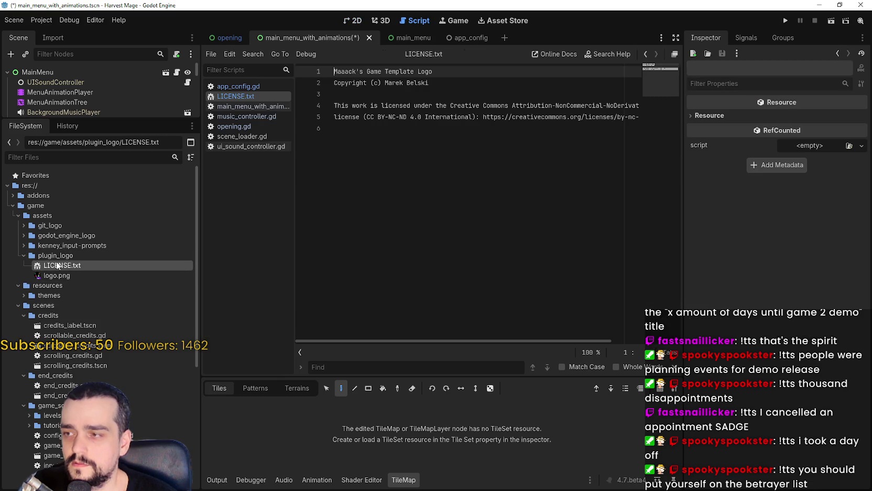
- Preview logo.png and highlight the CC BY-NC-ND 4.0 licence terms in LICENSE.txt
mouse_move(446, 341)
mouse_down()
mouse_move(580, 347)
mouse_move(402, 337)
mouse_up()
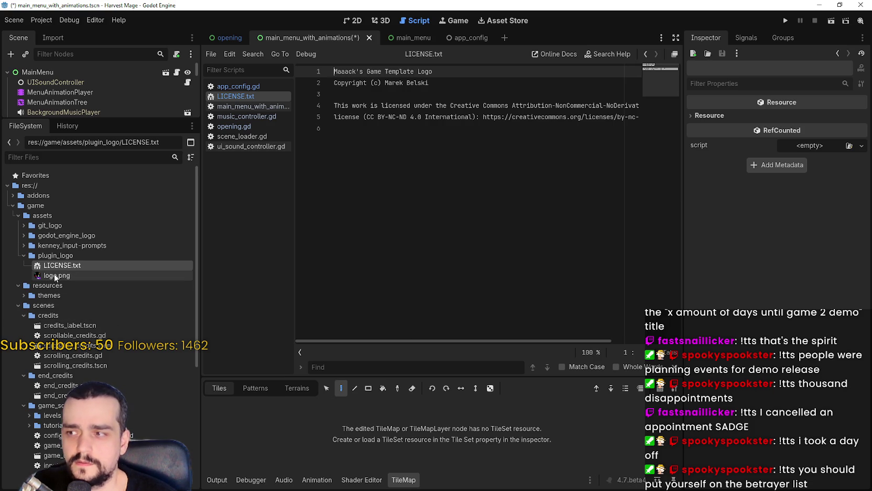
click(17, 245)
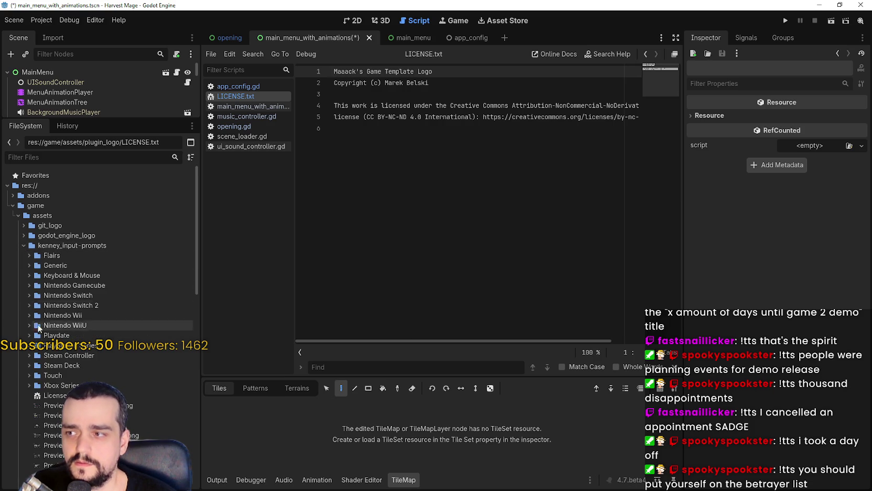
click(17, 244)
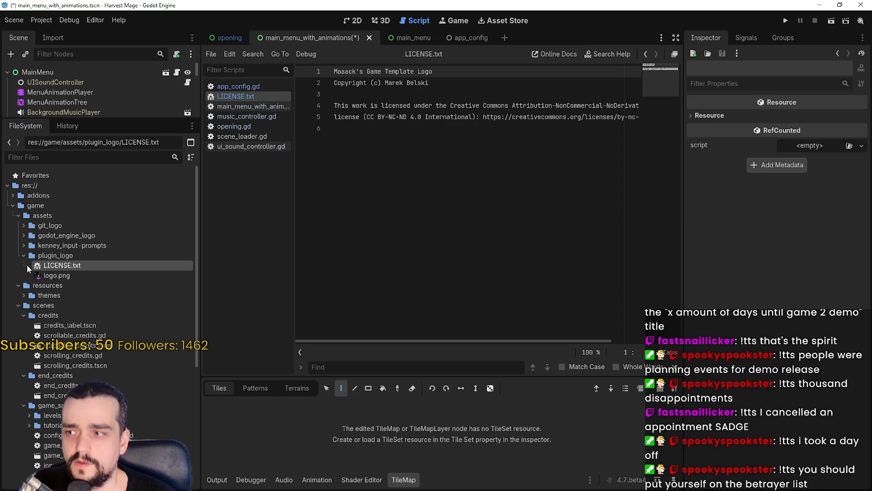
click(55, 274)
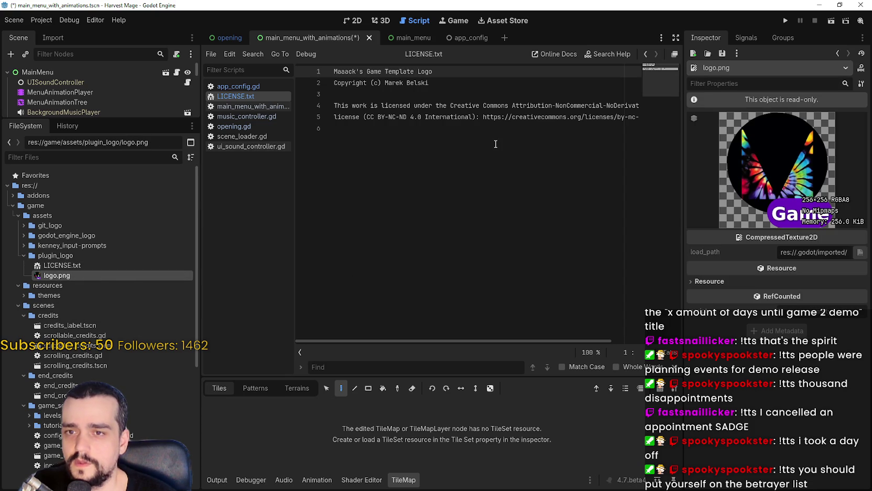
drag(472, 94, 464, 145)
click(63, 265)
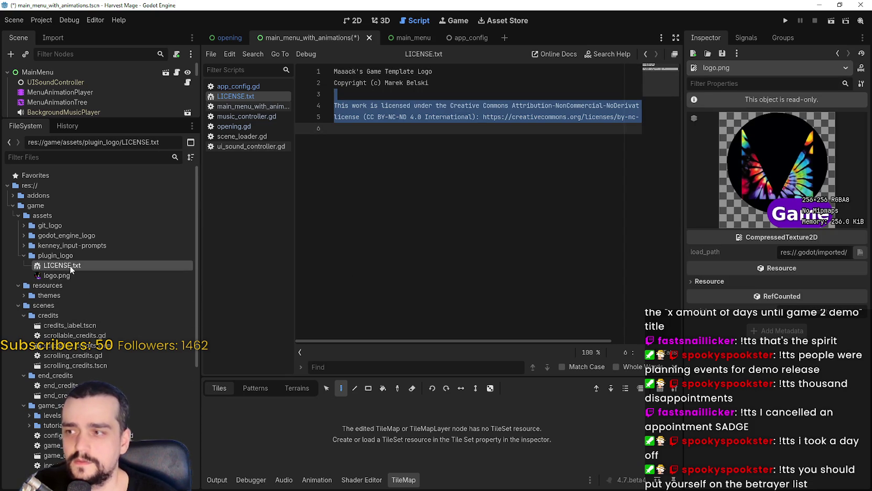
click(58, 255)
- Start deleting the plugin_logo folder, then cancel to keep it intact
right_click(58, 256)
click(87, 377)
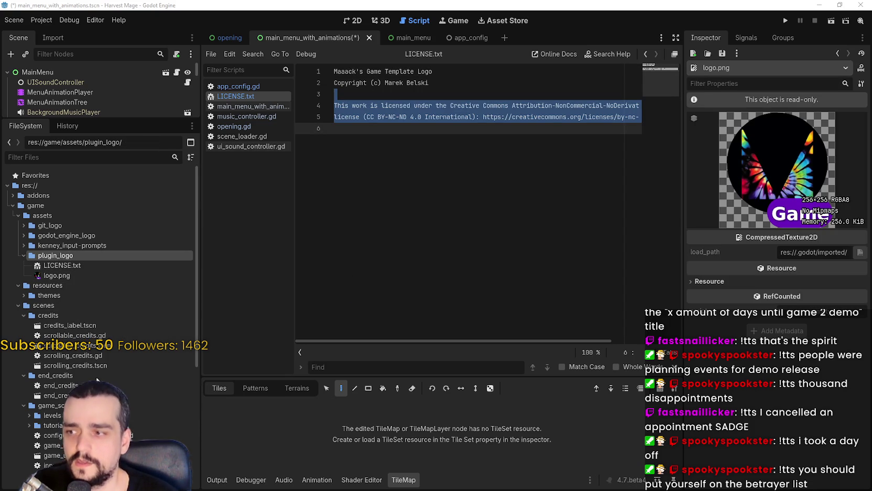
click(508, 292)
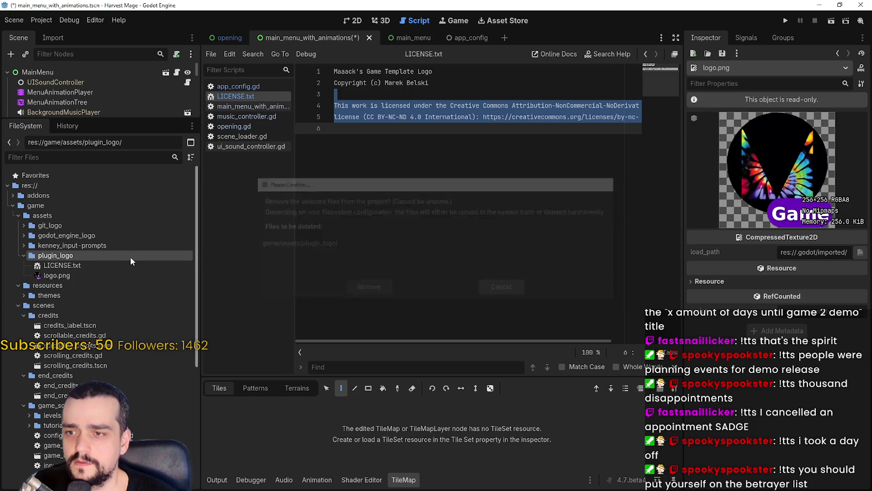
click(334, 94)
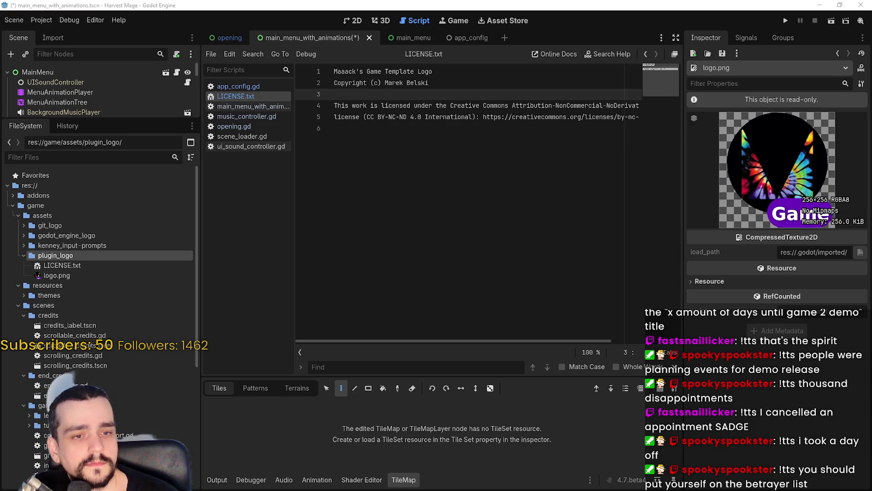
- Scroll through ATTRIBUTION.md past the Visual Studio Code and Git credits, then back to the top
key(alt+Tab)
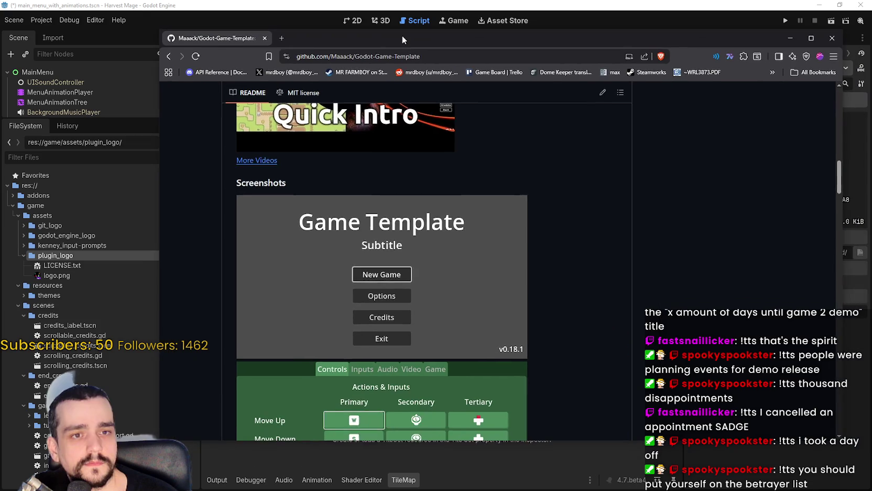
scroll(370, 305, down, 15)
scroll(370, 305, down, 15)
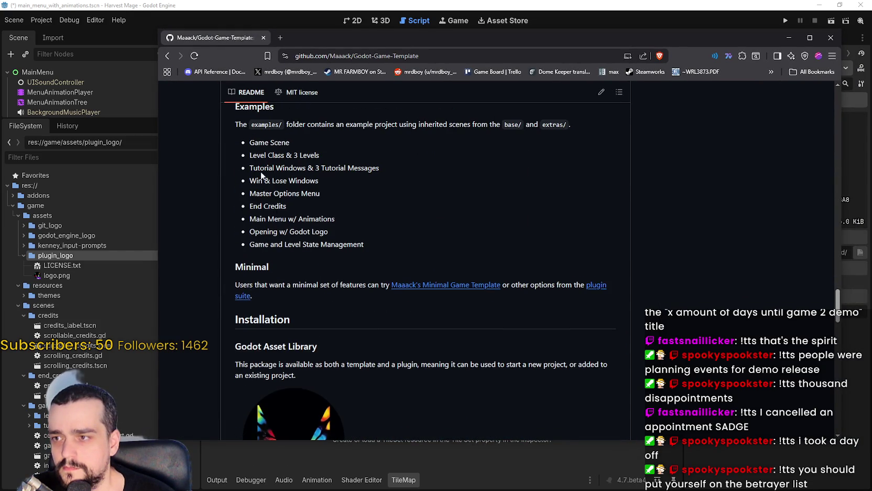
scroll(262, 176, down, 6)
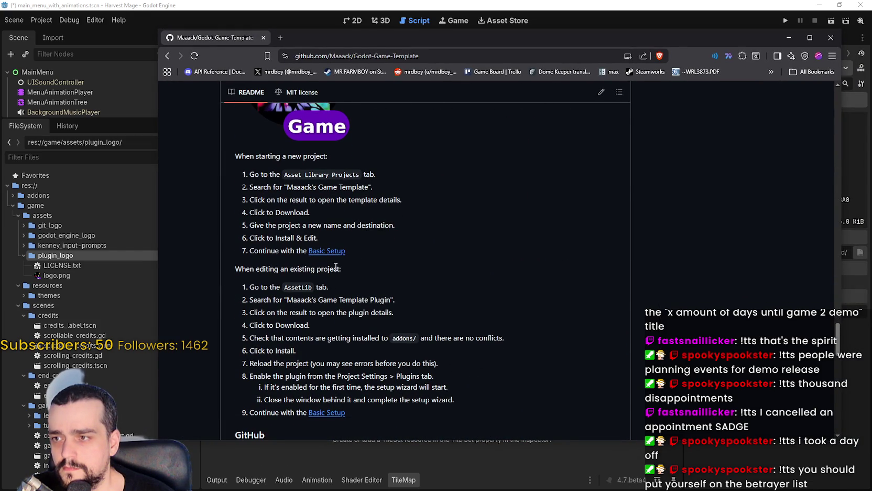
scroll(247, 184, down, 10)
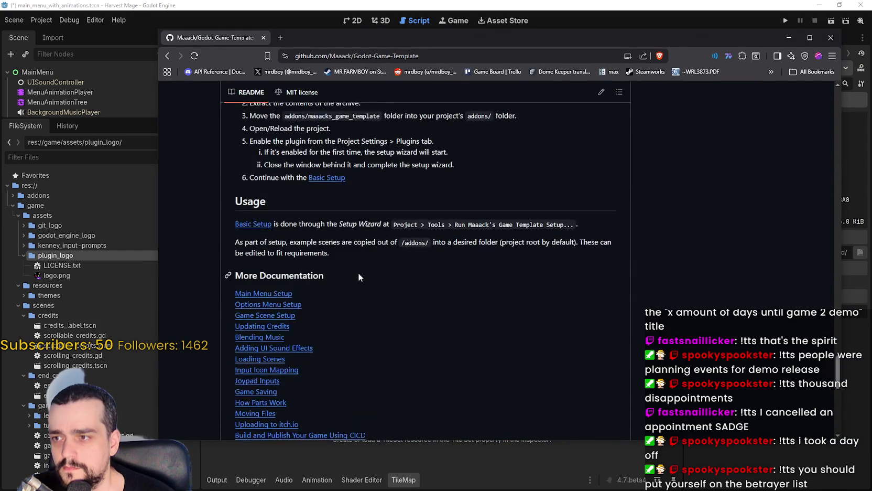
scroll(268, 202, up, 5)
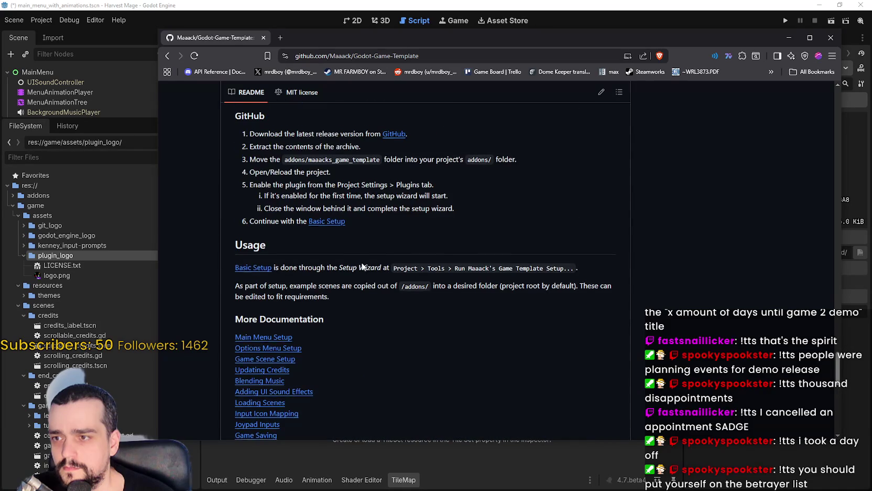
scroll(361, 262, down, 4)
scroll(362, 266, down, 4)
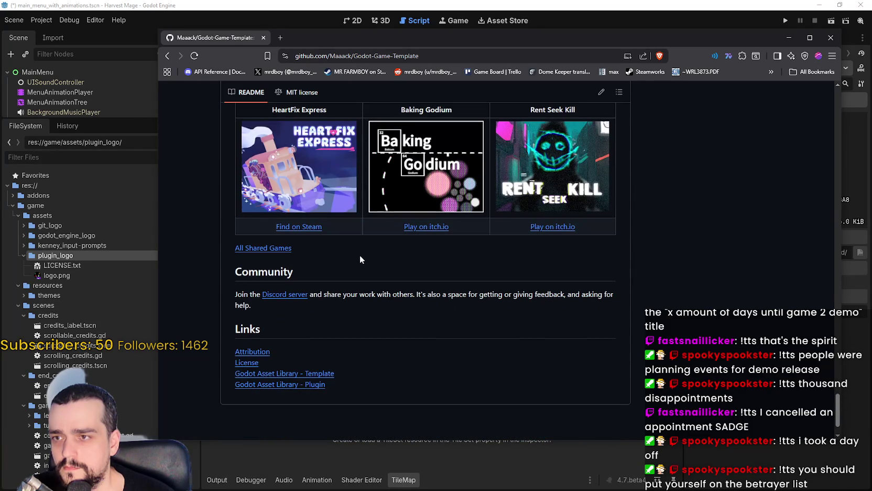
scroll(360, 256, down, 2)
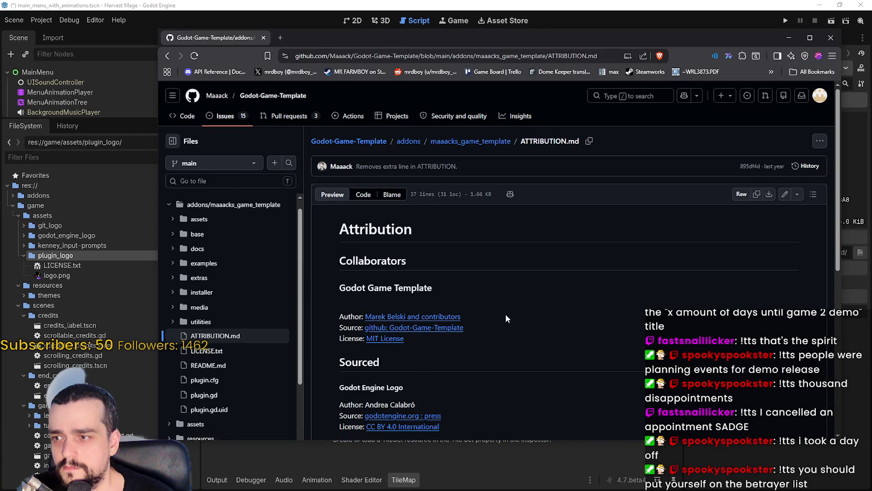
scroll(504, 312, down, 2)
scroll(503, 312, down, 2)
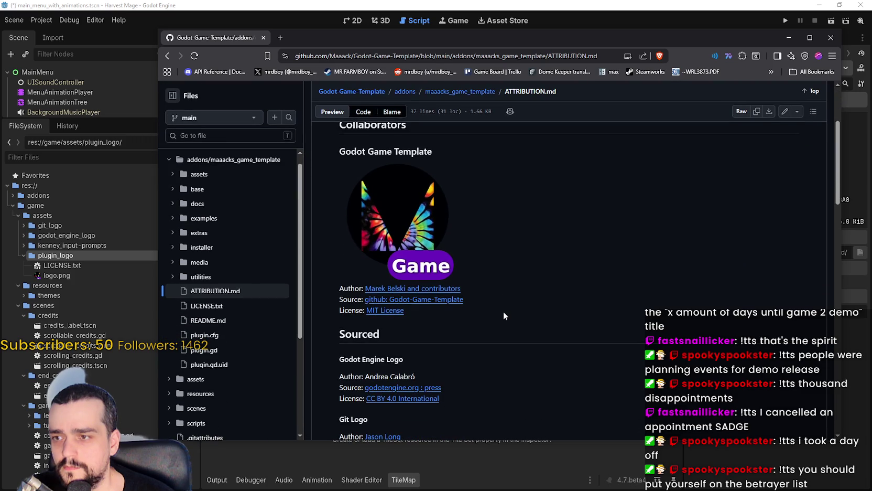
scroll(503, 311, up, 2)
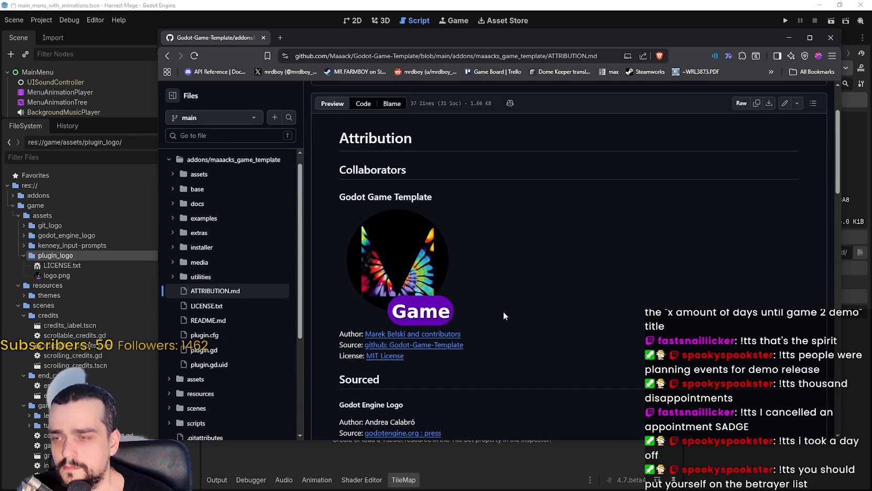
scroll(502, 311, down, 3)
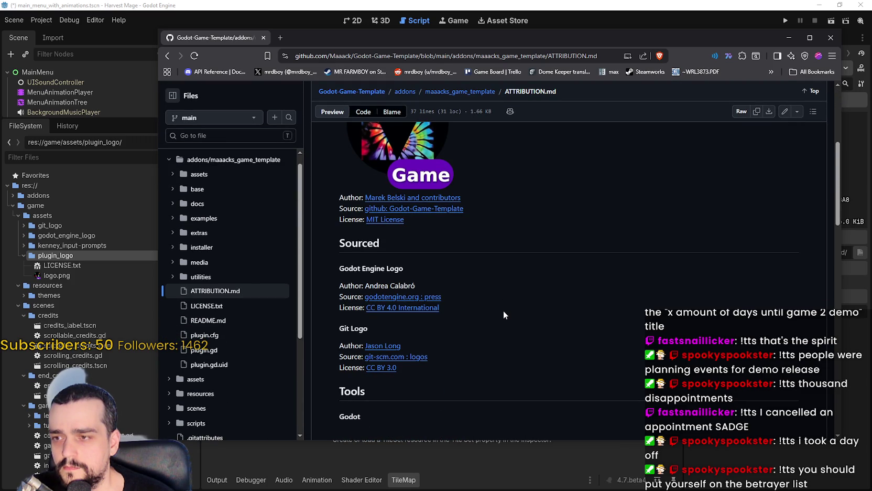
scroll(503, 314, down, 3)
scroll(502, 313, down, 4)
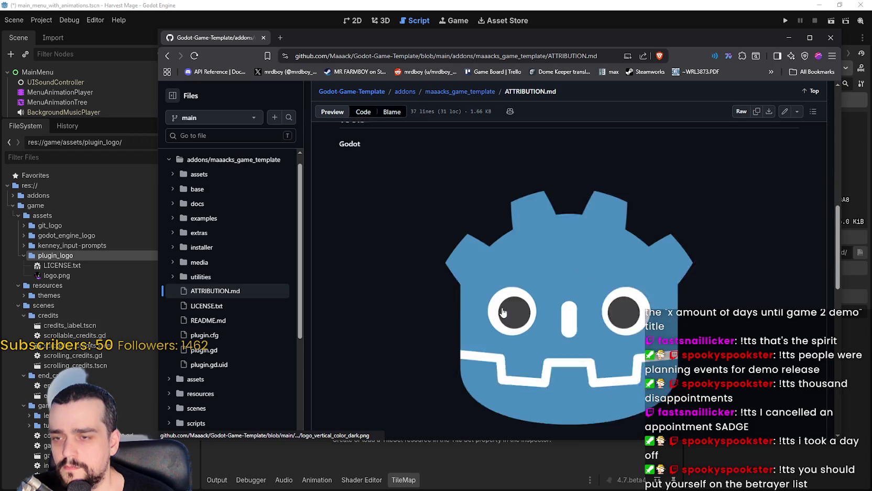
scroll(502, 311, up, 6)
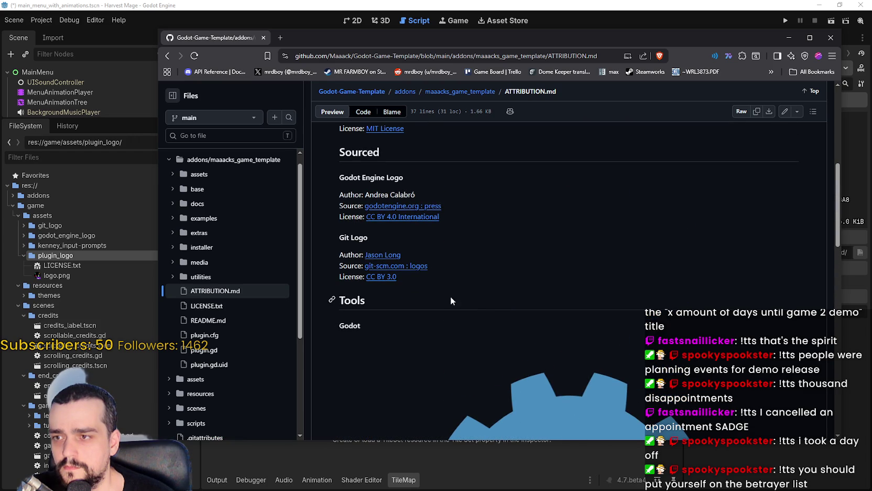
scroll(390, 220, up, 1)
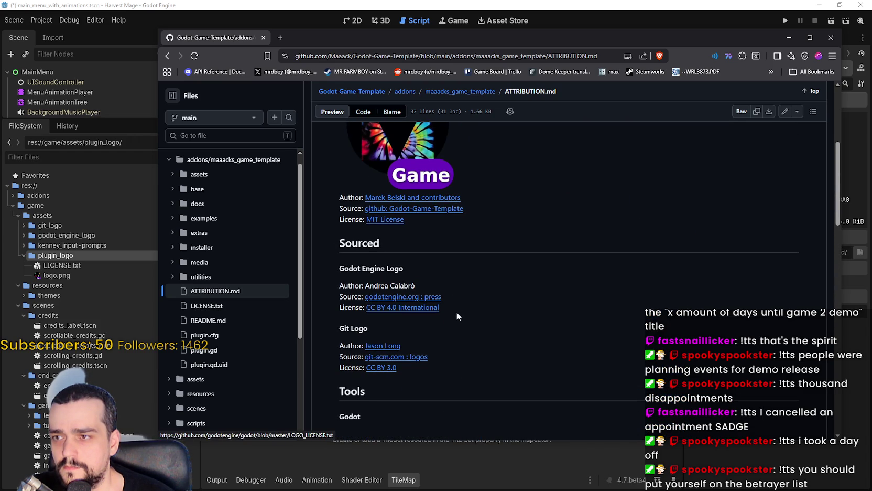
scroll(427, 309, up, 1)
scroll(435, 307, down, 12)
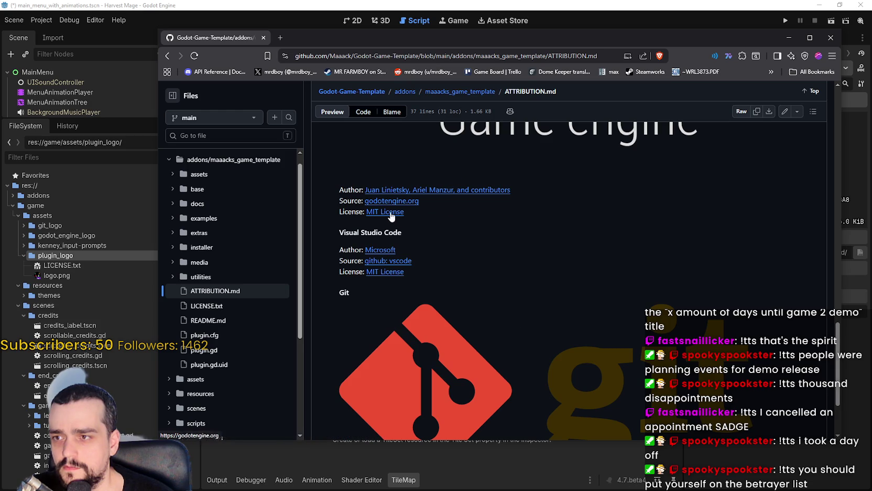
scroll(397, 212, up, 2)
scroll(398, 215, down, 3)
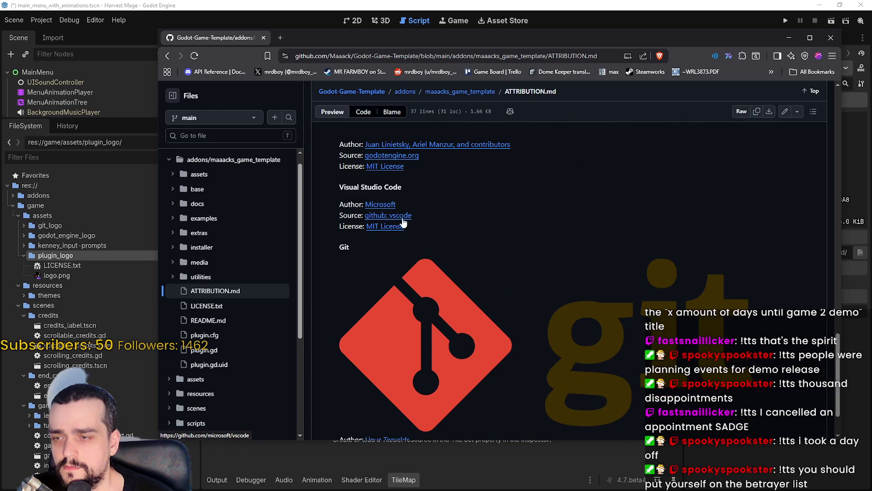
scroll(365, 198, down, 1)
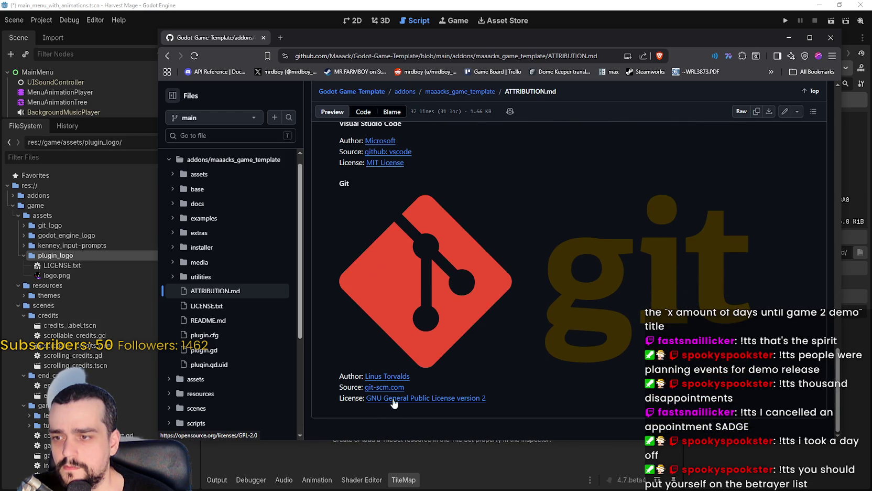
scroll(395, 397, up, 8)
scroll(395, 396, up, 8)
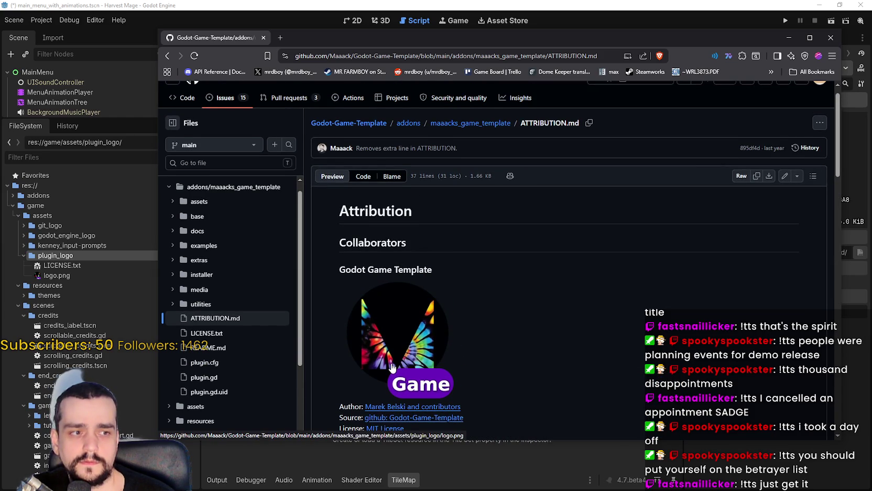
scroll(384, 211, up, 1)
- Open the template's LICENSE.txt from the README and read the free-of-charge permission grant
click(162, 55)
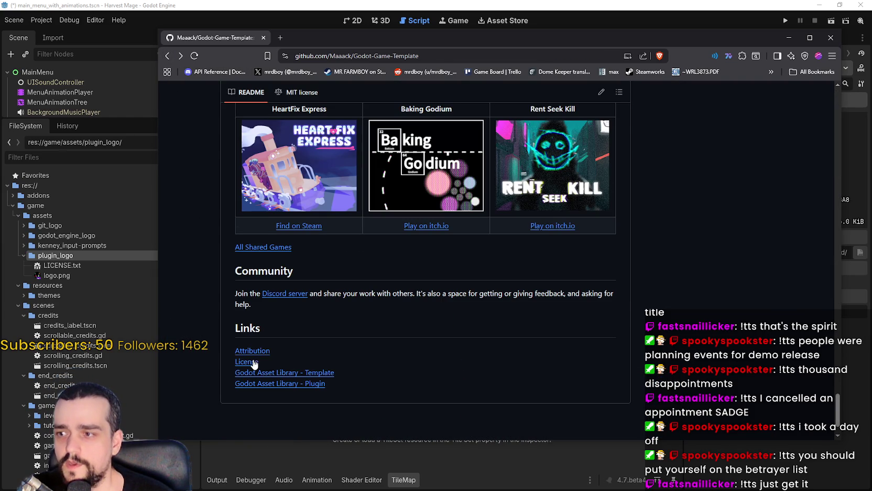
click(254, 362)
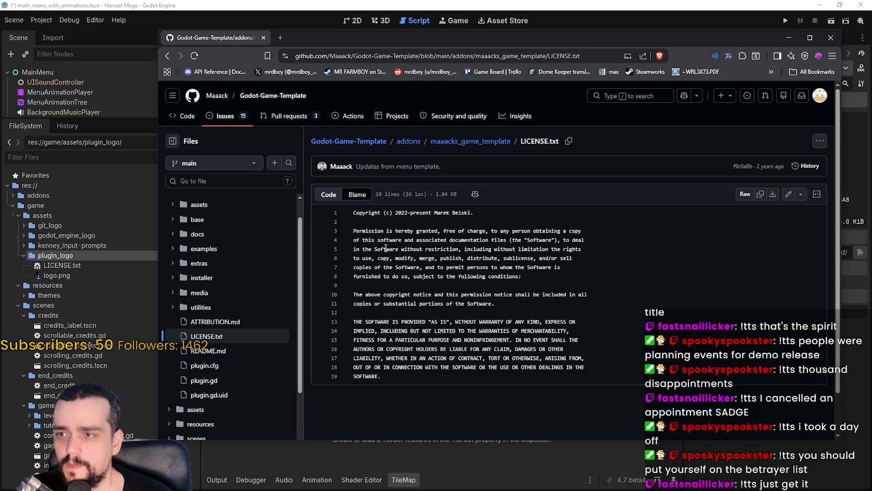
mouse_move(363, 230)
mouse_down()
mouse_move(426, 219)
mouse_move(430, 231)
mouse_move(378, 231)
mouse_move(417, 230)
mouse_up()
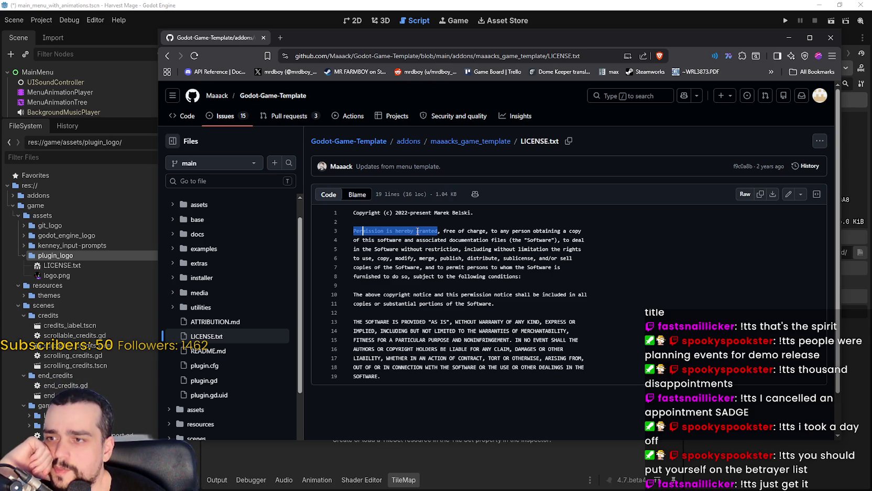
double_click(424, 231)
double_click(450, 230)
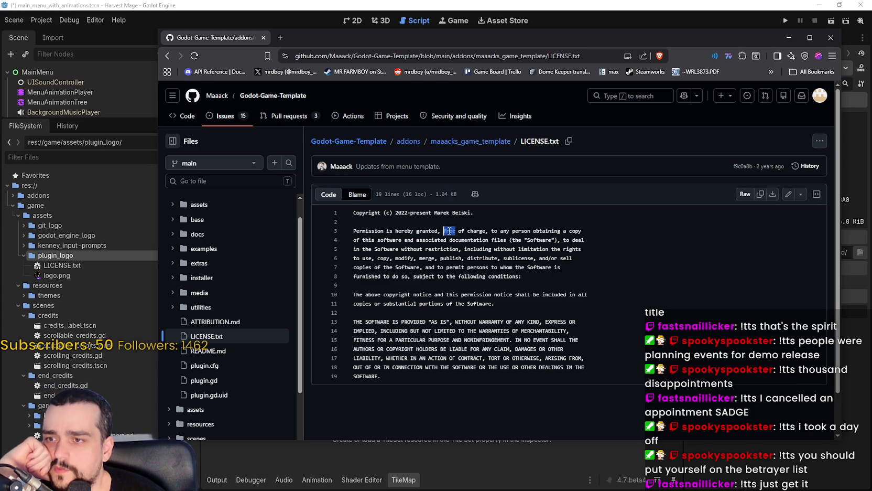
mouse_move(494, 231)
mouse_down()
mouse_move(532, 230)
mouse_move(387, 231)
mouse_move(411, 240)
mouse_up()
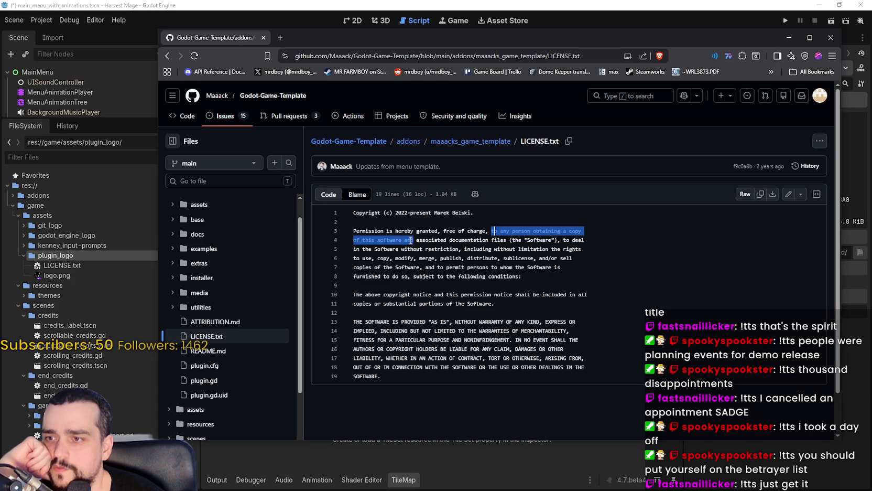
click(437, 240)
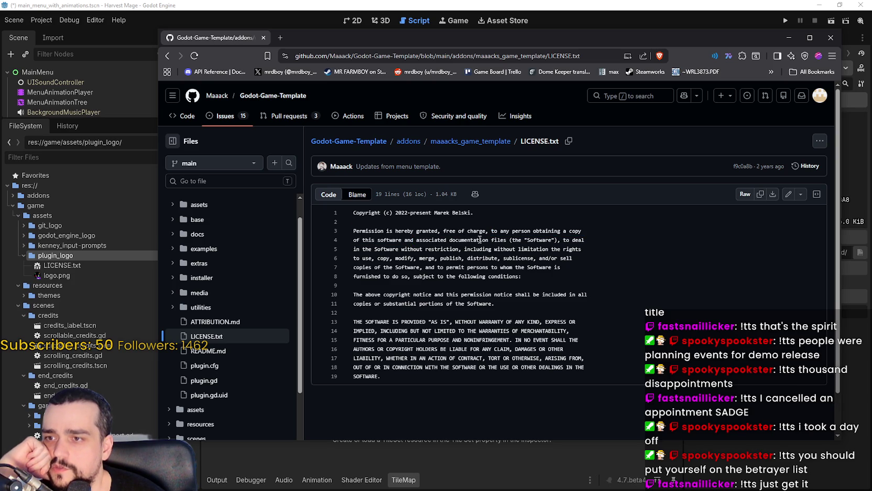
double_click(476, 239)
drag(476, 240, 505, 240)
click(586, 253)
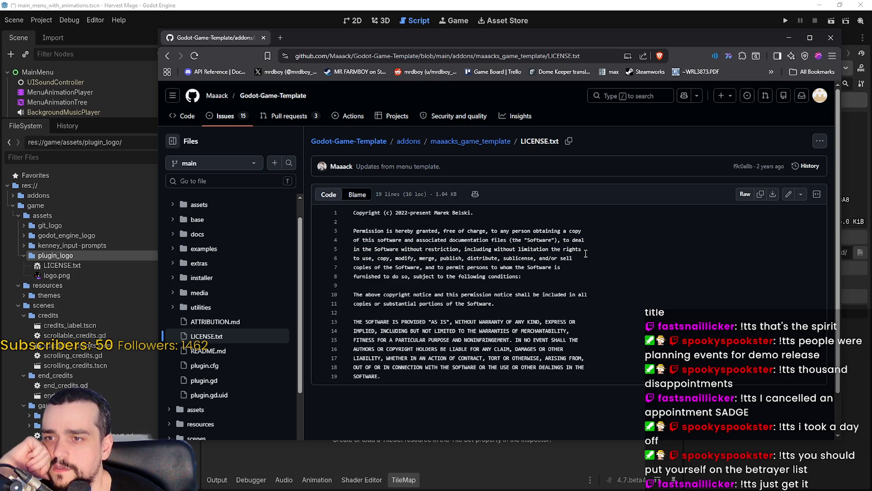
- Read the granted rights, the conditions, and the copyright notice requirement on line 10
mouse_move(572, 241)
mouse_down()
mouse_move(582, 250)
mouse_move(390, 247)
mouse_up()
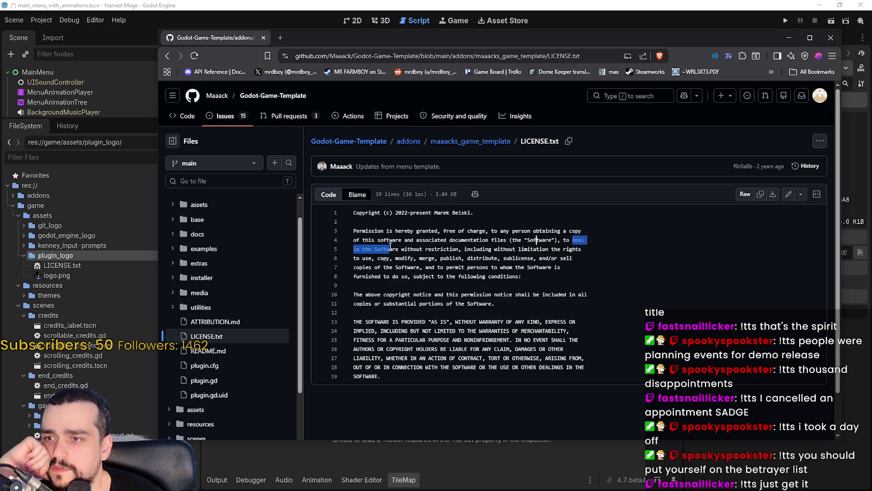
double_click(430, 248)
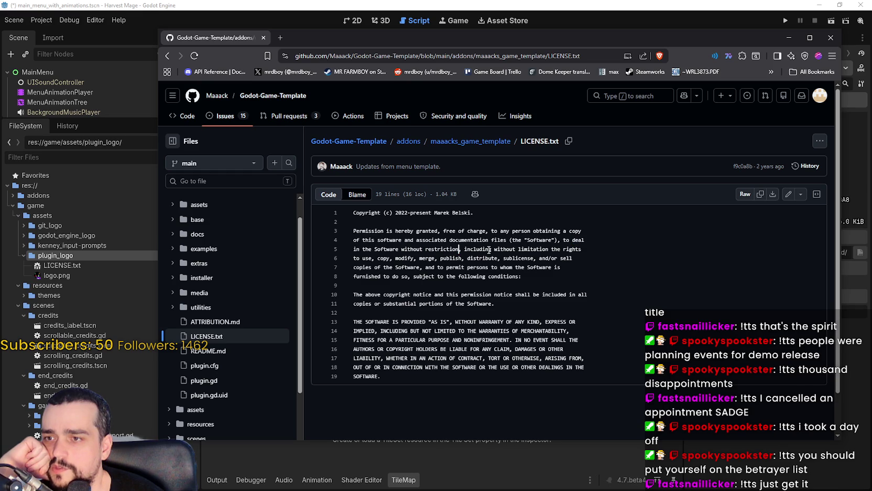
drag(496, 250, 567, 250)
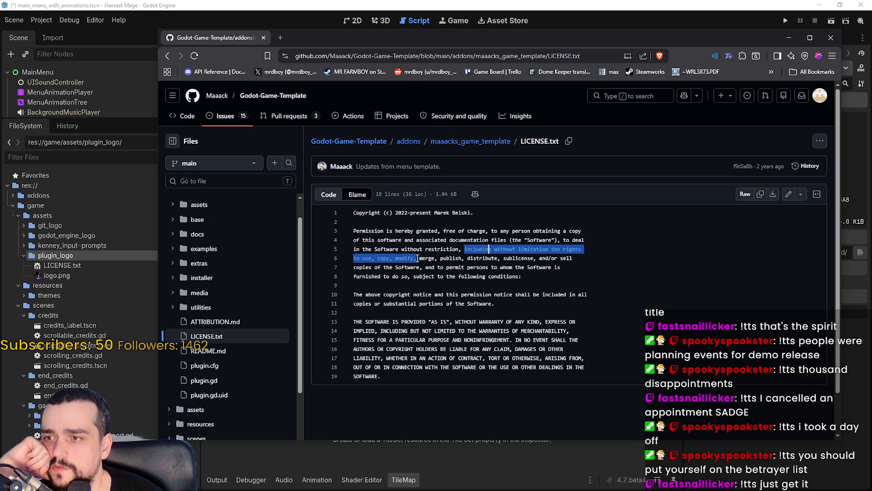
mouse_move(499, 259)
mouse_down()
mouse_move(540, 259)
mouse_move(548, 249)
mouse_move(425, 266)
mouse_move(471, 251)
mouse_move(488, 266)
mouse_move(562, 267)
mouse_move(395, 276)
mouse_move(486, 276)
mouse_up()
click(487, 277)
double_click(508, 277)
scroll(508, 278, down, 1)
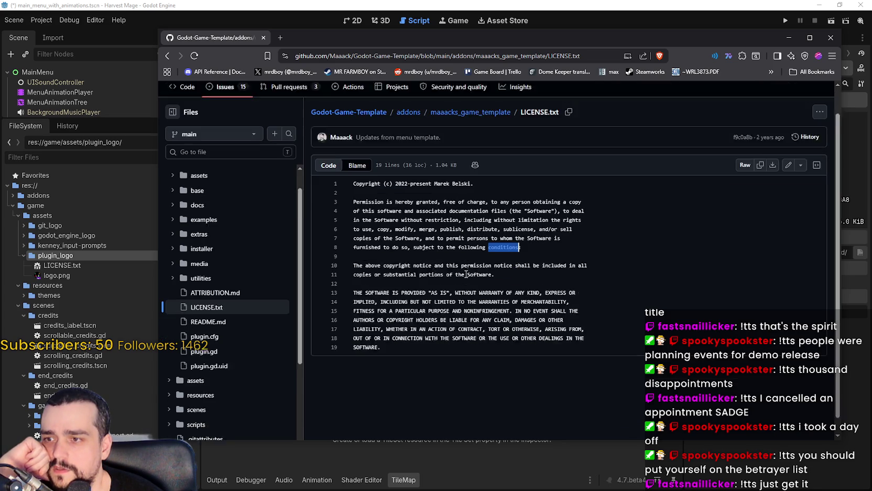
click(369, 250)
mouse_move(362, 251)
mouse_down()
mouse_move(576, 261)
mouse_move(574, 253)
mouse_move(568, 263)
mouse_up()
click(564, 265)
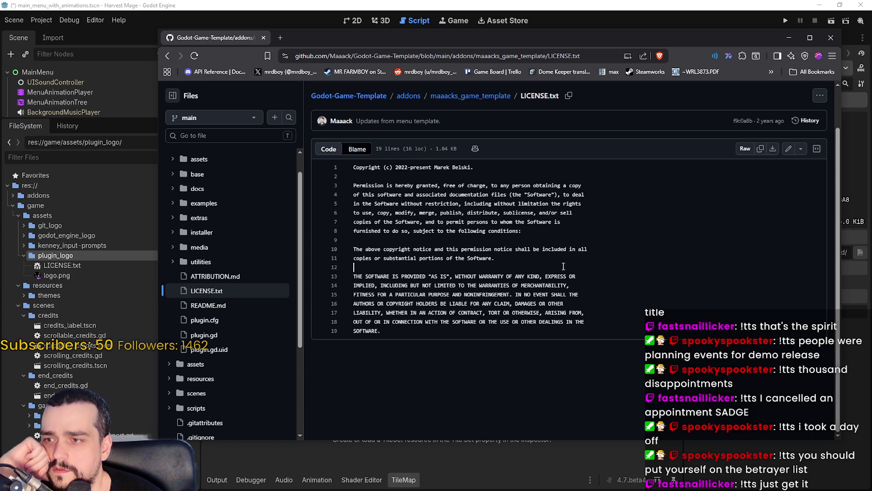
- Read the warranty disclaimer and liability clause, glance at README.md, then return to LICENSE.txt
mouse_move(392, 276)
mouse_down()
mouse_move(577, 278)
mouse_move(581, 334)
mouse_up()
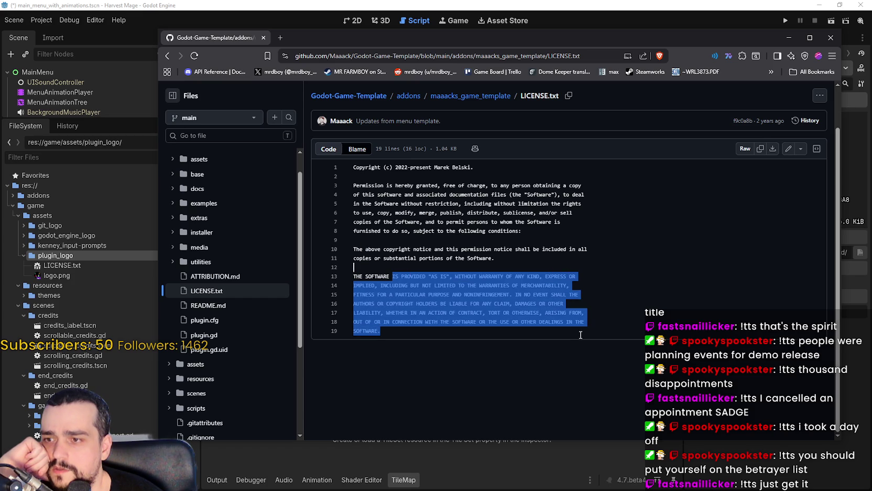
click(600, 312)
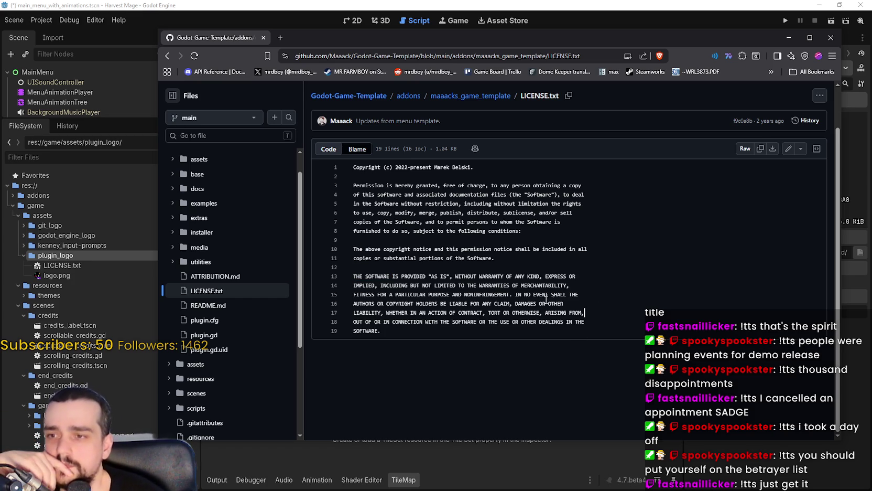
mouse_move(513, 295)
mouse_down()
mouse_move(585, 301)
mouse_move(585, 322)
mouse_up()
click(437, 332)
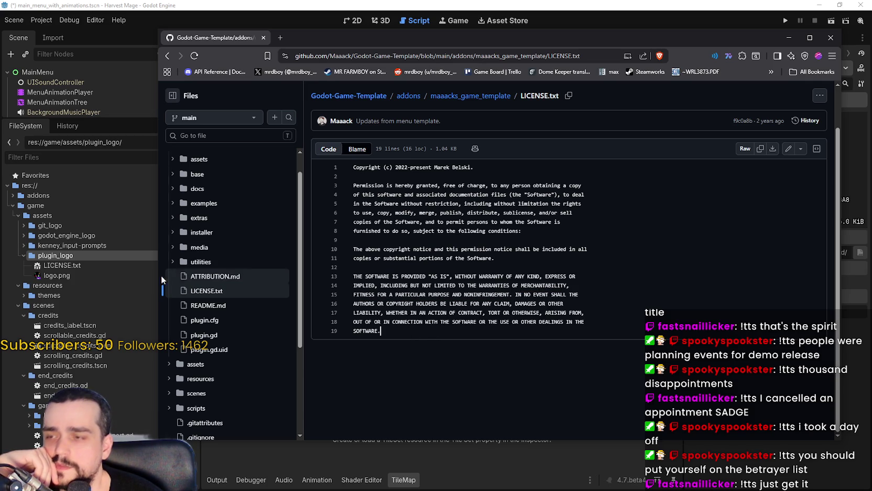
click(230, 305)
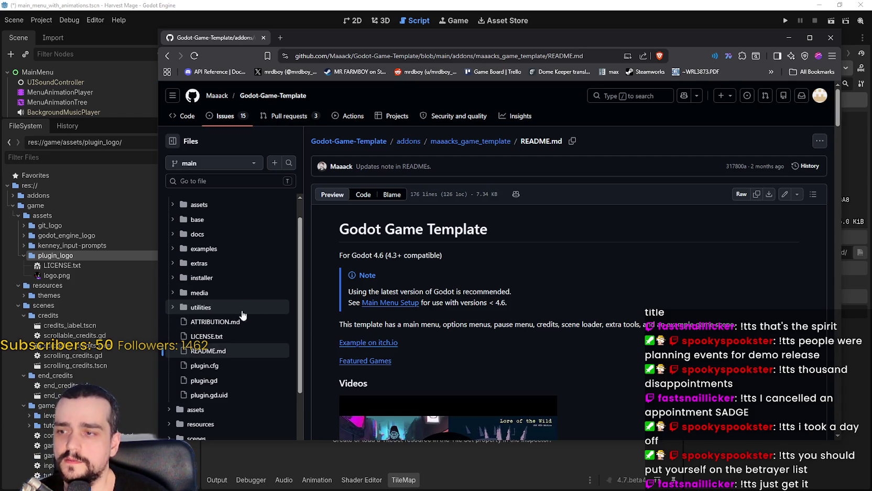
click(212, 338)
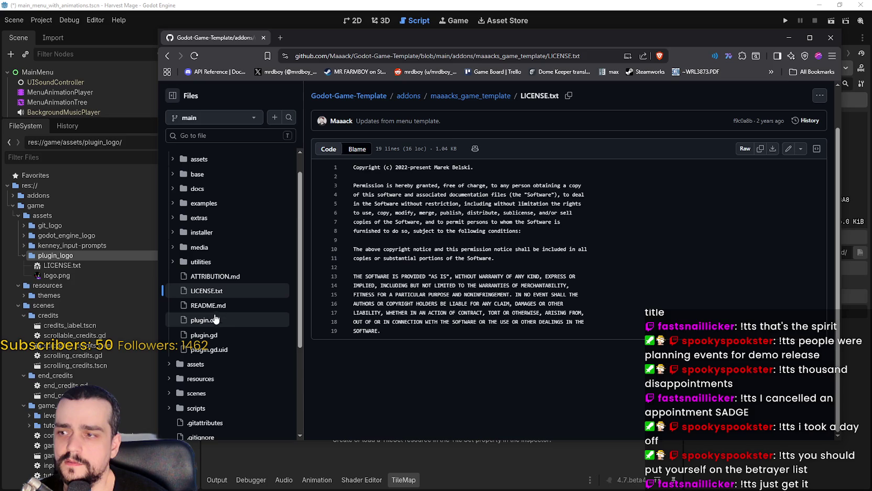
- Open ATTRIBUTION.md, follow its MIT License link, and come back to the credits
click(215, 276)
scroll(413, 308, down, 3)
scroll(414, 305, down, 10)
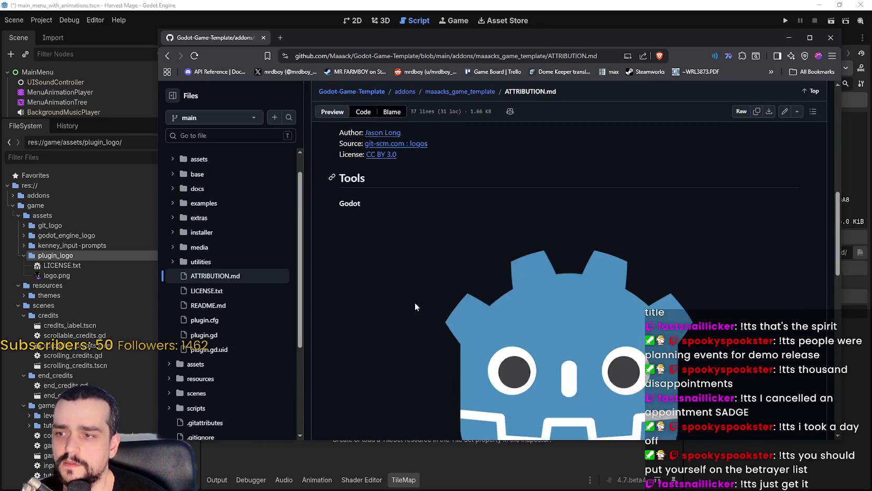
scroll(415, 306, down, 2)
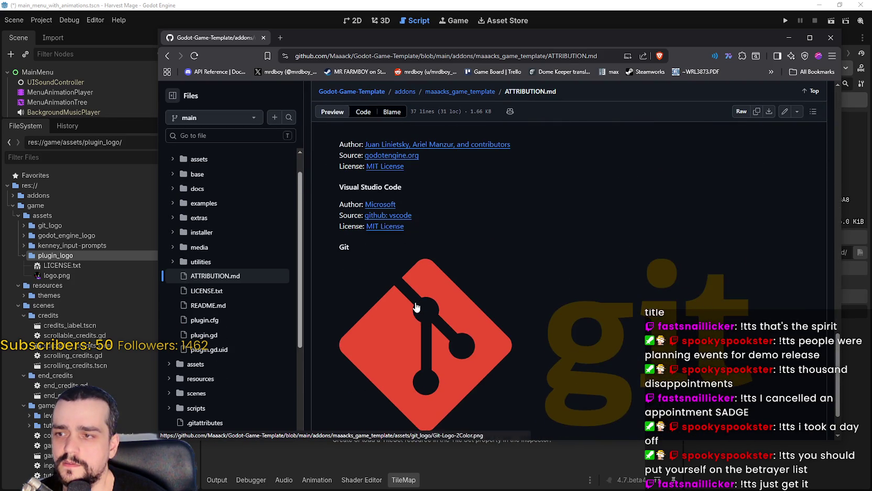
scroll(415, 306, up, 3)
scroll(412, 306, down, 10)
scroll(411, 305, up, 2)
scroll(411, 305, up, 8)
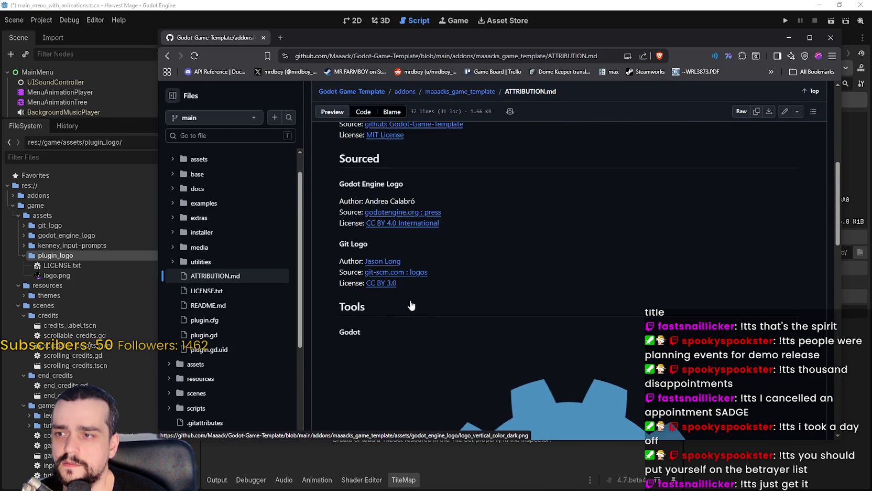
scroll(408, 286, down, 4)
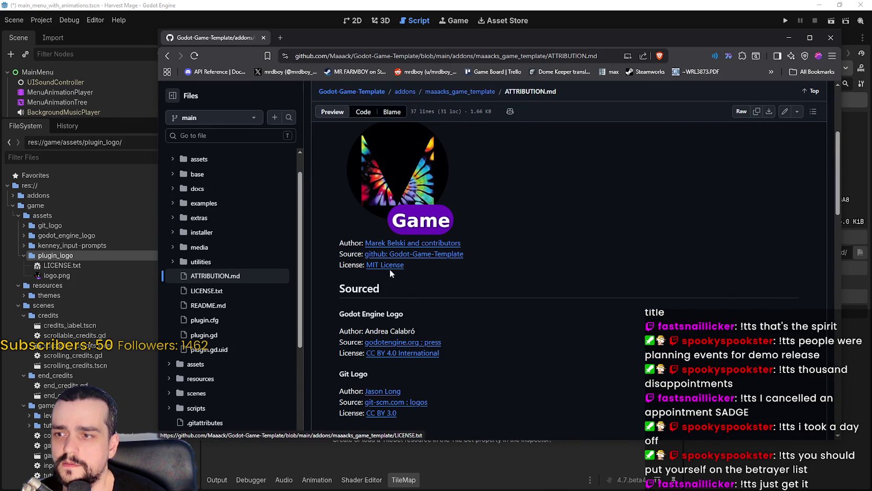
click(398, 266)
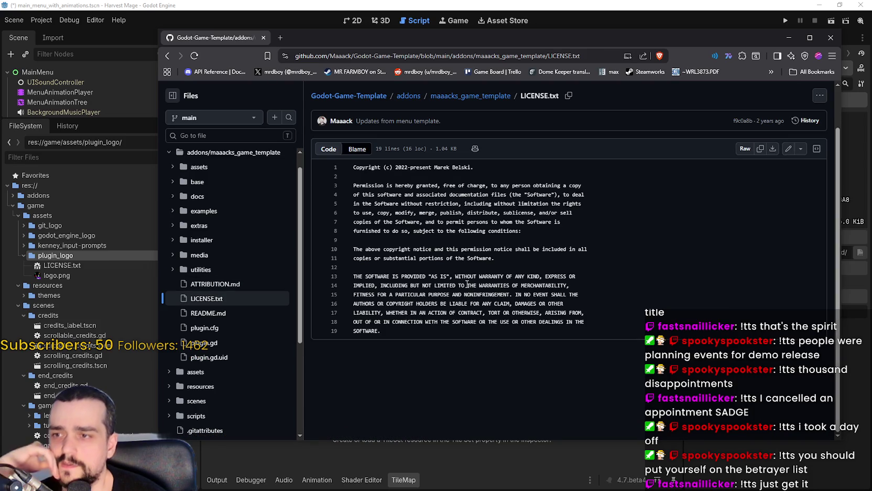
click(168, 56)
- Follow the Godot logo's CC BY 4.0 International link and return to ATTRIBUTION.md
scroll(422, 338, down, 3)
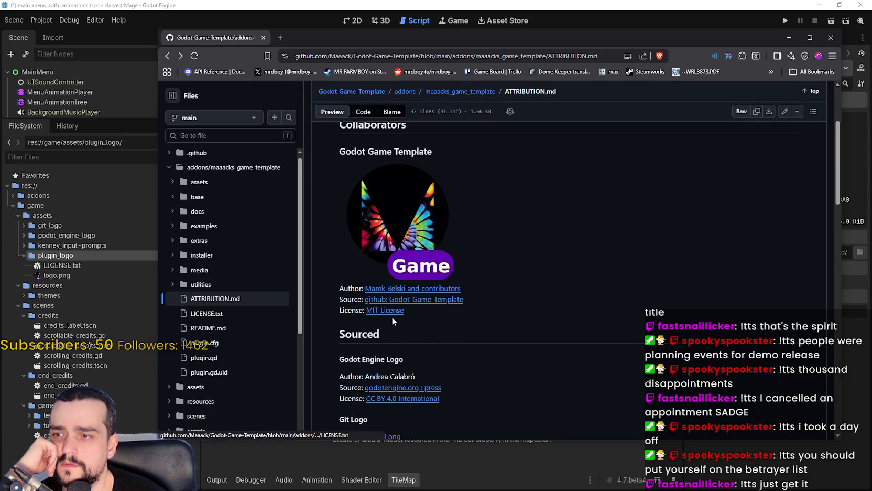
scroll(390, 389, down, 3)
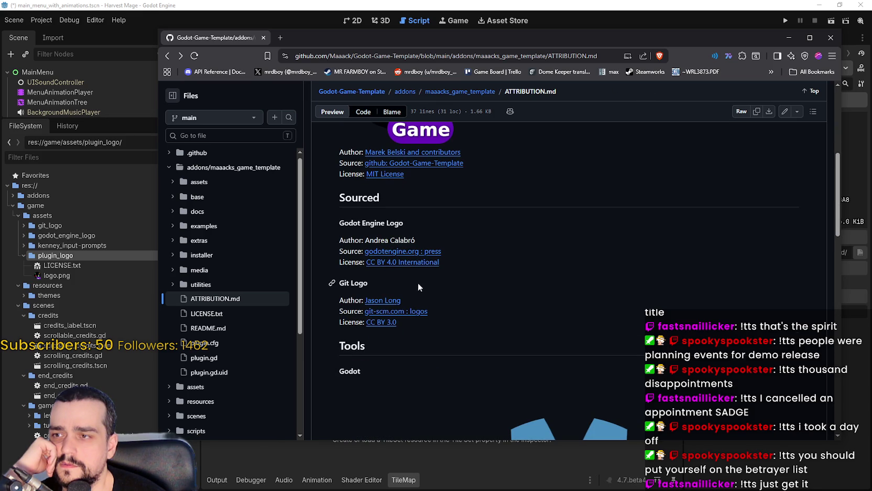
click(410, 266)
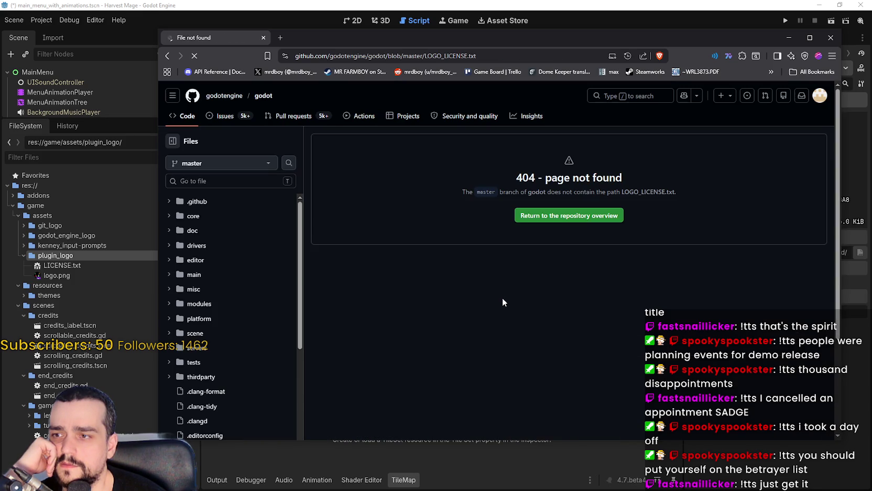
click(168, 55)
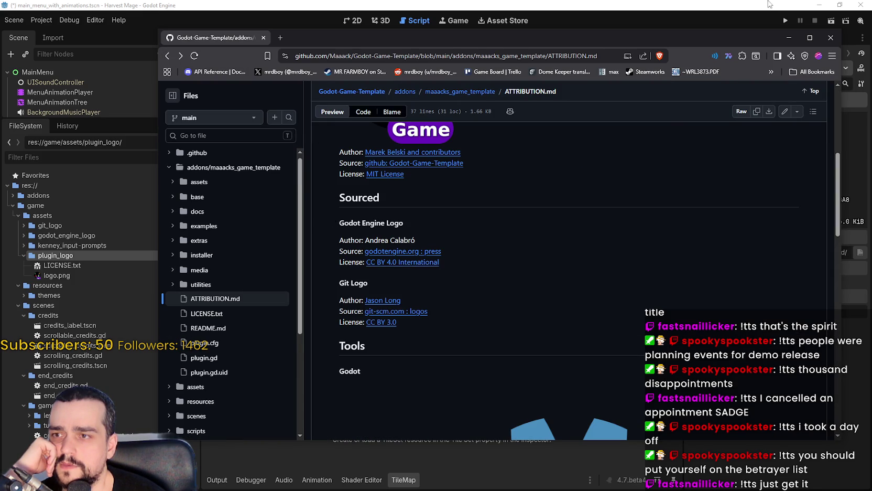
- Back in Godot, open godot_engine_logo/LICENSE.txt and highlight its CC BY 4.0 licence type
click(831, 37)
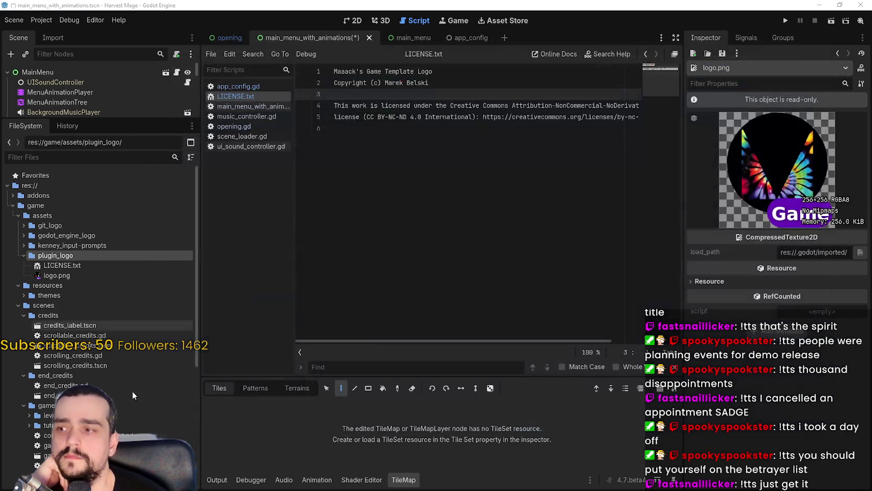
click(59, 275)
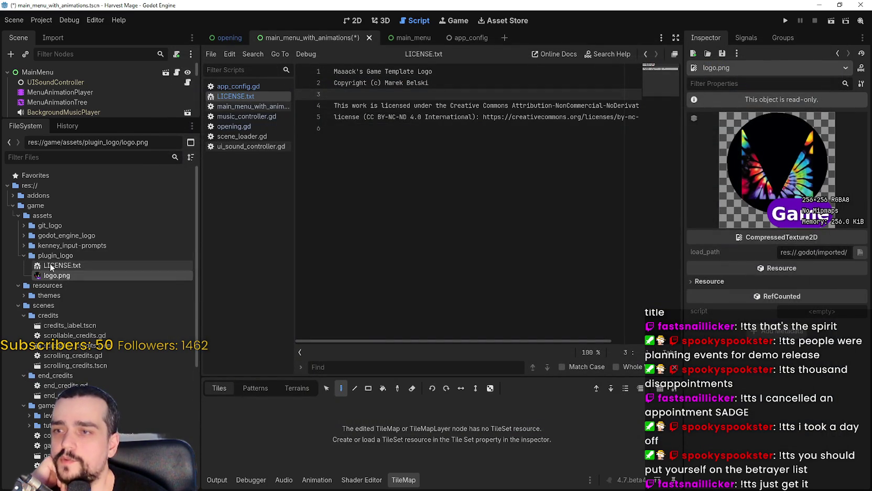
click(24, 236)
double_click(56, 245)
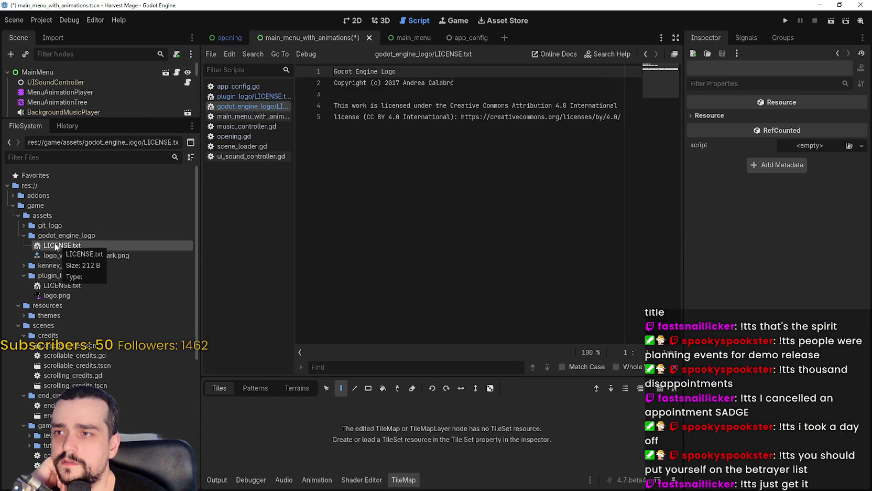
drag(529, 106, 630, 107)
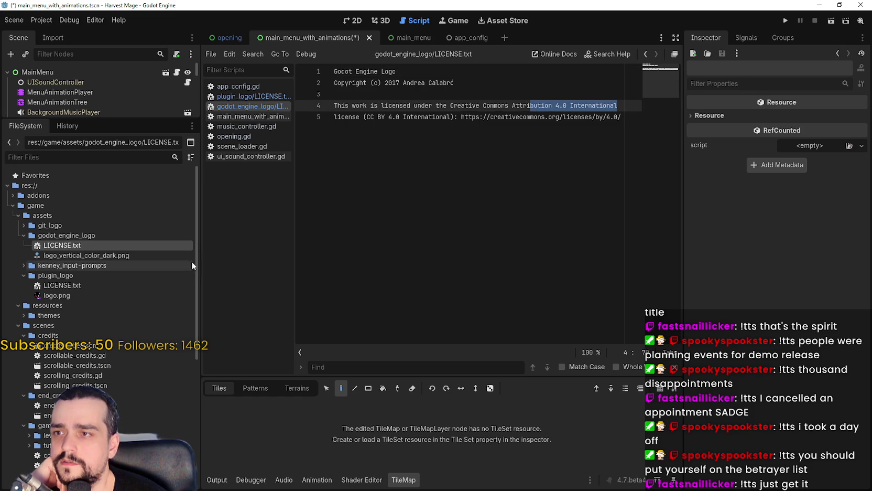
- Open plugin_logo/LICENSE.txt and highlight its CC BY-NC-ND 4.0 licence statement
double_click(64, 287)
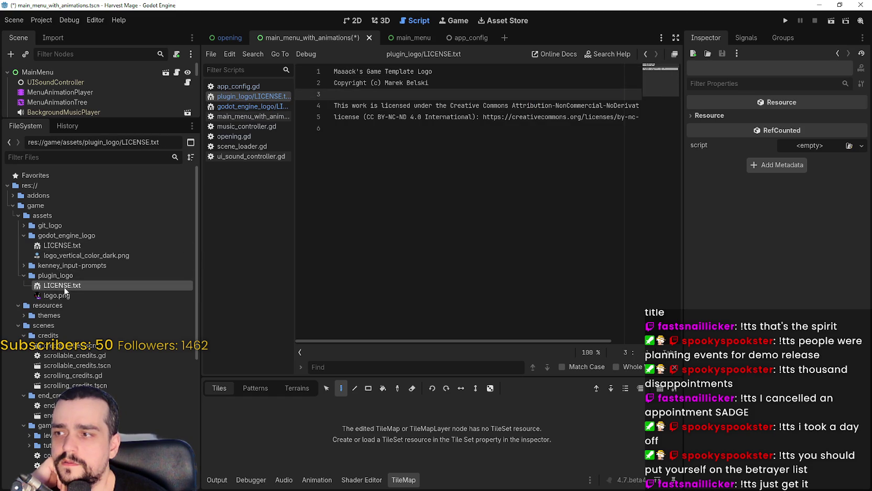
click(507, 107)
drag(507, 107, 663, 105)
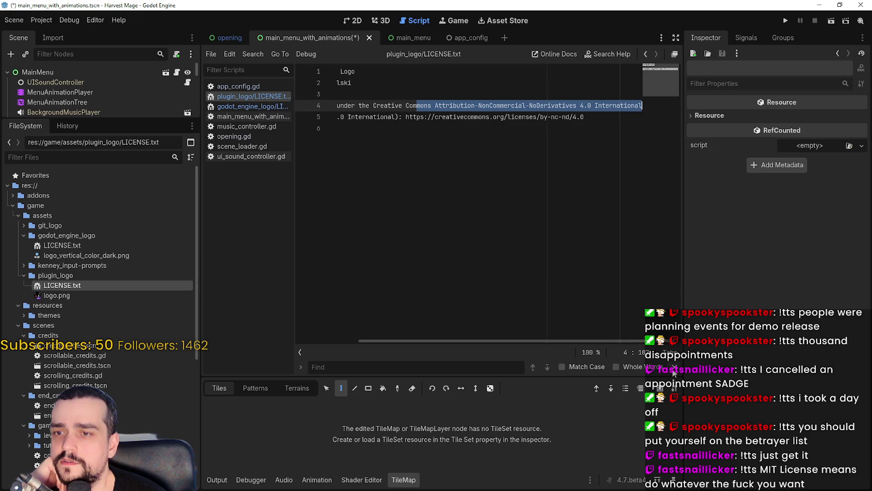
key(Escape)
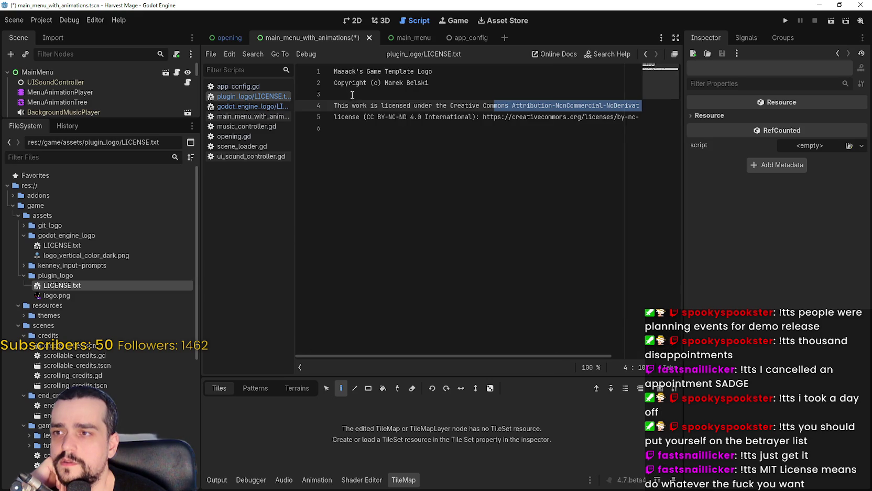
drag(357, 95, 372, 191)
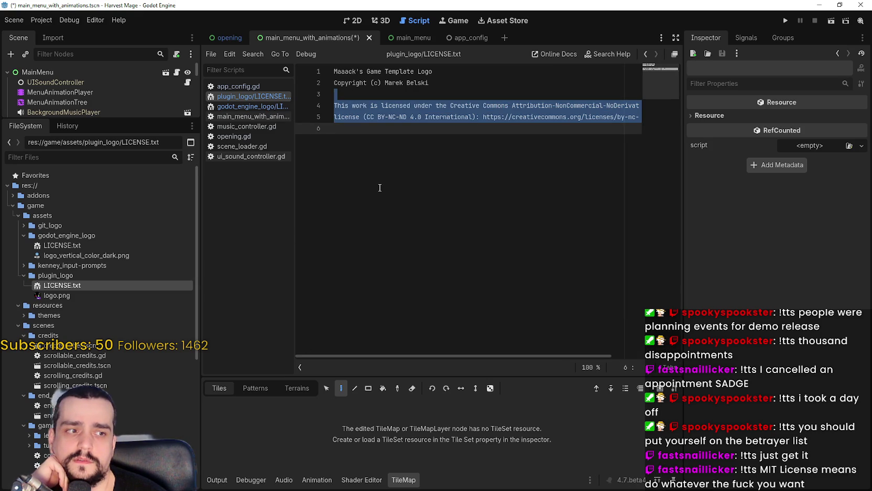
click(381, 173)
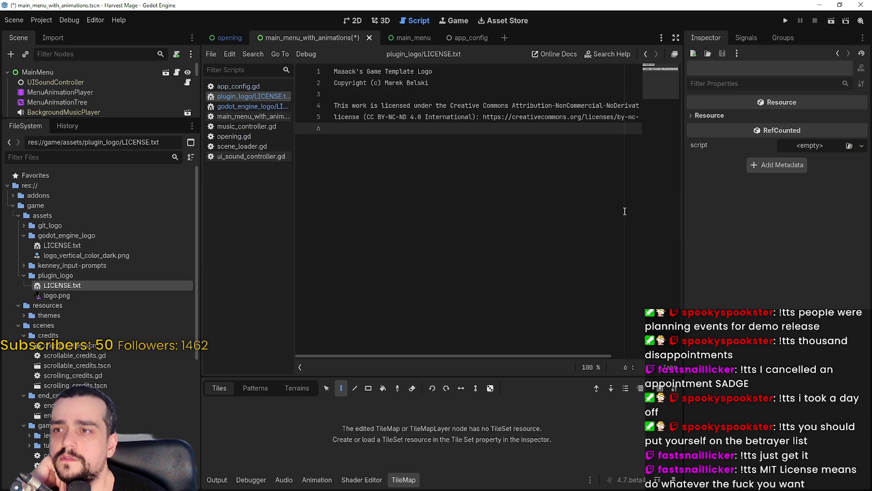
- Collapse the resources folder and preview the plugin logo image in FileSystem
double_click(86, 302)
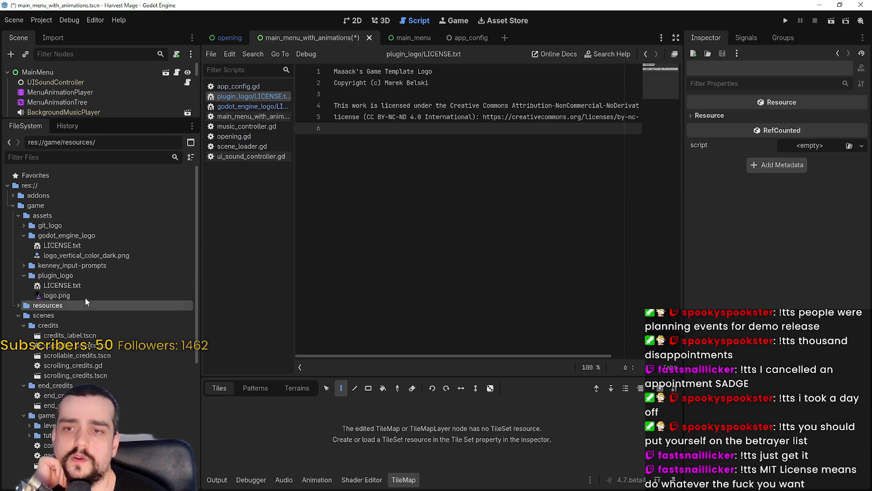
click(82, 296)
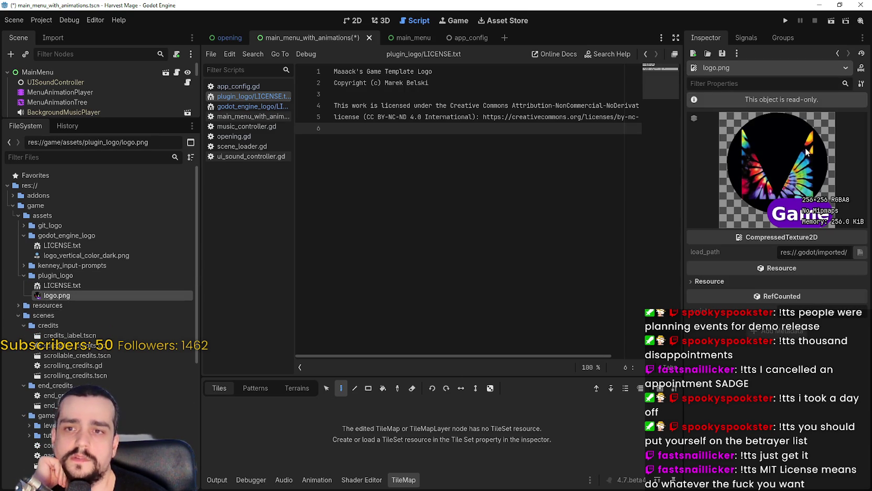
click(50, 275)
- Delete the plugin_logo folder from the project, confirming the removal
right_click(48, 276)
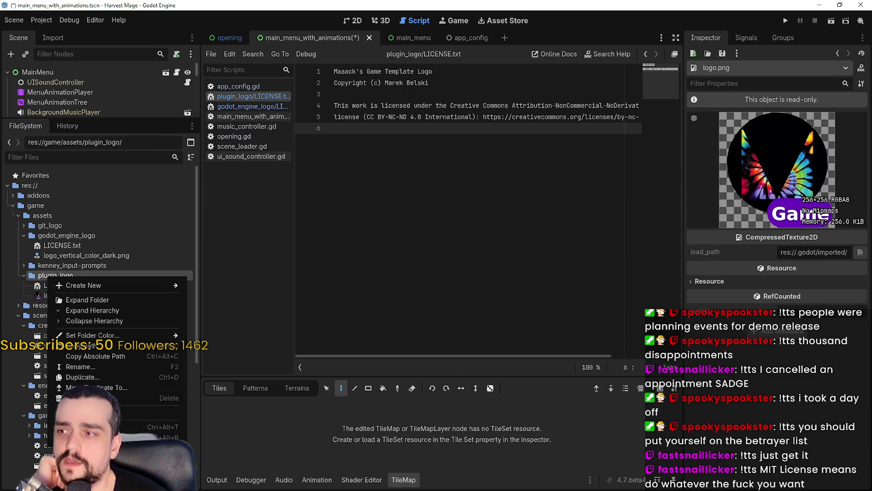
click(84, 398)
click(366, 288)
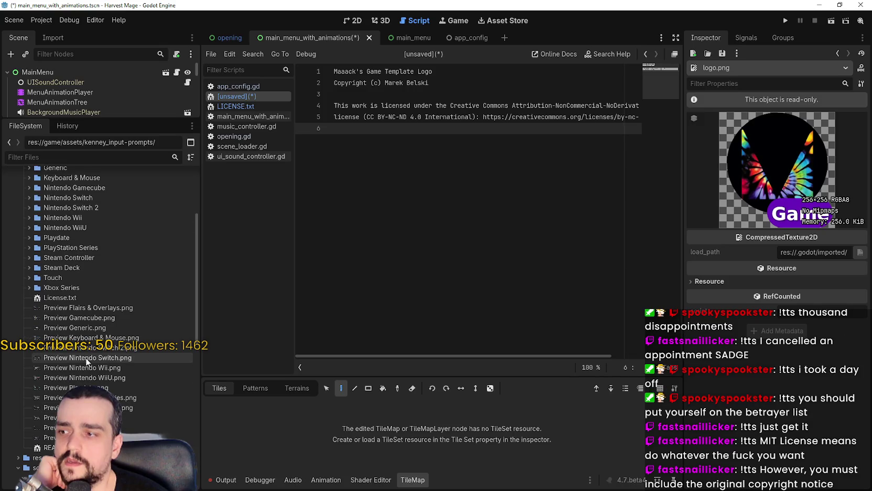
- Preview the Switch, Keyboard & Mouse, Generic and Gamecube prompt sheets, then open kenney_input-prompts License.txt
click(88, 361)
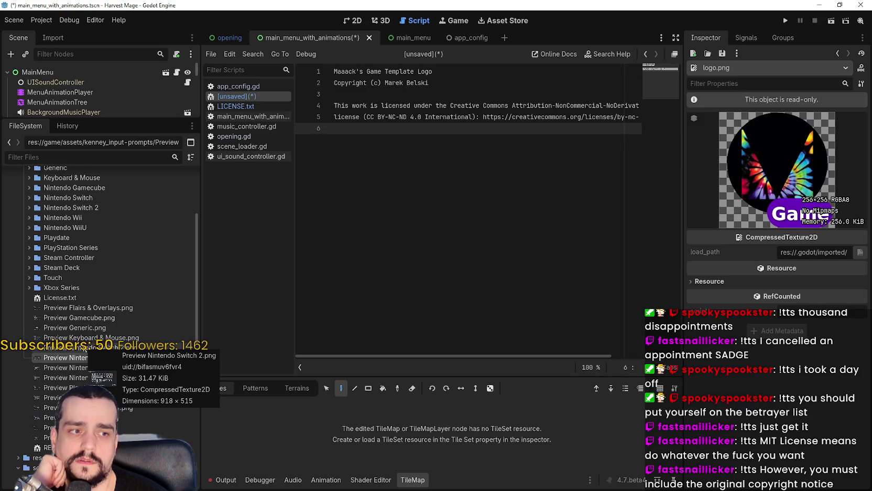
click(85, 348)
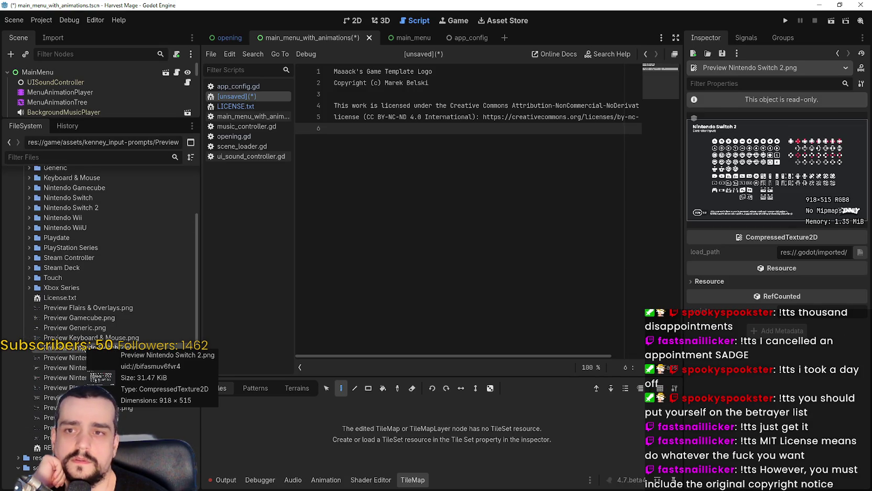
click(84, 358)
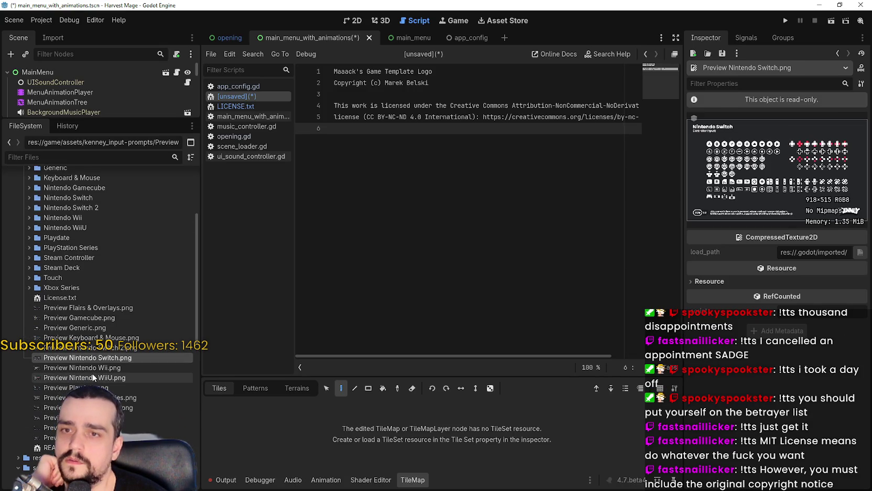
click(84, 337)
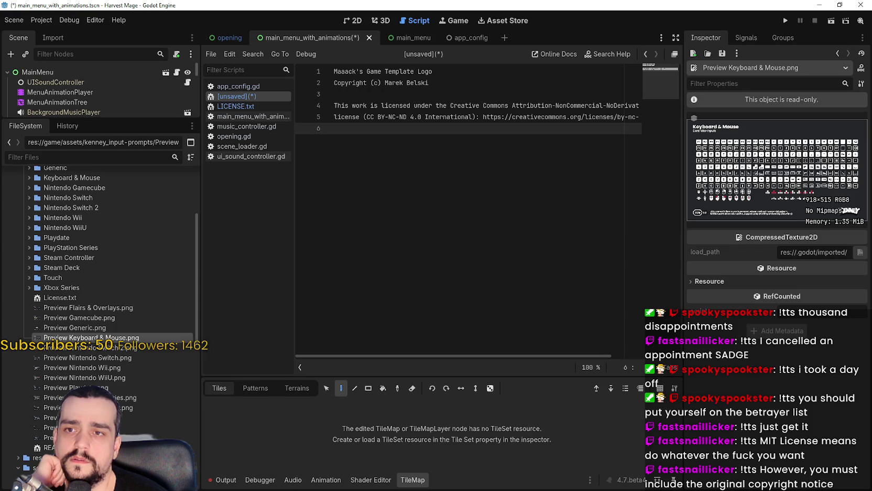
click(93, 327)
click(97, 317)
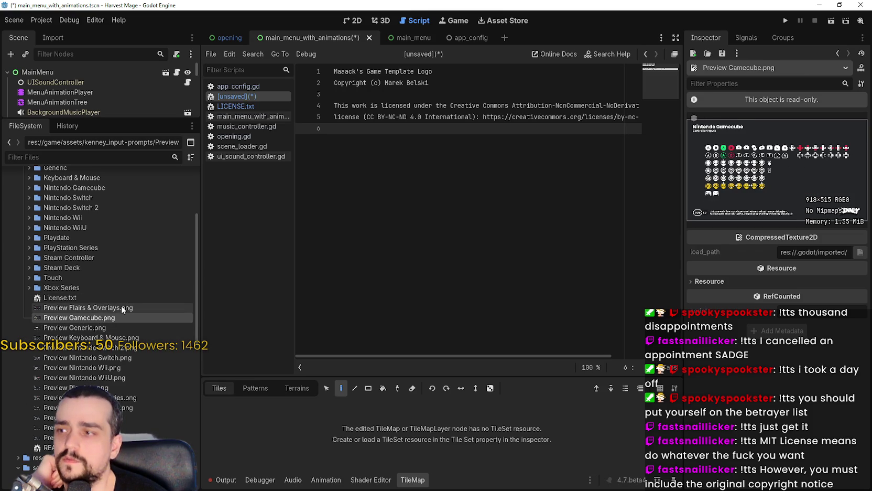
double_click(50, 297)
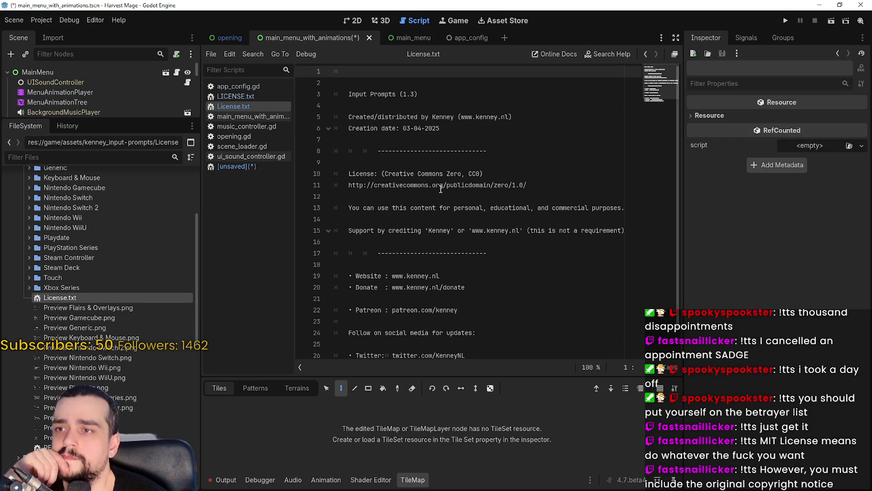
- Read the Kenney License.txt lines confirming CC0 permits commercial use
scroll(369, 147, down, 1)
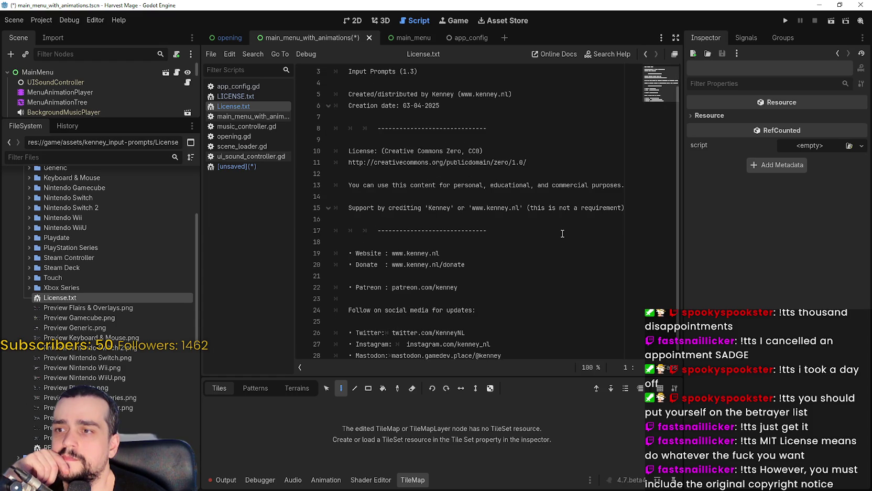
drag(462, 185, 589, 186)
double_click(571, 185)
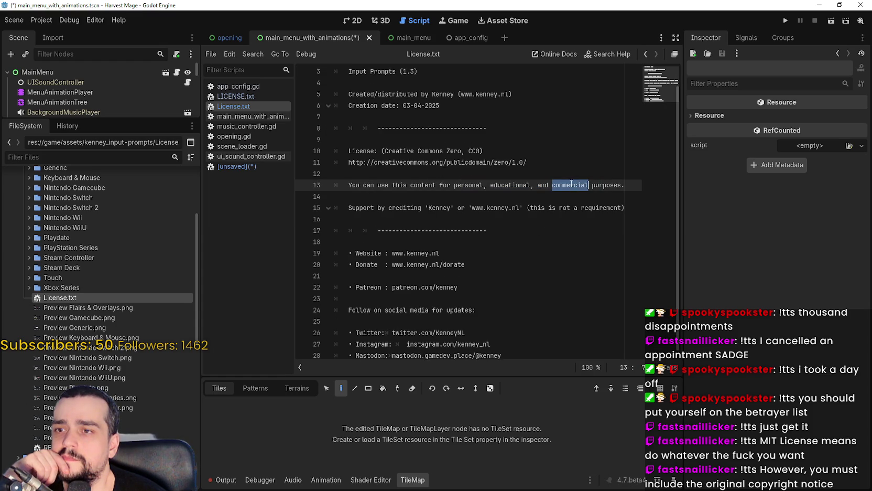
click(566, 186)
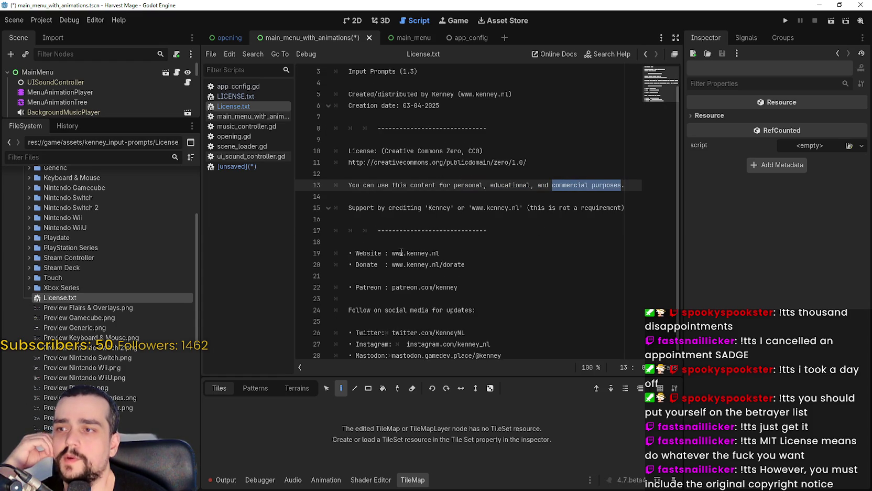
click(448, 243)
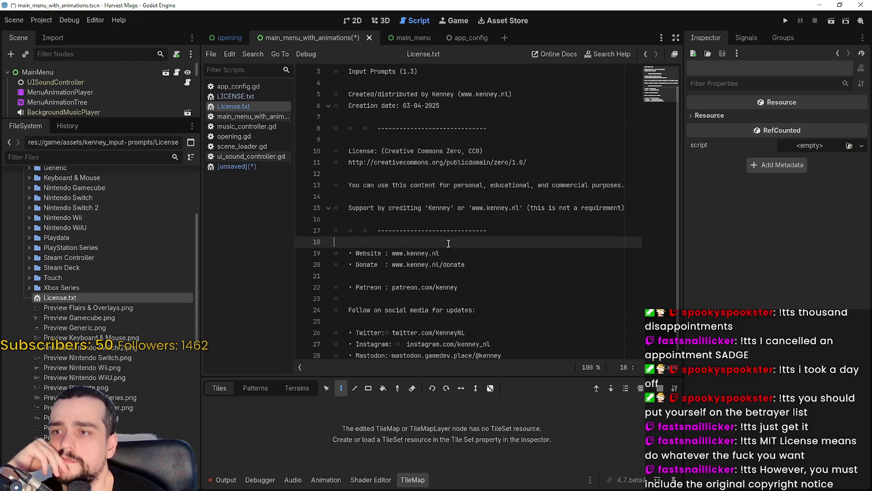
scroll(651, 103, down, 1)
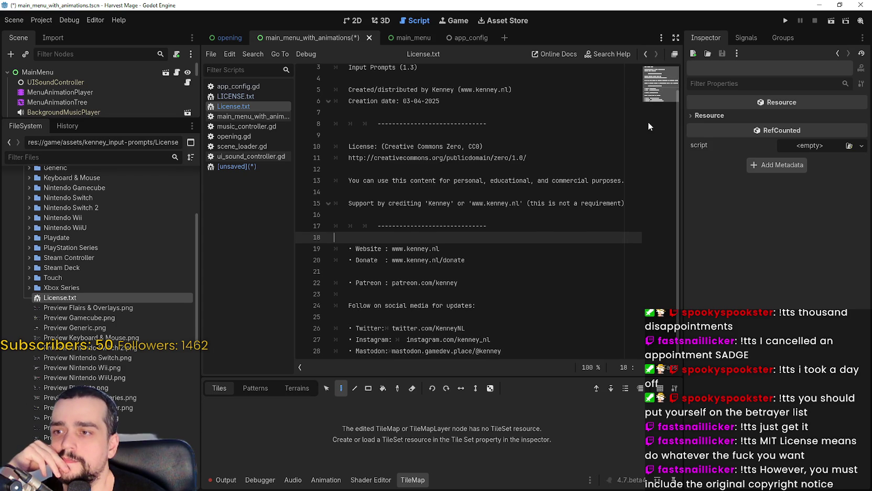
- Save the main menu scene with Ctrl+S and run the project in a debug window
click(510, 326)
click(505, 315)
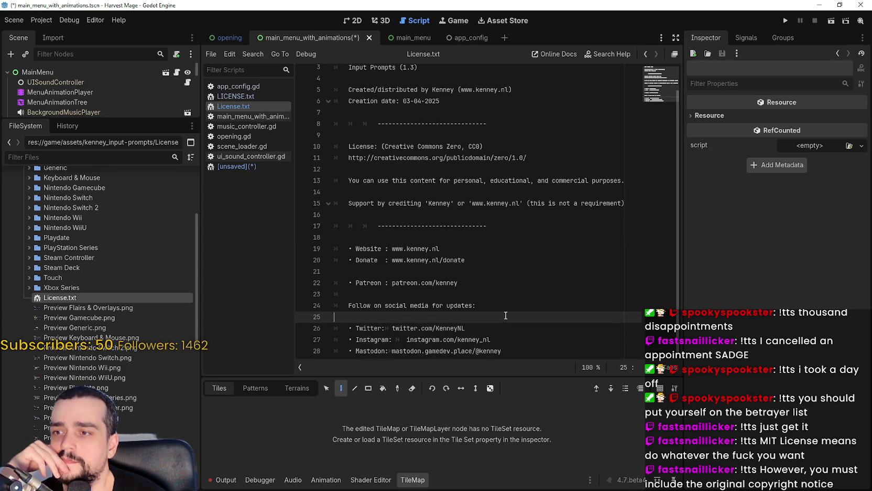
key(ctrl+s)
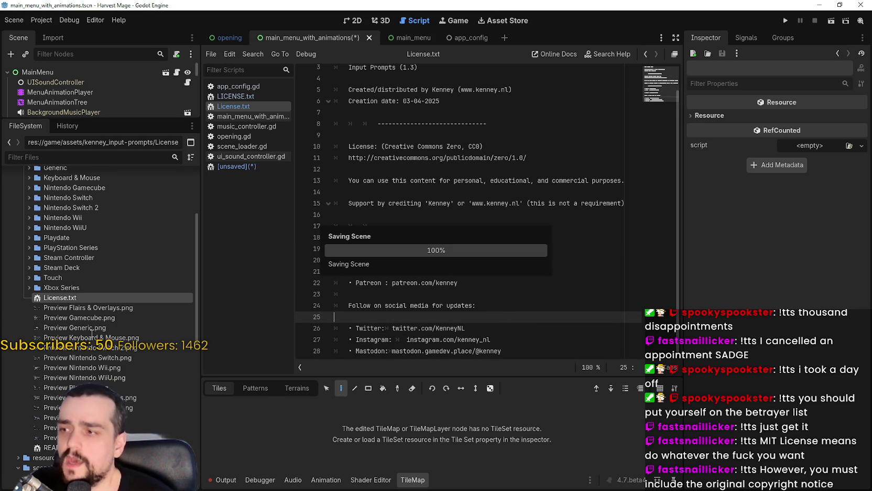
click(785, 21)
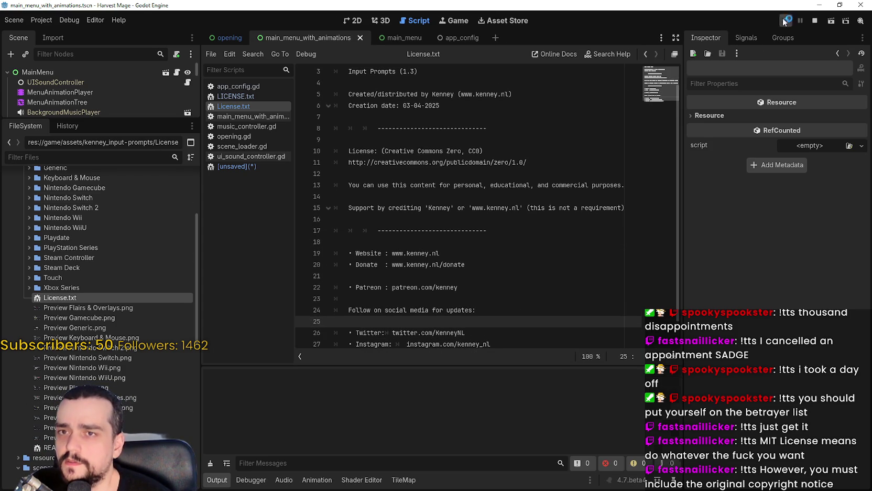
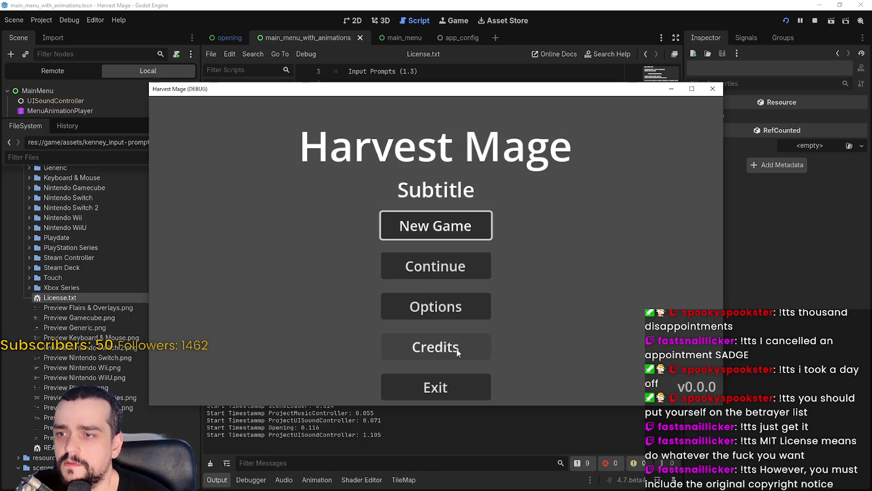
- Open the running game's Credits screen and scroll through the full credits
click(457, 352)
scroll(546, 299, down, 3)
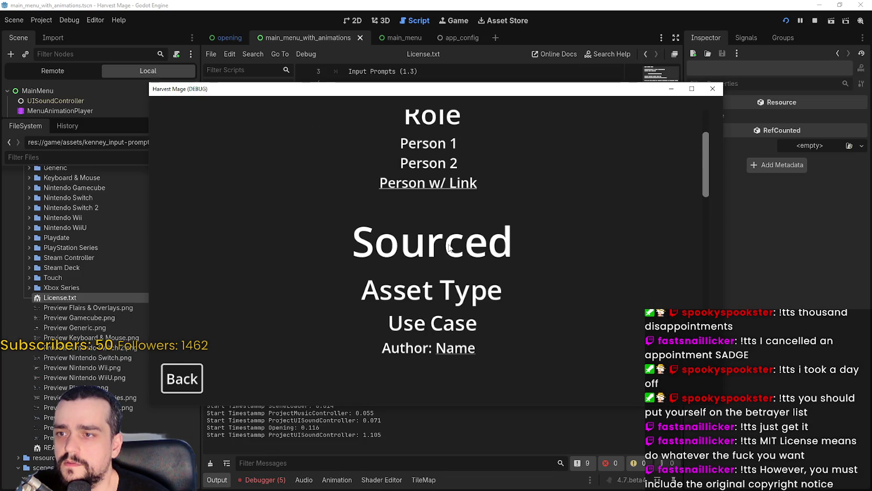
scroll(449, 247, down, 3)
scroll(485, 140, down, 3)
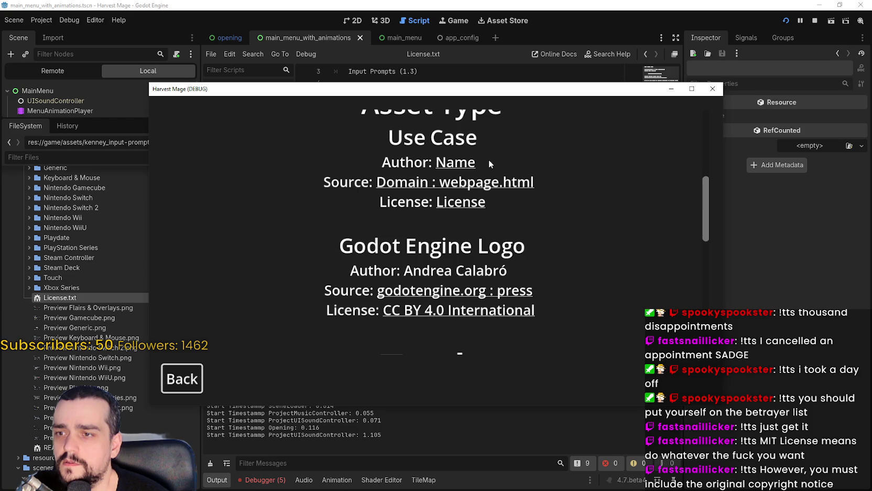
scroll(488, 161, up, 2)
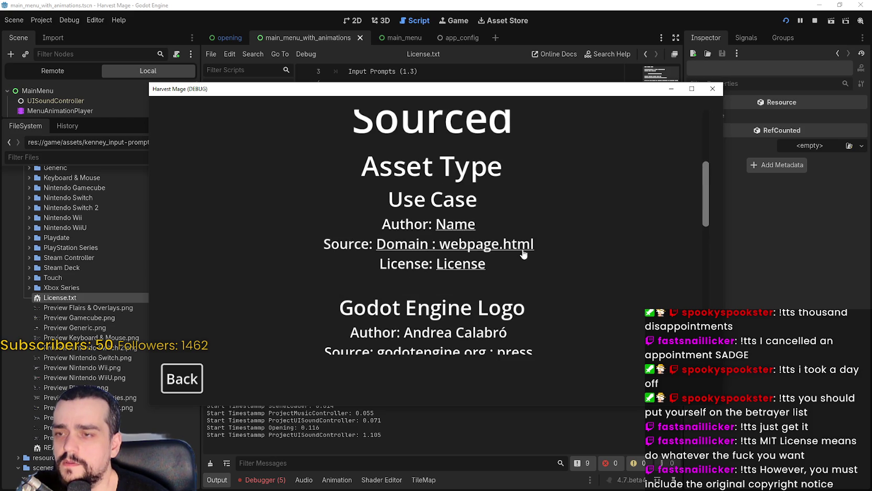
scroll(501, 265, up, 3)
scroll(411, 249, down, 4)
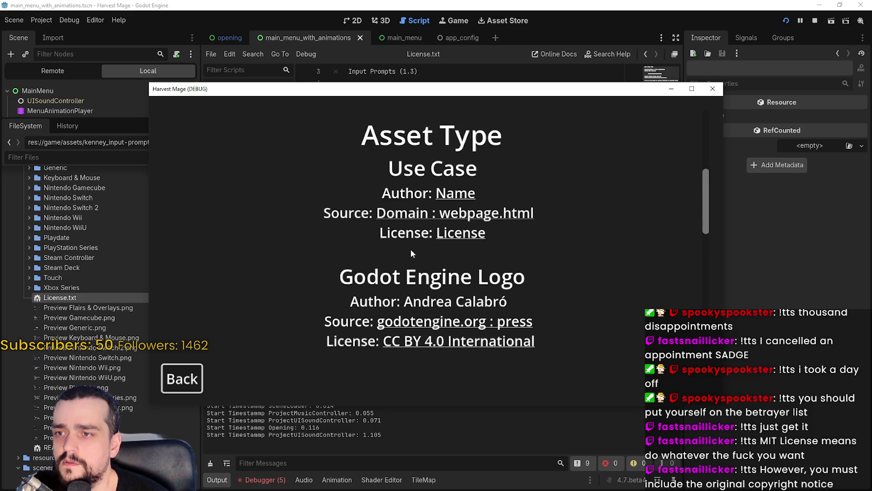
scroll(401, 234, up, 3)
scroll(400, 235, down, 3)
scroll(400, 235, up, 7)
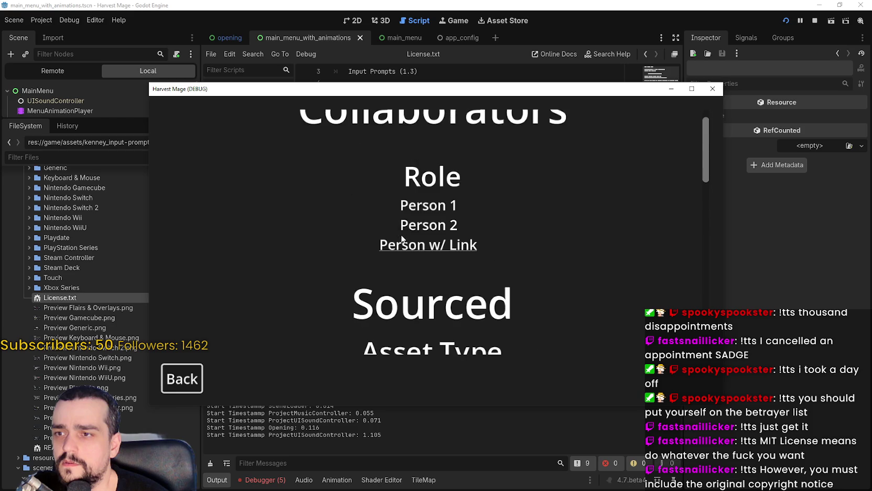
scroll(510, 250, up, 1)
scroll(414, 250, down, 10)
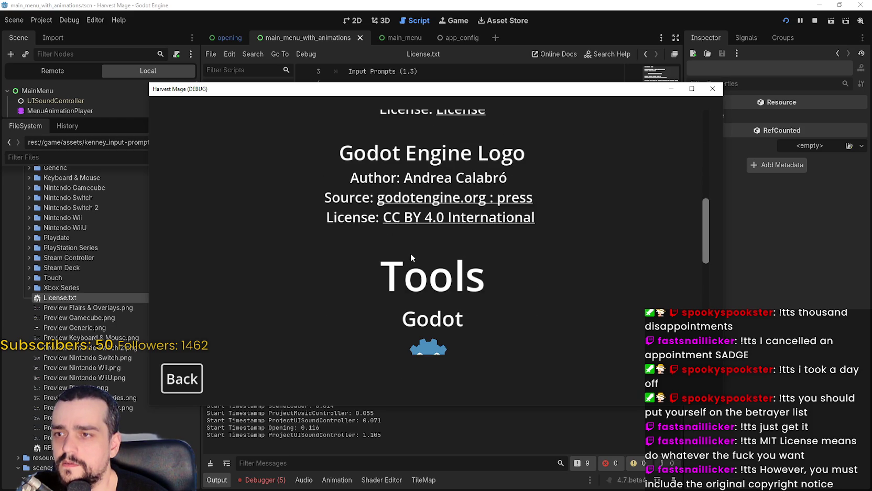
scroll(412, 257, down, 5)
scroll(412, 251, down, 3)
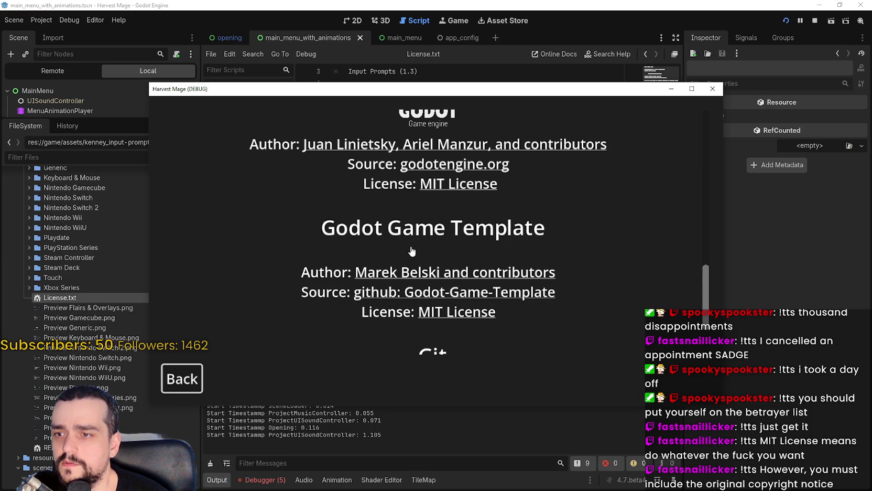
scroll(407, 280, down, 2)
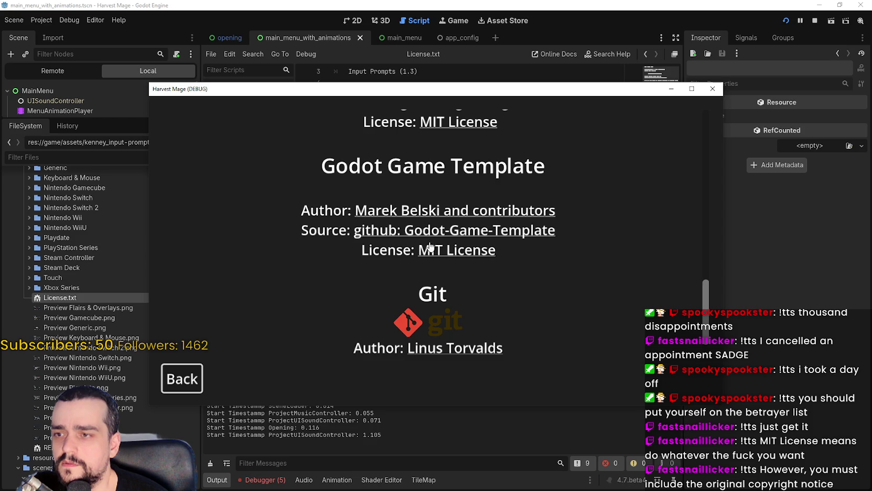
scroll(462, 210, down, 1)
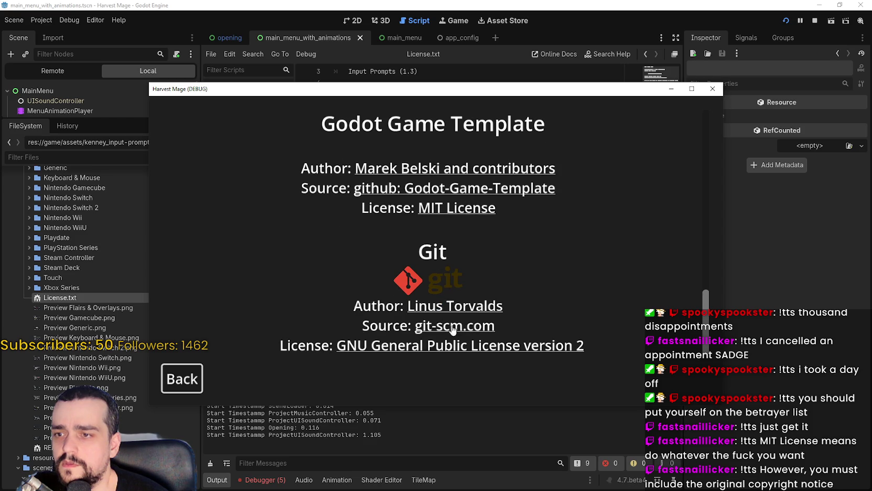
scroll(460, 317, up, 7)
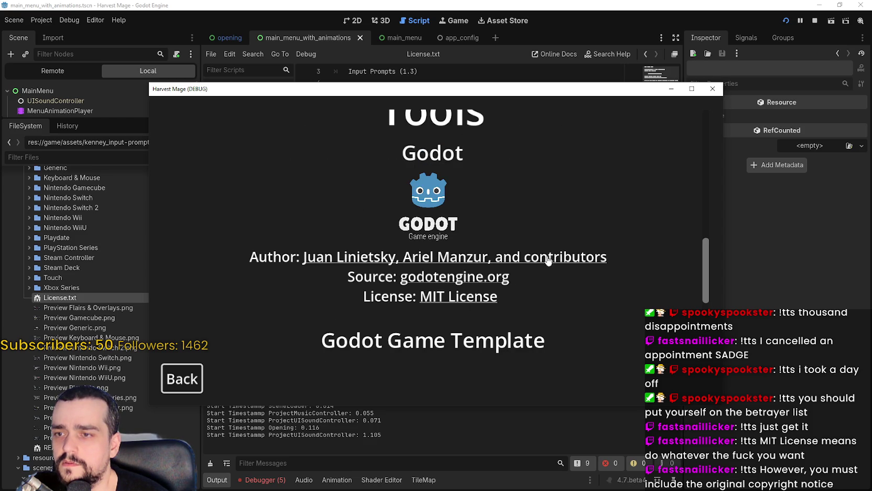
scroll(457, 295, up, 6)
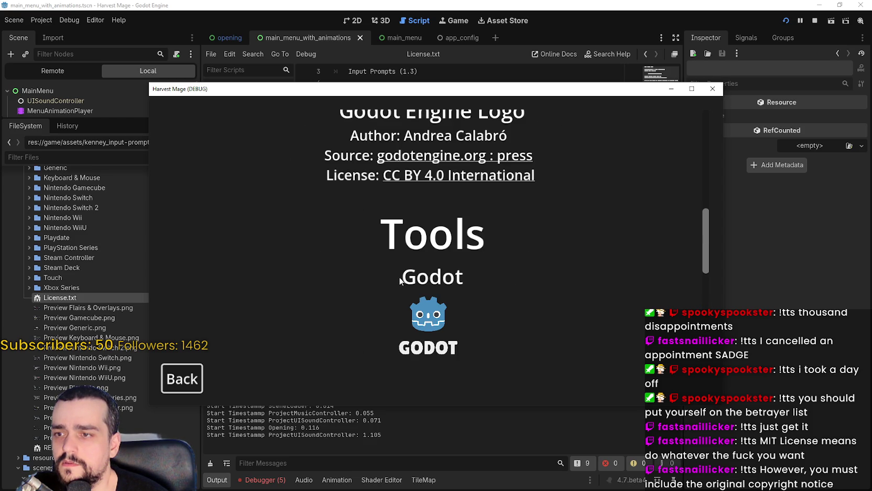
scroll(401, 274, down, 6)
scroll(422, 302, up, 6)
scroll(422, 302, up, 2)
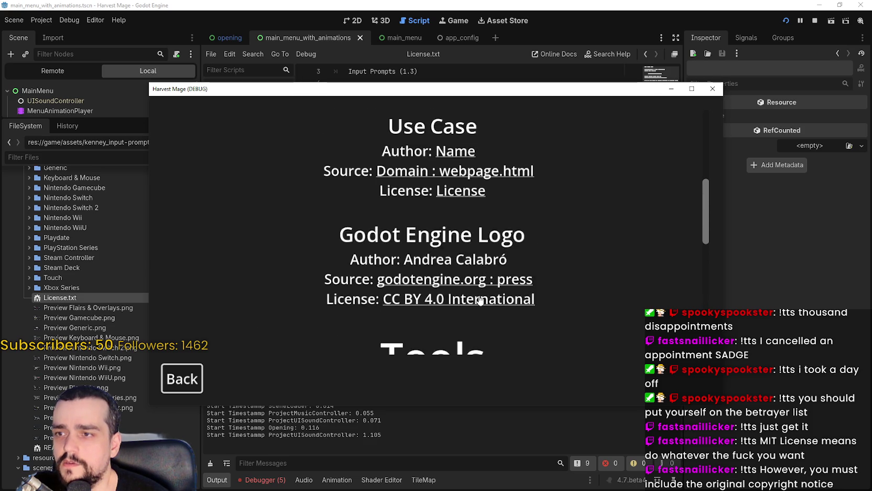
scroll(480, 300, up, 3)
mouse_move(706, 187)
mouse_down()
mouse_move(711, 112)
mouse_move(697, 230)
mouse_move(705, 273)
mouse_move(707, 120)
mouse_up()
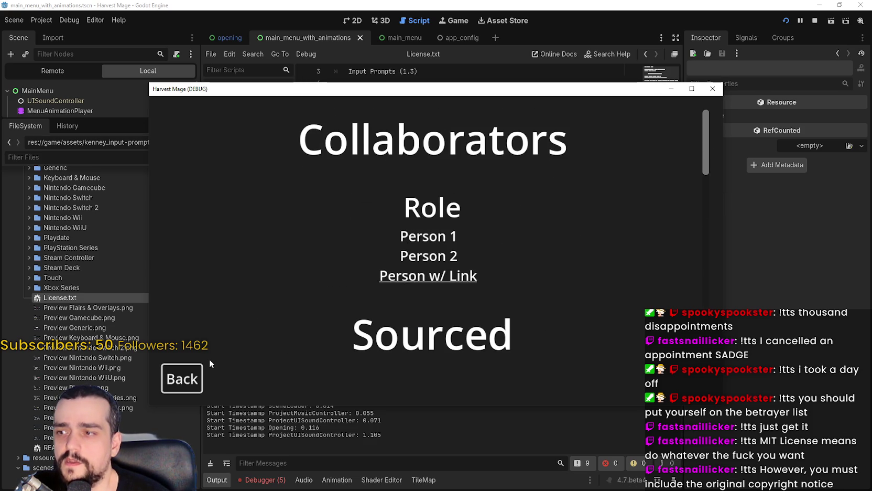
- Go back to the main menu and exit the game, confirming the quit
click(181, 379)
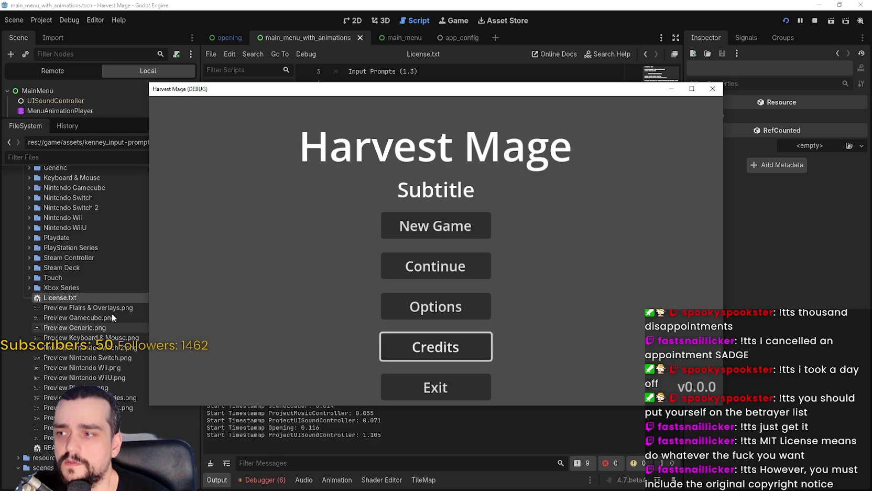
click(446, 387)
click(448, 292)
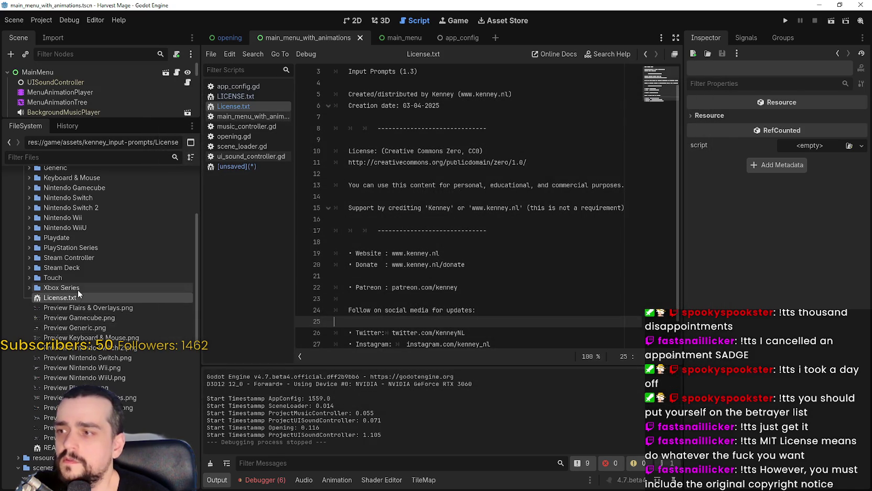
- Inspect Preview Gamecube.png in the external editor Aseprite, then close Aseprite
click(75, 318)
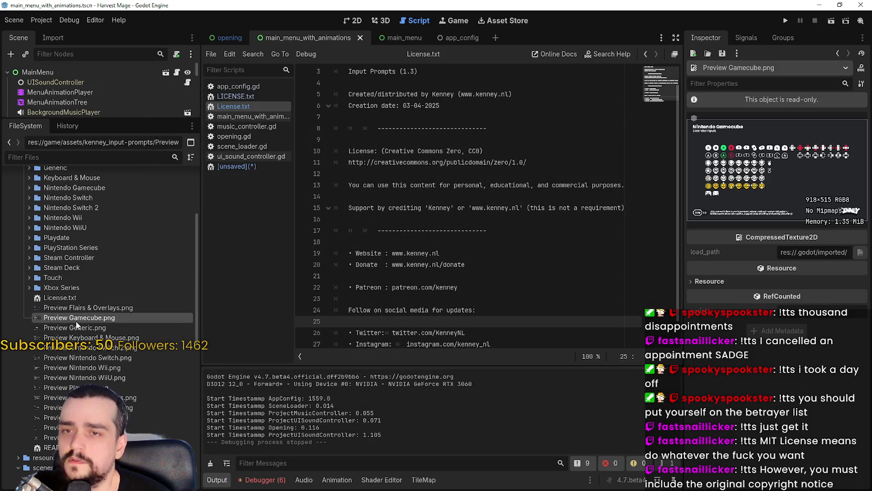
right_click(75, 319)
click(101, 304)
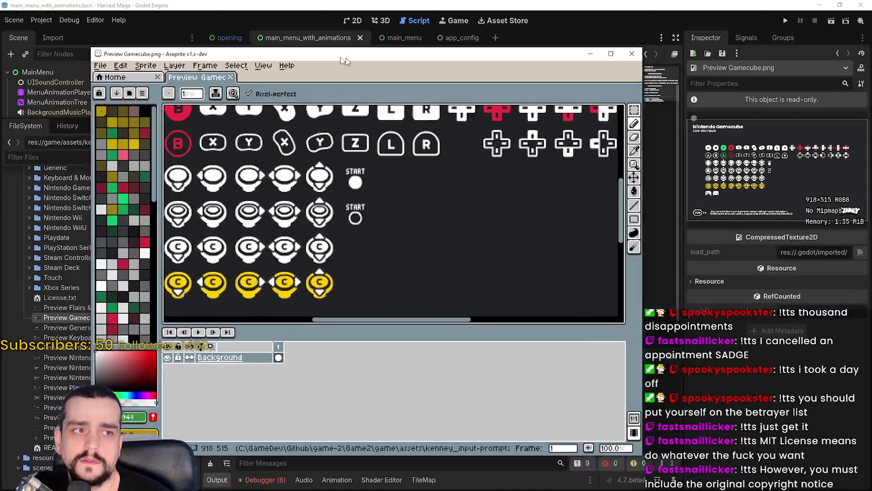
drag(342, 60, 324, 57)
scroll(314, 178, down, 3)
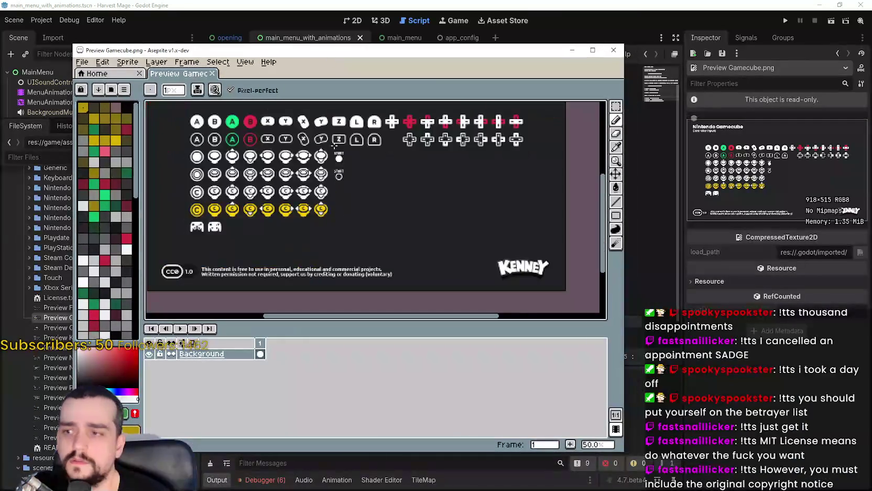
scroll(314, 177, up, 3)
scroll(315, 177, down, 1)
scroll(377, 189, down, 3)
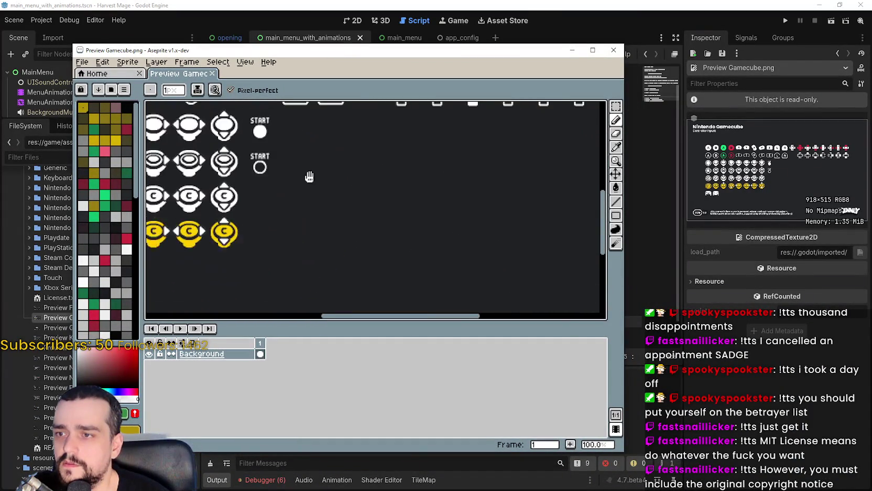
scroll(291, 236, right, 8)
scroll(274, 199, down, 8)
click(614, 50)
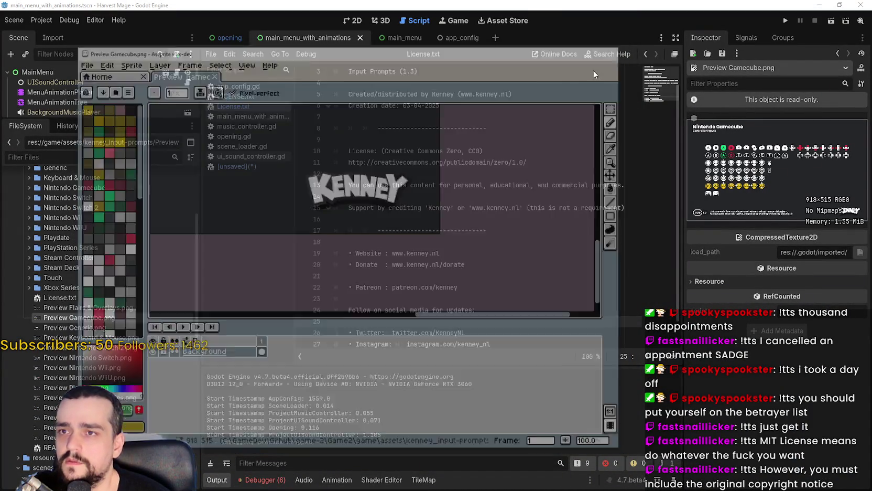
- Browse the Xbox Series, Default and Touch prompt folders, previewing xbox_button_color_a_outline.png
click(23, 287)
click(22, 287)
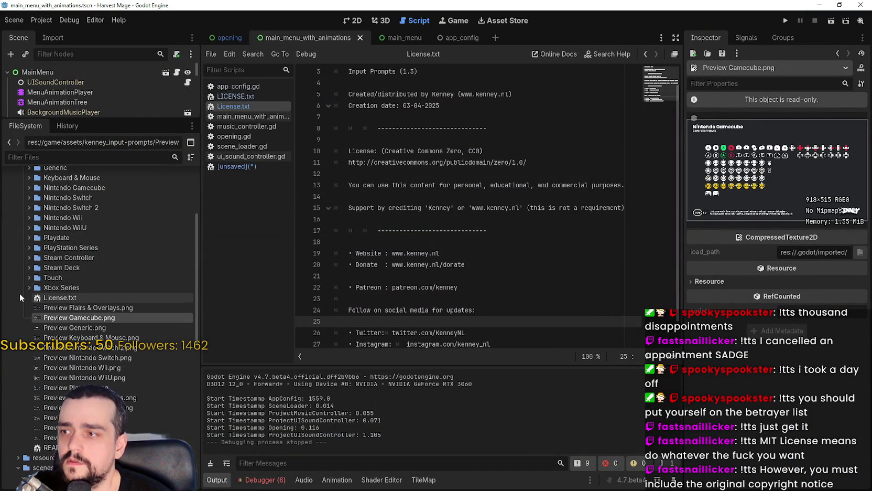
click(26, 290)
click(33, 296)
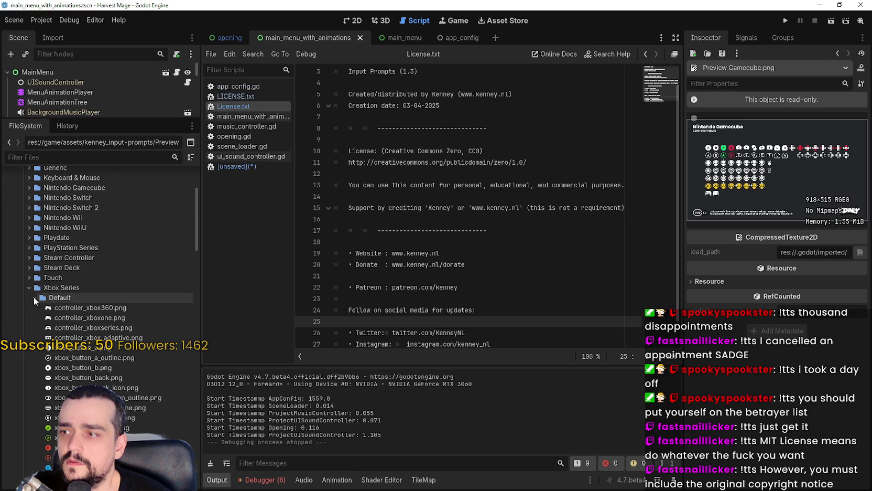
click(31, 296)
click(32, 296)
scroll(42, 294, down, 5)
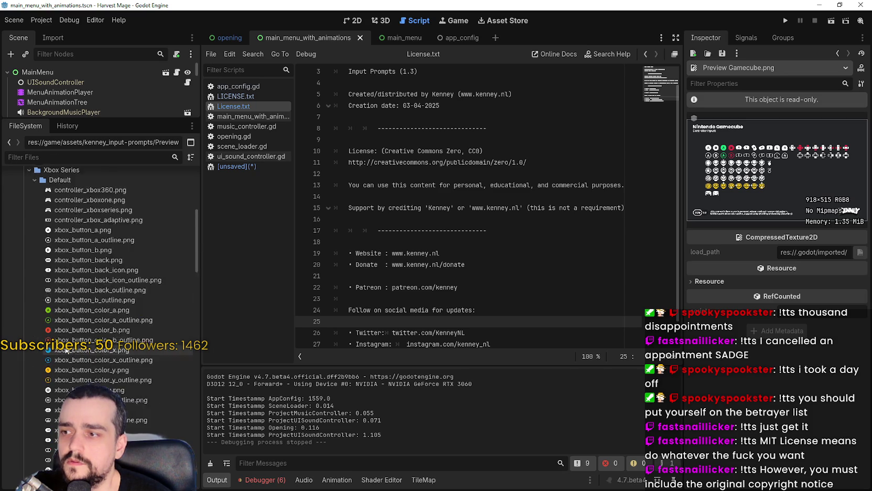
click(84, 281)
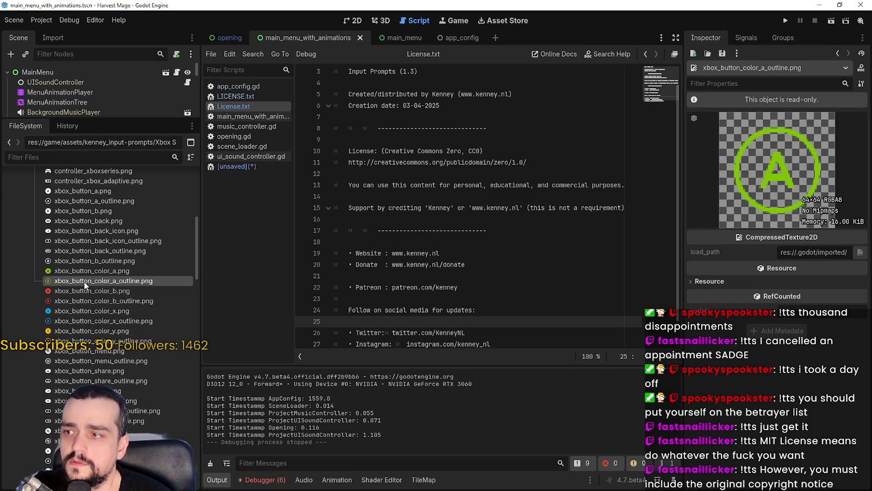
scroll(84, 283, up, 4)
click(35, 258)
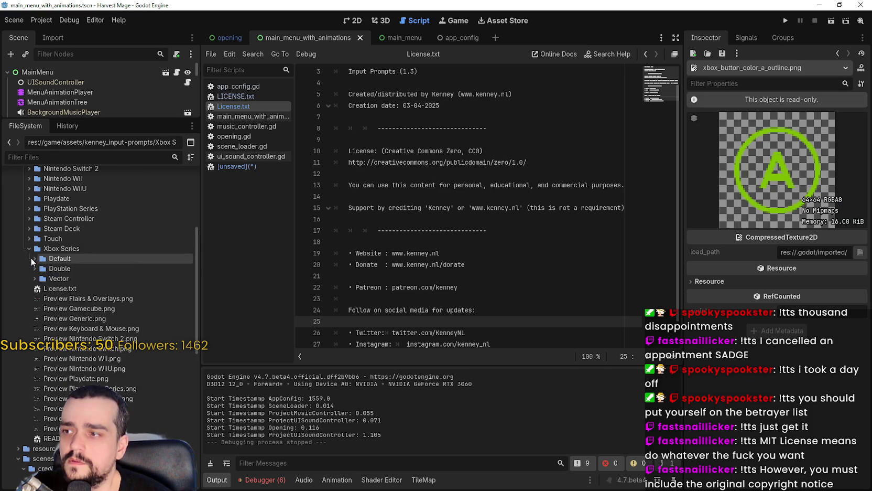
scroll(37, 262, up, 4)
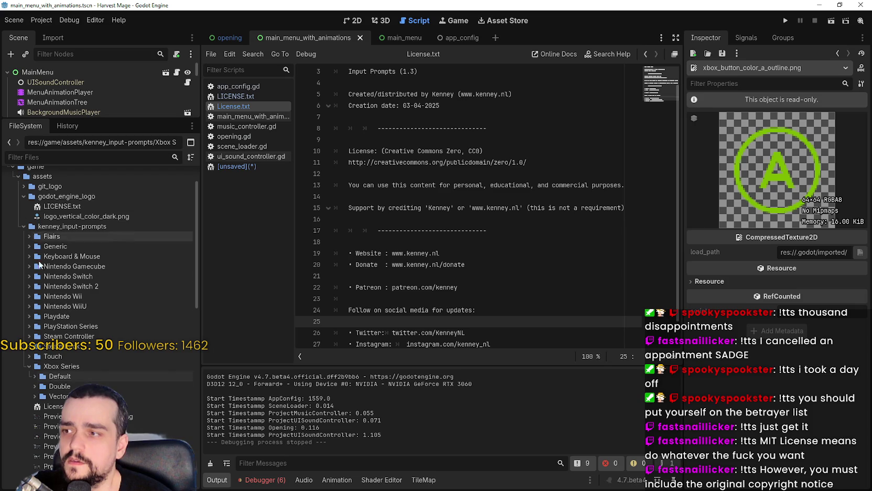
click(29, 356)
click(29, 356)
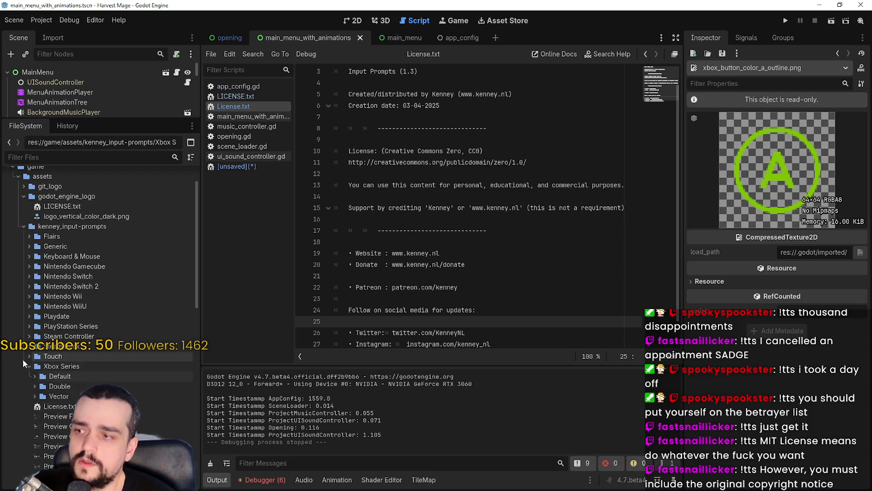
click(29, 366)
- Select the input prompts License.txt, then open README.md in the script editor
click(38, 375)
scroll(38, 375, down, 2)
scroll(37, 376, down, 7)
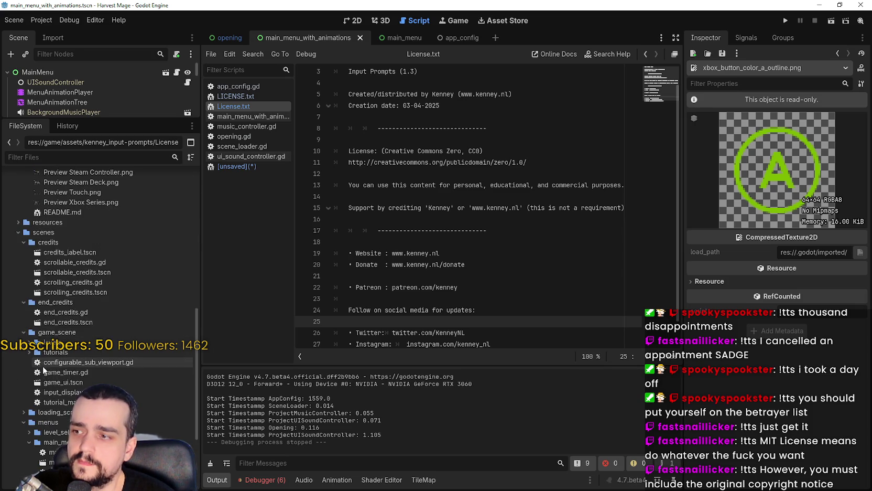
scroll(43, 362, up, 4)
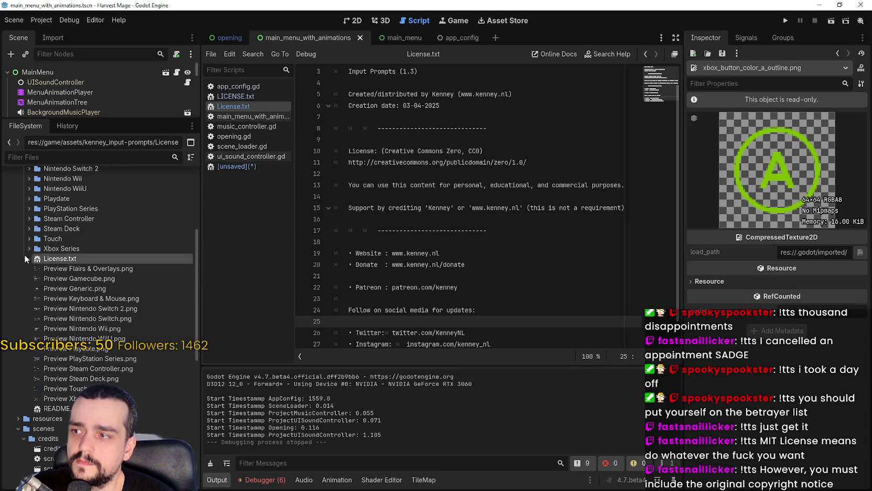
click(52, 409)
double_click(52, 409)
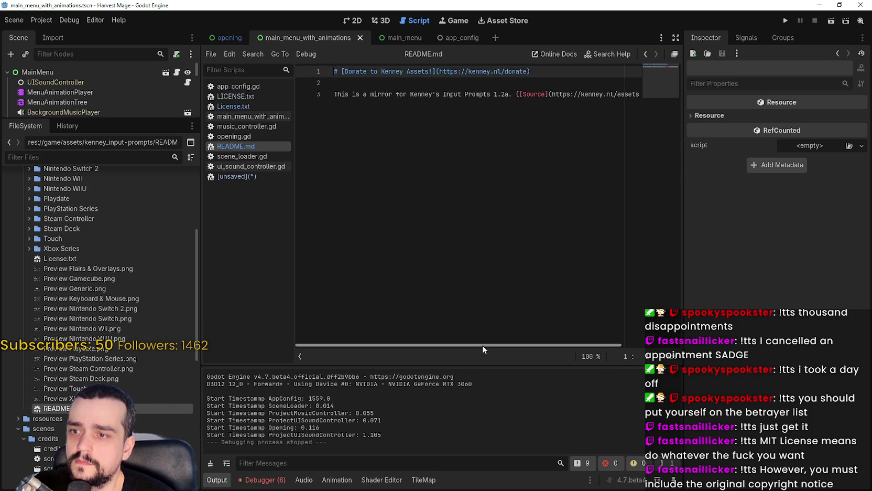
mouse_move(482, 345)
mouse_down()
mouse_move(605, 348)
mouse_move(292, 320)
mouse_up()
scroll(132, 386, up, 5)
scroll(132, 387, up, 3)
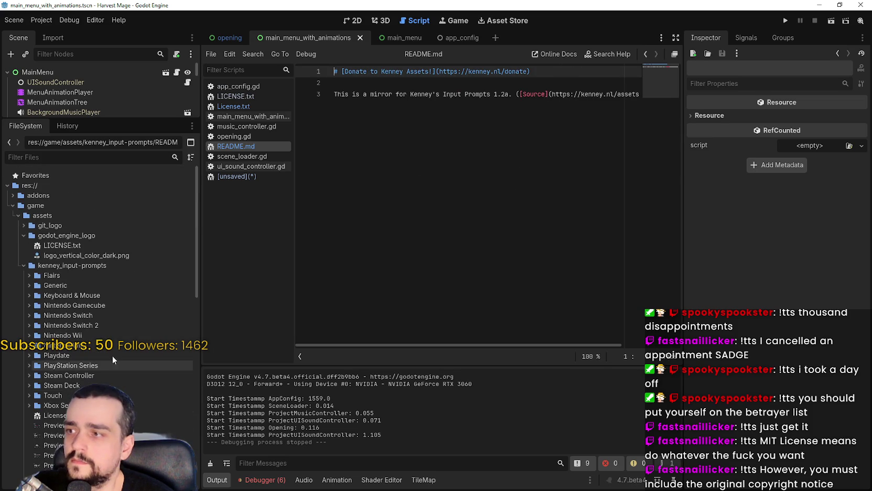
- Collapse kenney_input-prompts and look through the git_logo and godot_engine_logo folders
click(24, 265)
click(70, 245)
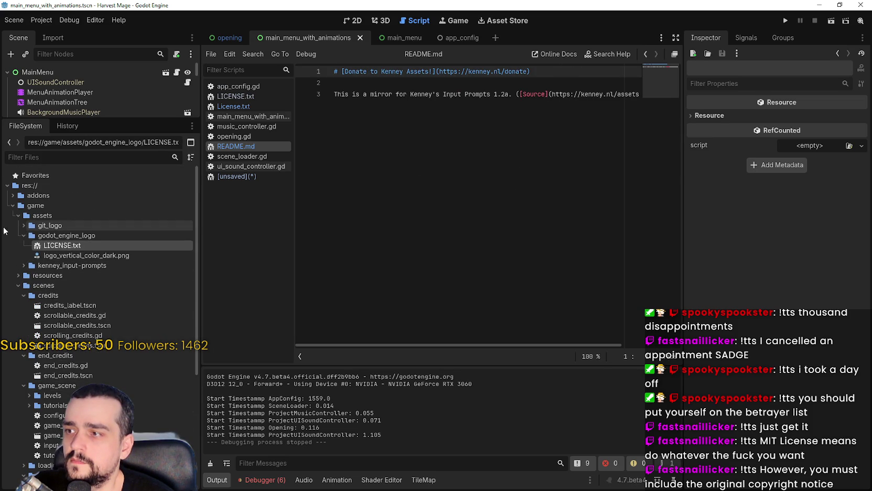
click(24, 235)
click(24, 225)
click(23, 255)
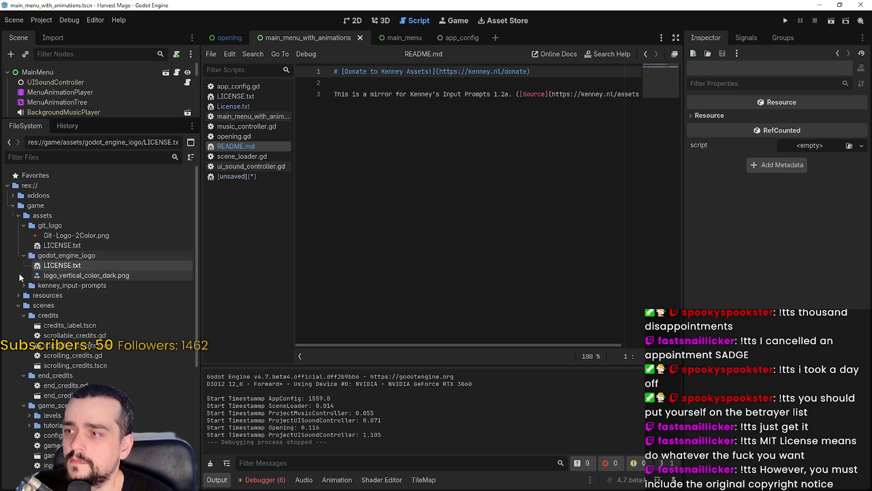
click(56, 256)
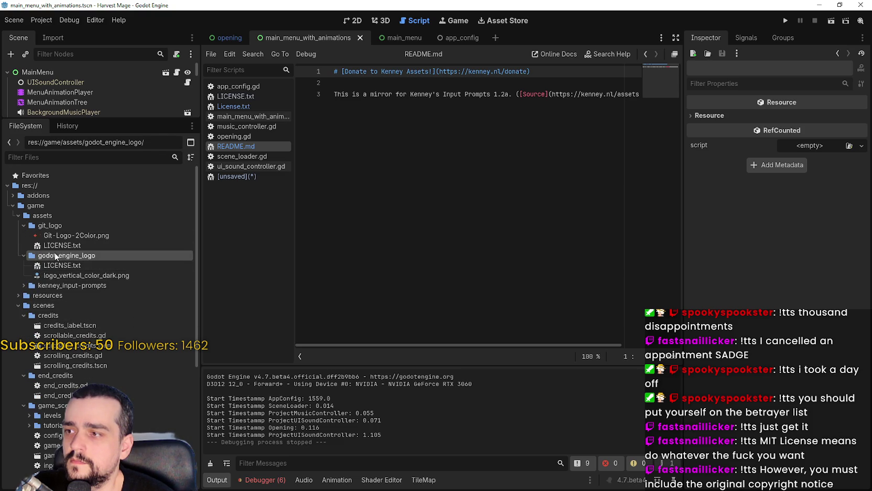
click(23, 225)
scroll(126, 249, down, 5)
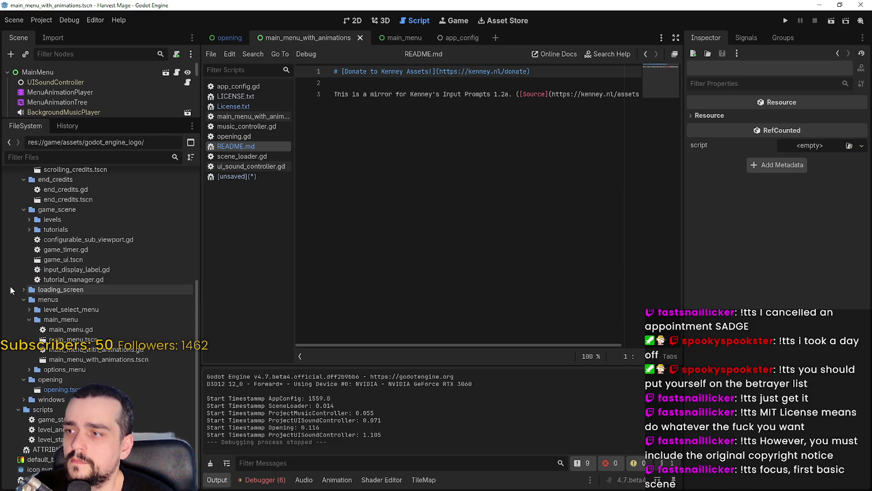
- Expand loading_screen and windows, then collapse scenes and reopen the assets folder
click(23, 290)
scroll(79, 262, down, 2)
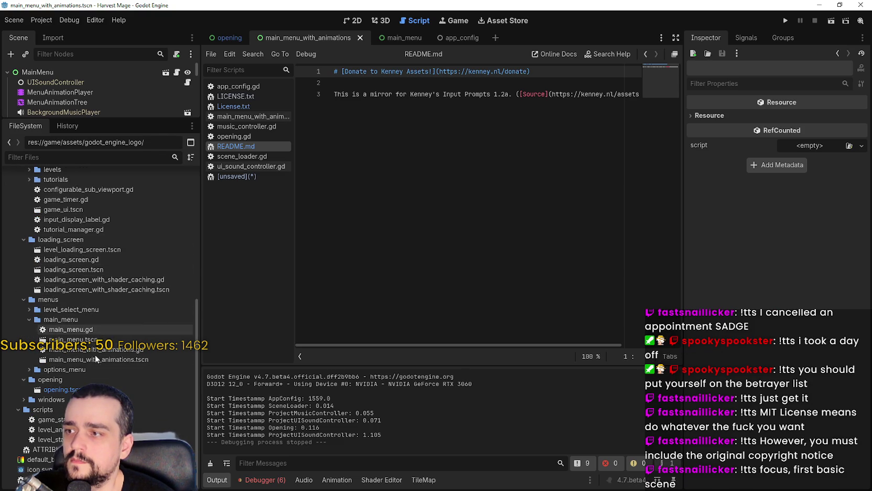
click(24, 400)
scroll(79, 367, down, 3)
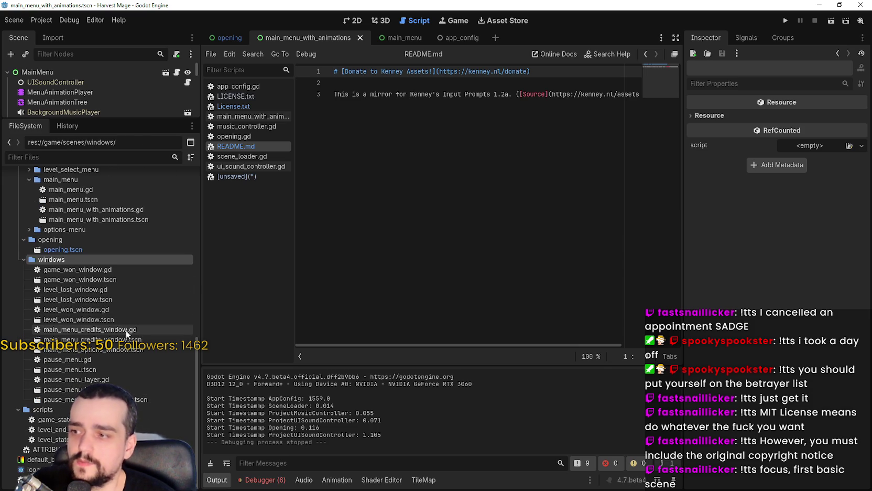
scroll(128, 367, up, 10)
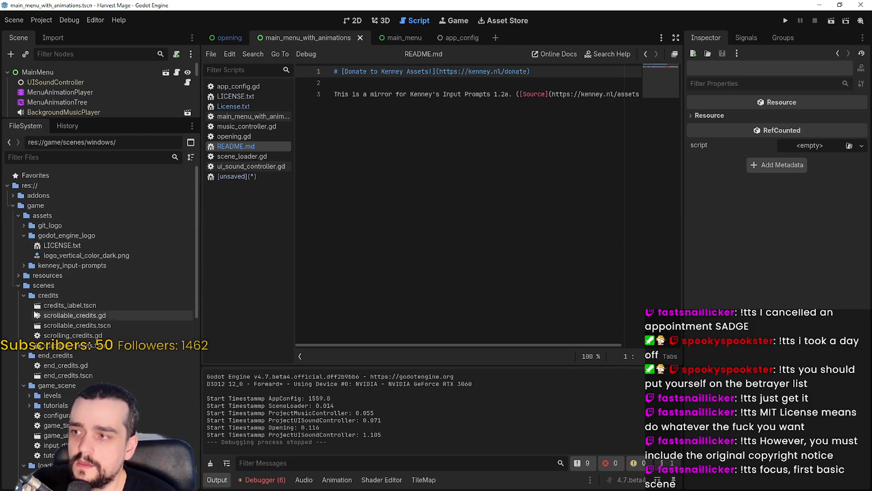
click(11, 286)
click(8, 216)
click(17, 215)
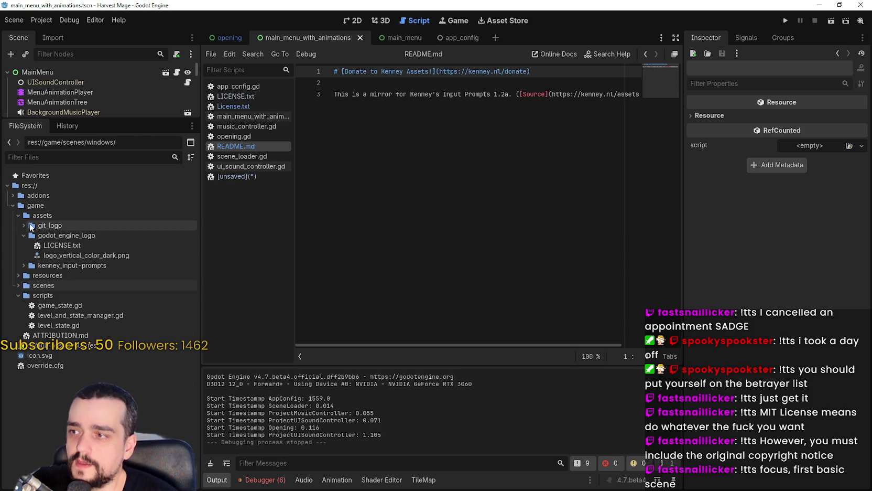
- Add a new folder named game_assets under assets and turn on the FileSystem dock's split mode
right_click(47, 218)
mouse_move(141, 227)
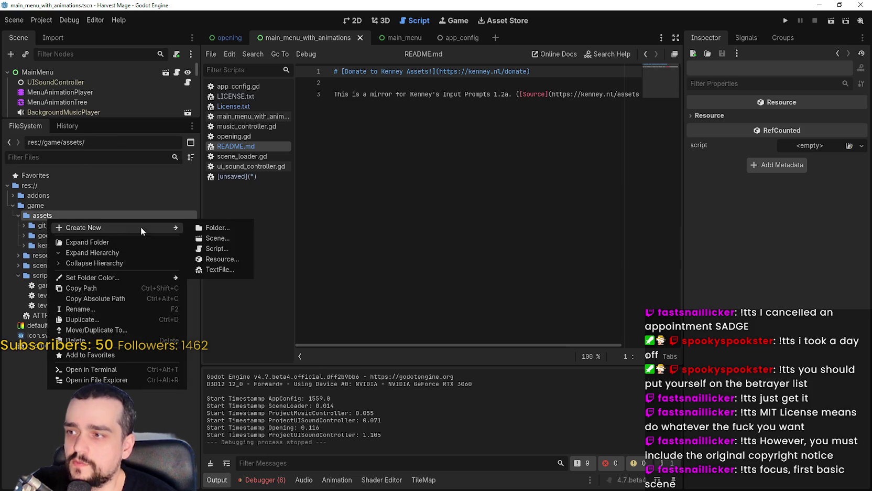
click(229, 227)
text(game_assets)
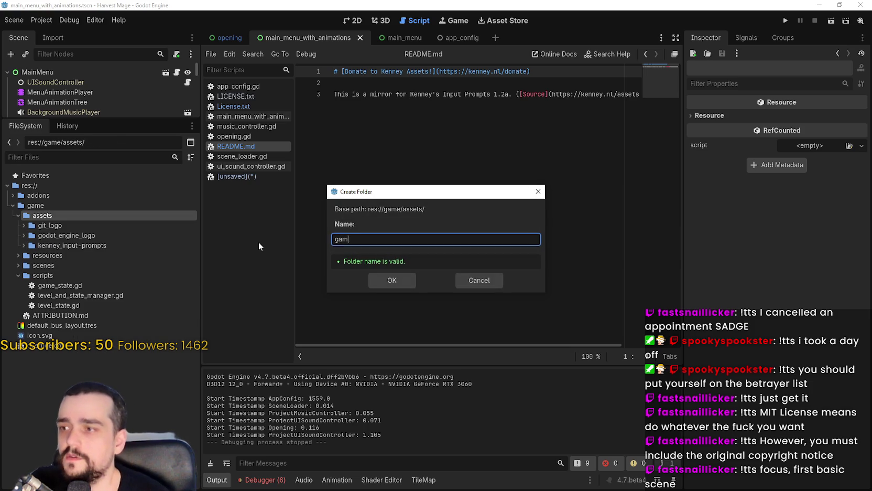
key(Return)
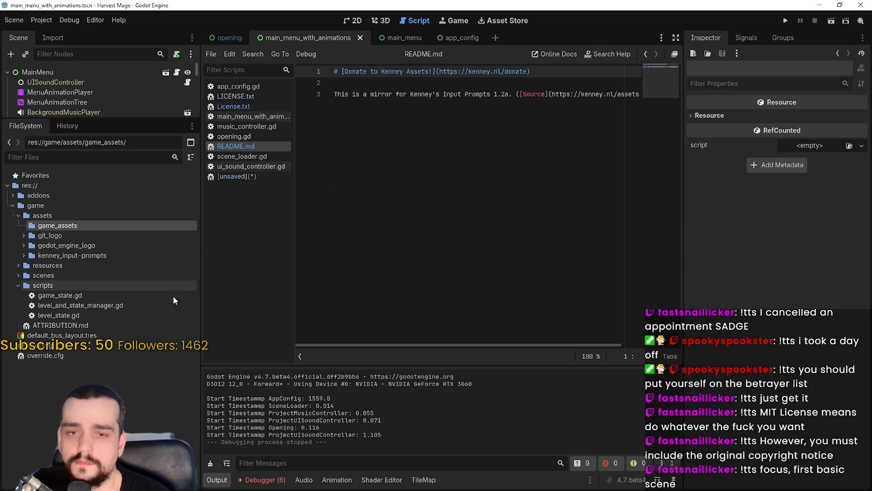
click(192, 143)
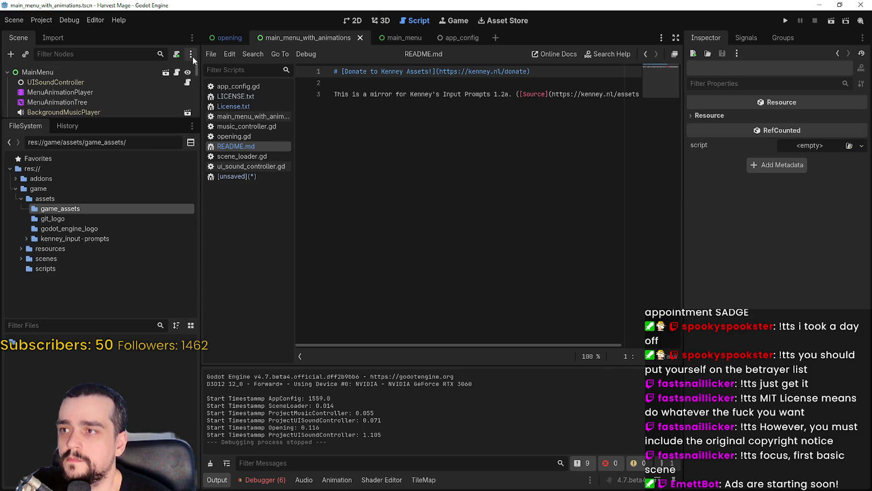
- Set the FileSystem dock's Dock Position to the far-left top slot
click(190, 55)
click(190, 55)
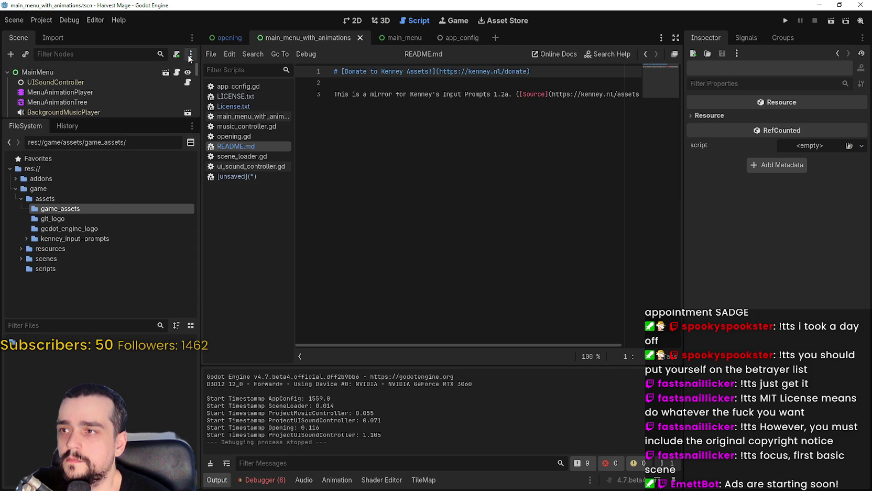
click(192, 38)
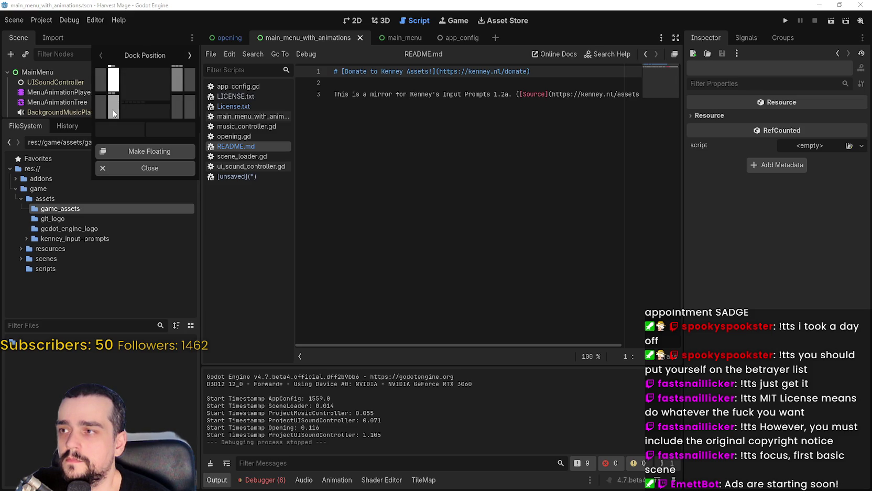
click(205, 235)
click(193, 126)
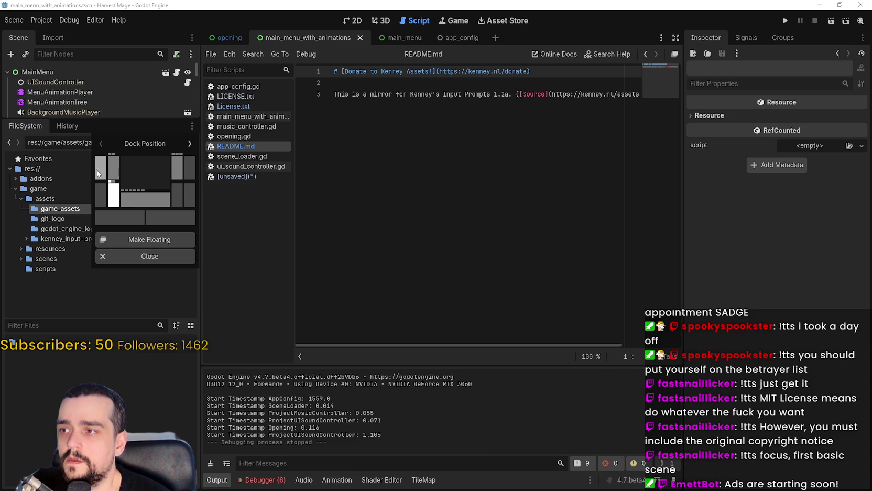
click(98, 173)
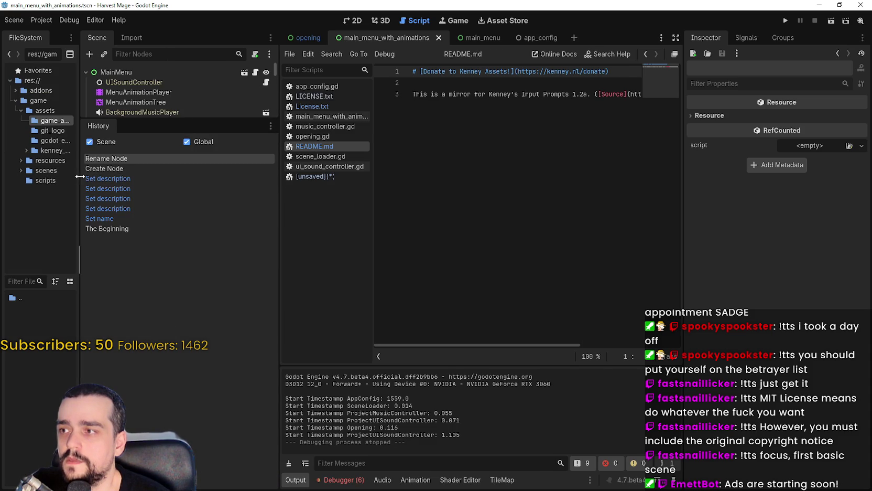
- Move the Inspector, Signals and Groups tabs into the lower-left dock and History beside Scene
drag(79, 178, 188, 183)
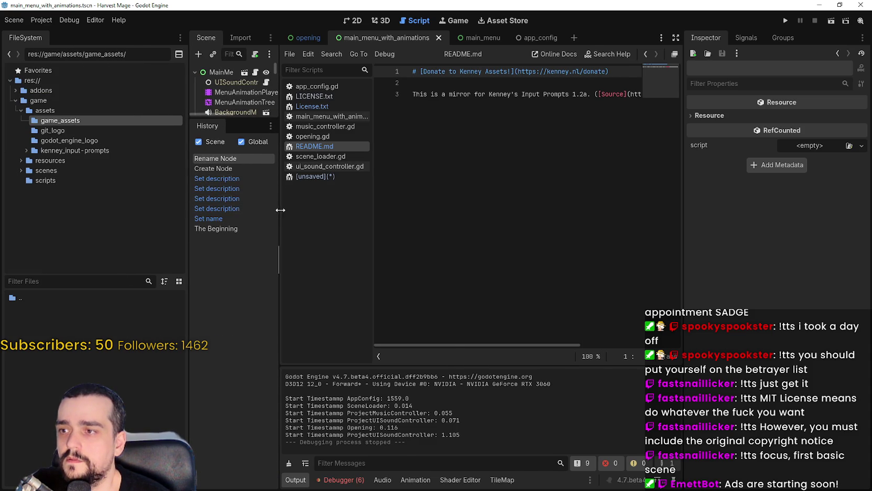
drag(280, 210, 390, 201)
click(739, 38)
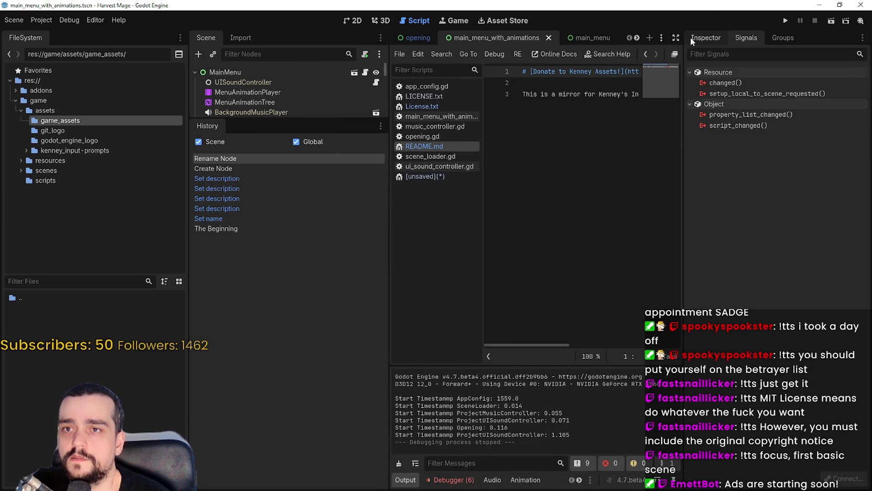
mouse_move(690, 38)
mouse_down()
mouse_move(687, 47)
mouse_move(204, 125)
mouse_up()
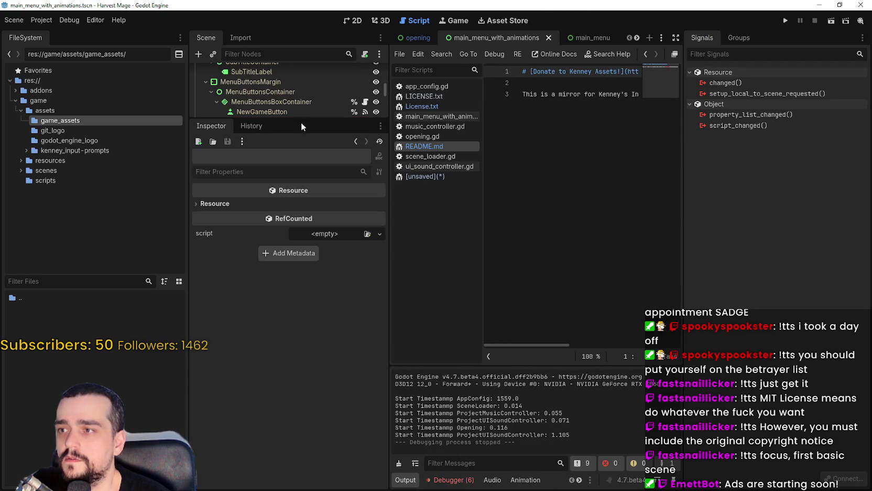
drag(302, 120, 302, 196)
mouse_move(706, 31)
mouse_down()
mouse_move(260, 170)
mouse_move(252, 210)
mouse_up()
drag(706, 36, 244, 228)
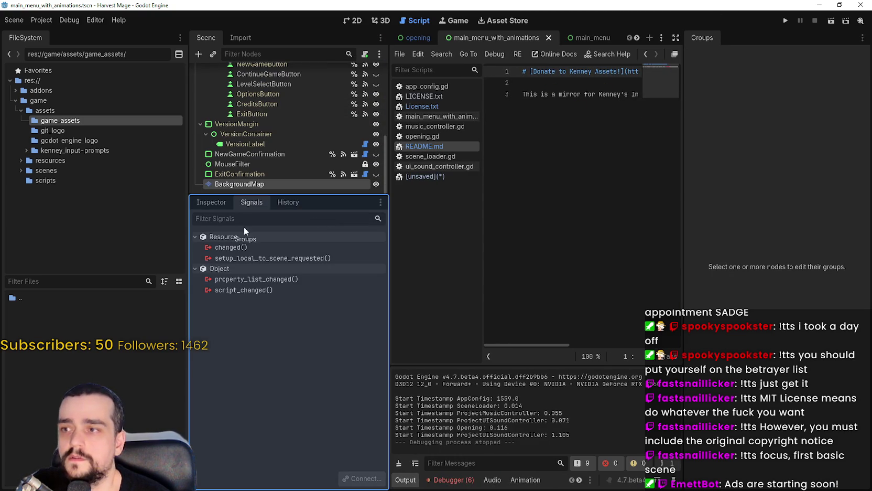
mouse_move(271, 202)
mouse_down()
mouse_move(297, 204)
mouse_move(271, 31)
mouse_move(262, 39)
mouse_up()
click(205, 38)
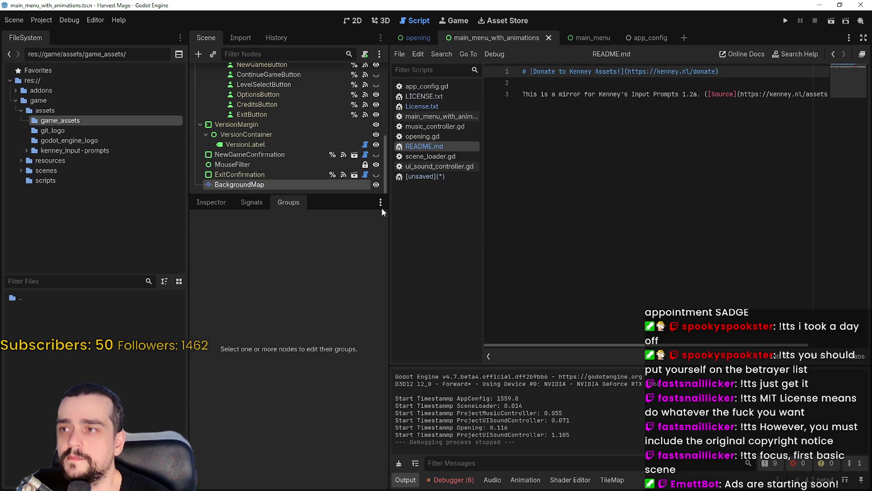
- Resize the script editor, file panel and scene tree, and save the scene with Ctrl+S
drag(391, 205, 271, 208)
key(ctrl+s)
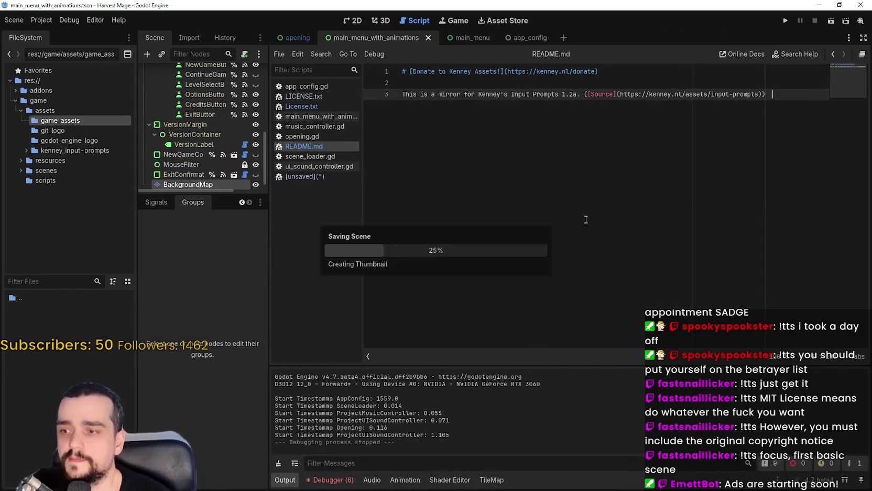
drag(135, 248, 181, 251)
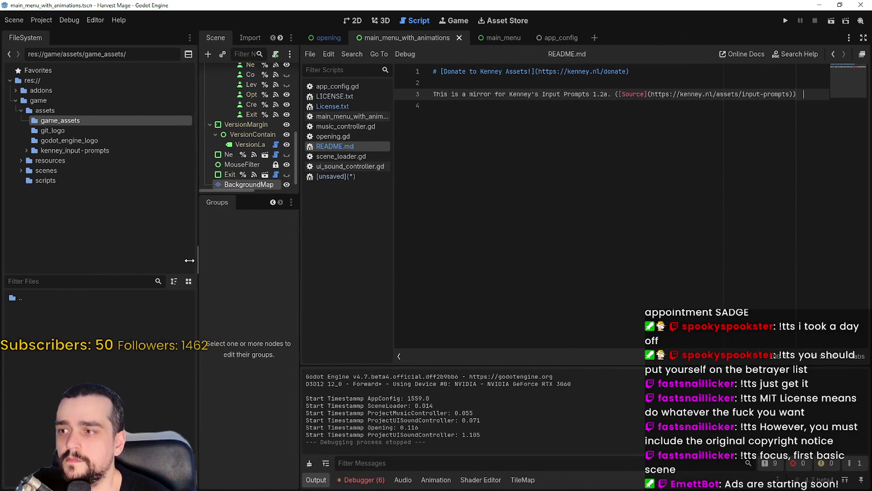
drag(303, 271, 333, 275)
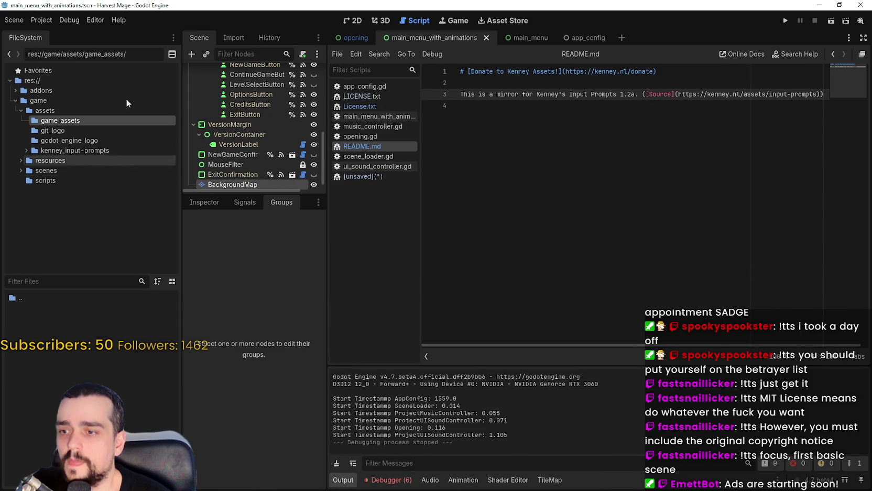
click(778, 479)
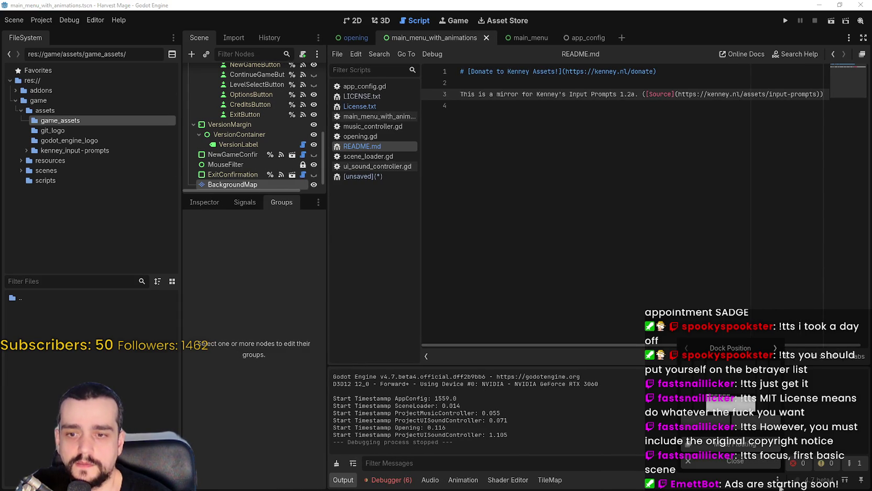
key(Escape)
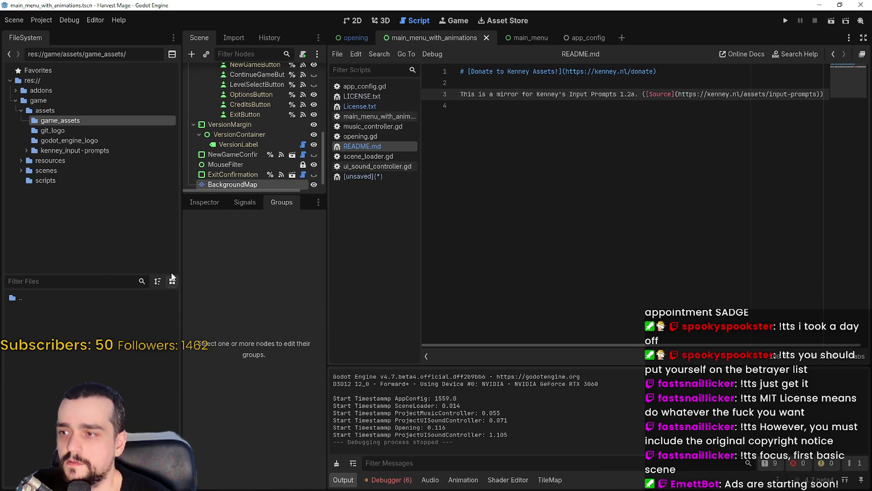
click(173, 39)
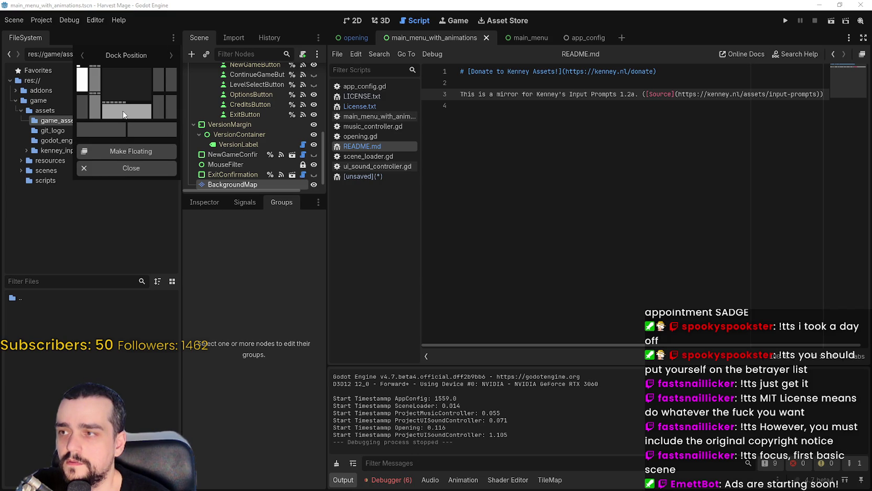
- Dock the file browser at the bottom-left and drag its splitter up for more height
click(113, 132)
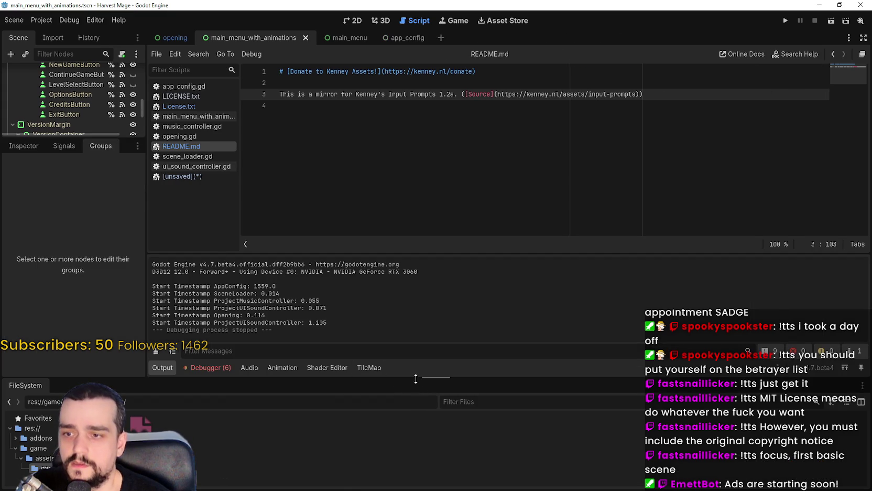
mouse_move(454, 376)
mouse_down()
mouse_move(469, 175)
mouse_move(487, 252)
mouse_move(431, 456)
mouse_up()
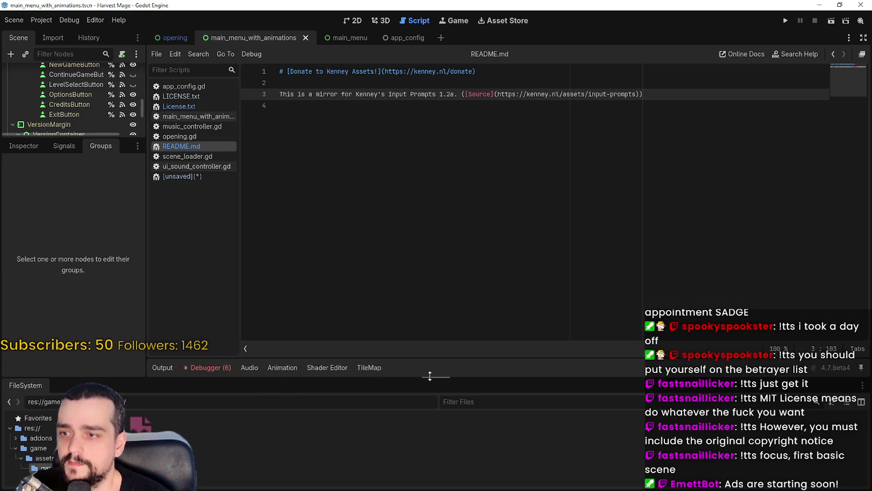
drag(430, 375, 453, 283)
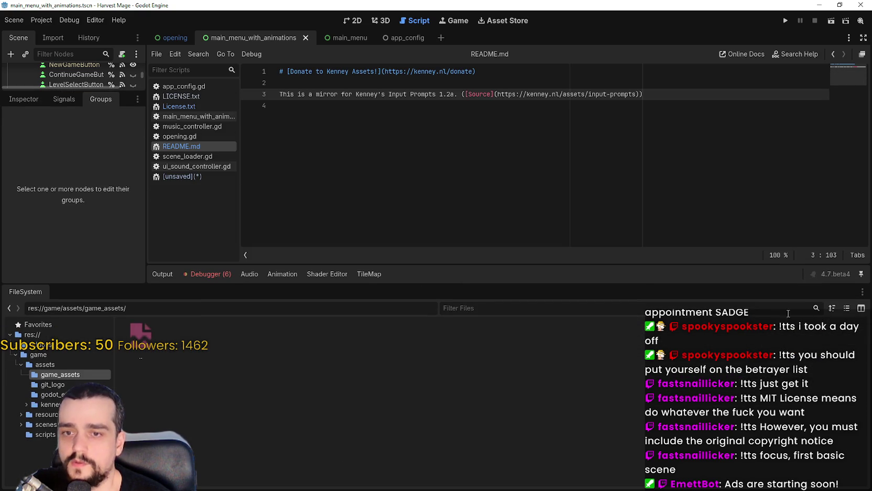
- Toggle the split layout off and back on, then view the git_logo and godot_engine_logo folders
click(861, 308)
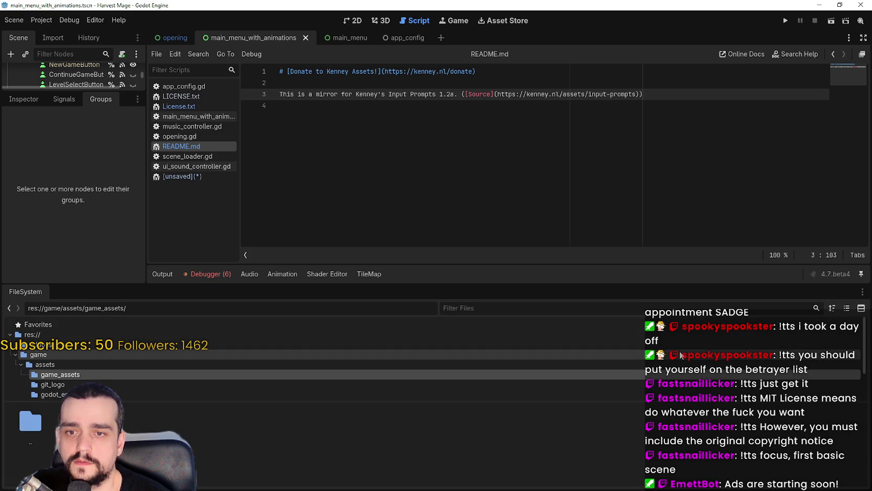
click(861, 309)
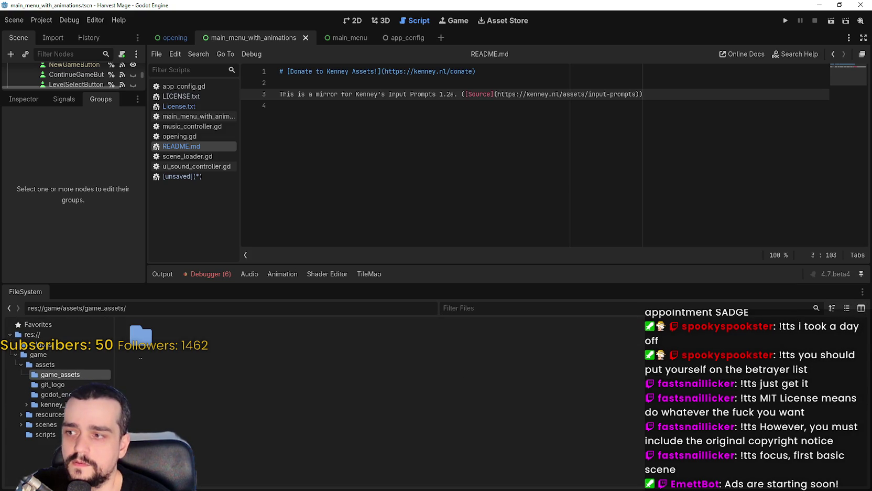
click(55, 384)
click(55, 394)
- Show the assets folder's contents in the bottom file browser and bring up its Dock Position options
click(53, 365)
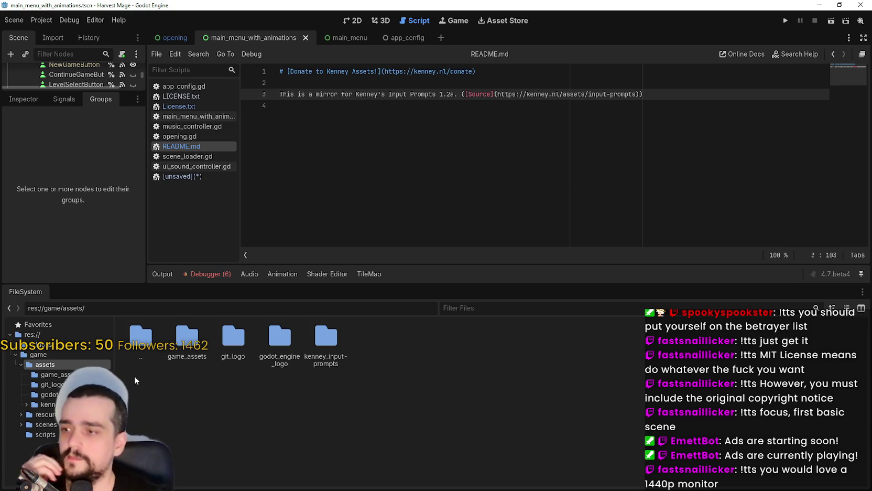
click(137, 37)
click(137, 40)
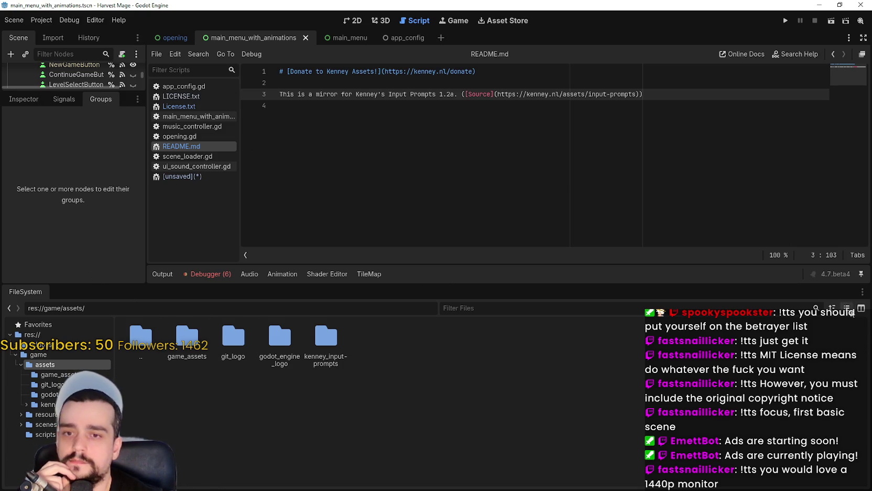
click(861, 296)
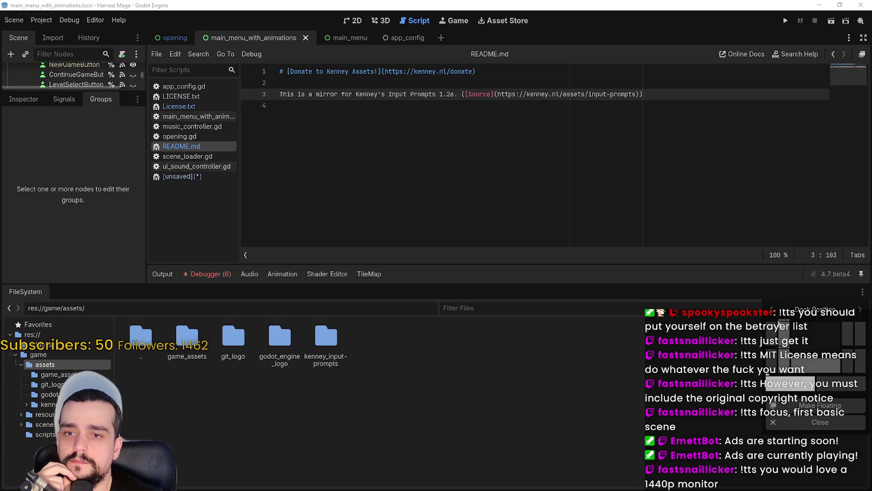
- Move the file browser to the upper-left slot and close the unsaved document, discarding changes
click(773, 332)
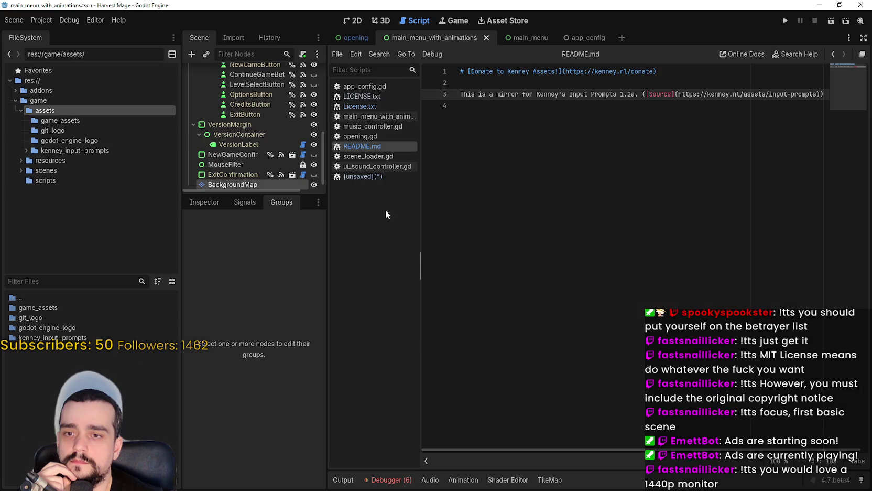
click(375, 175)
right_click(381, 178)
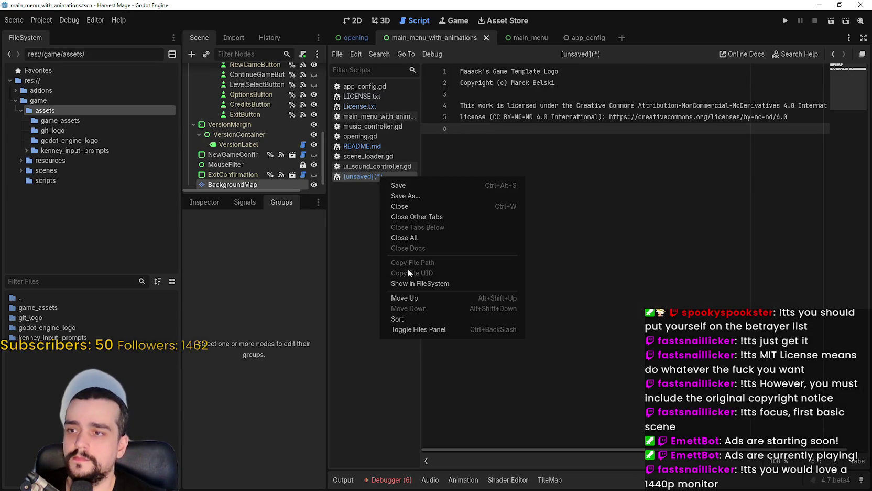
click(413, 206)
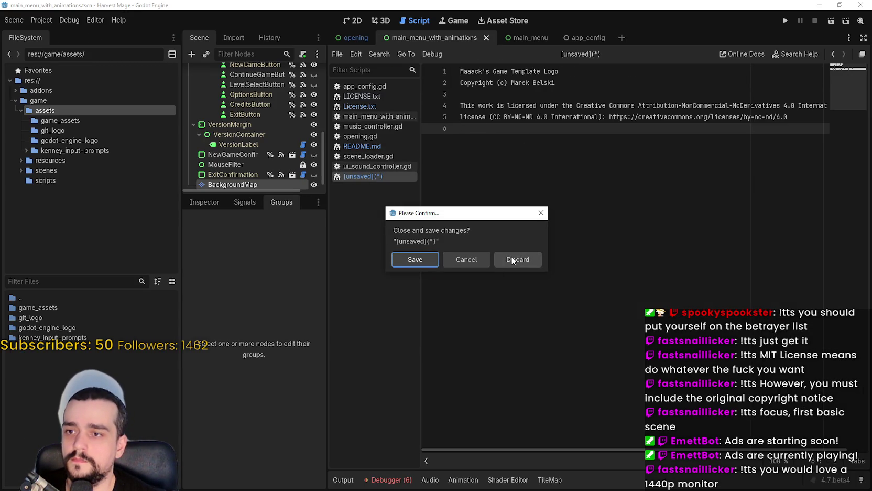
click(512, 259)
- Close README.md, License.txt, LICENSE.txt, music_controller.gd and ui_sound_controller.gd in the script editor
click(501, 163)
key(ctrl+s)
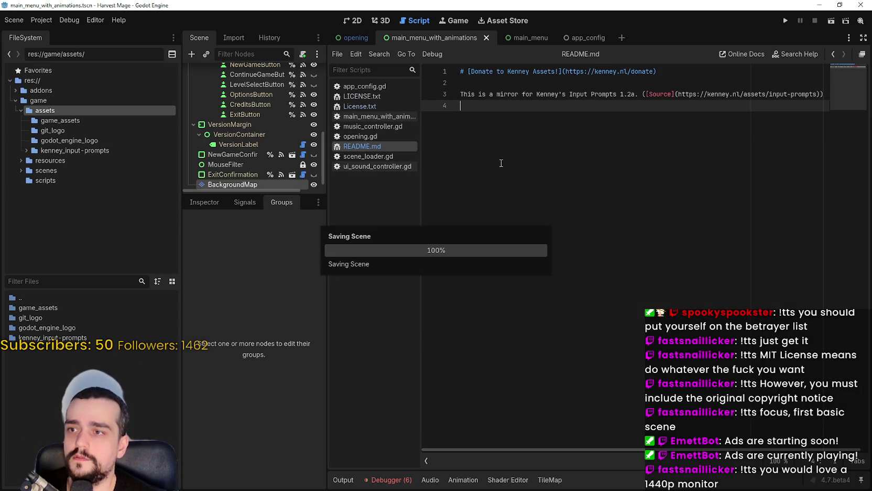
right_click(360, 147)
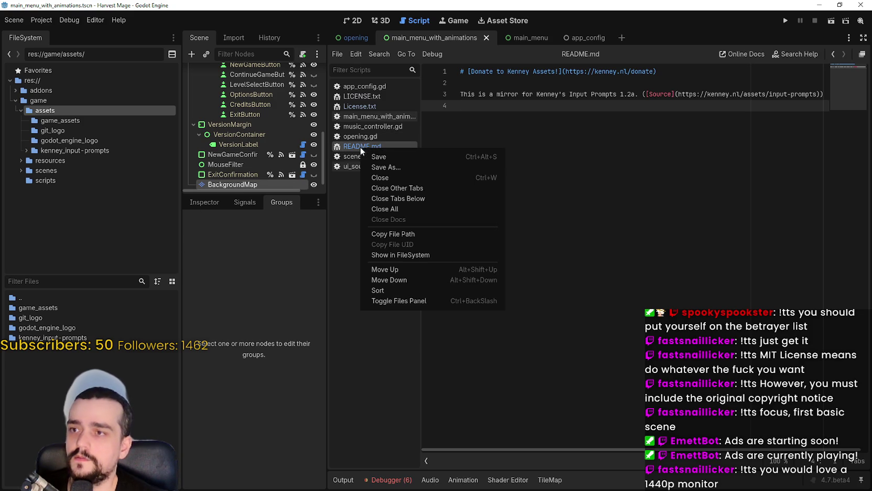
click(388, 177)
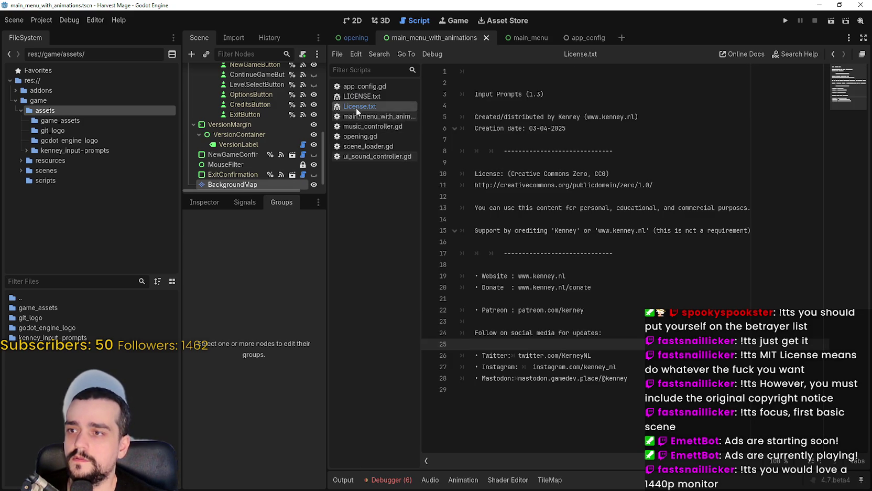
right_click(356, 107)
click(371, 127)
right_click(359, 95)
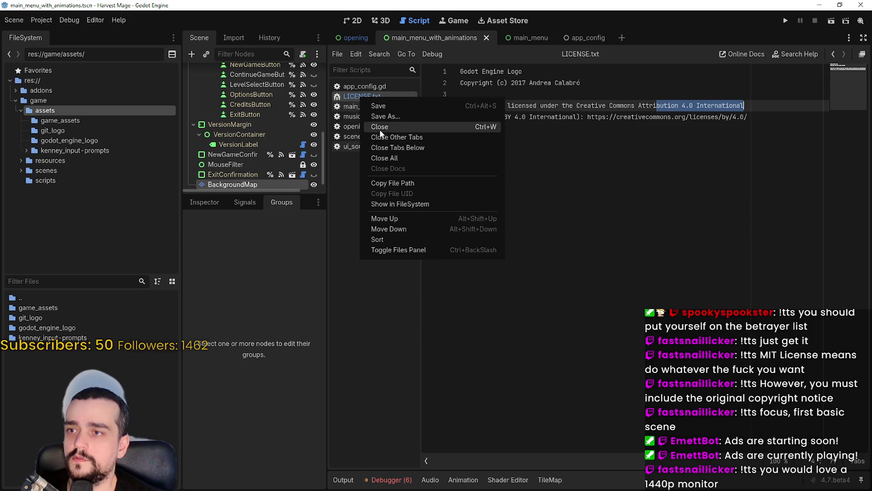
click(380, 128)
right_click(380, 105)
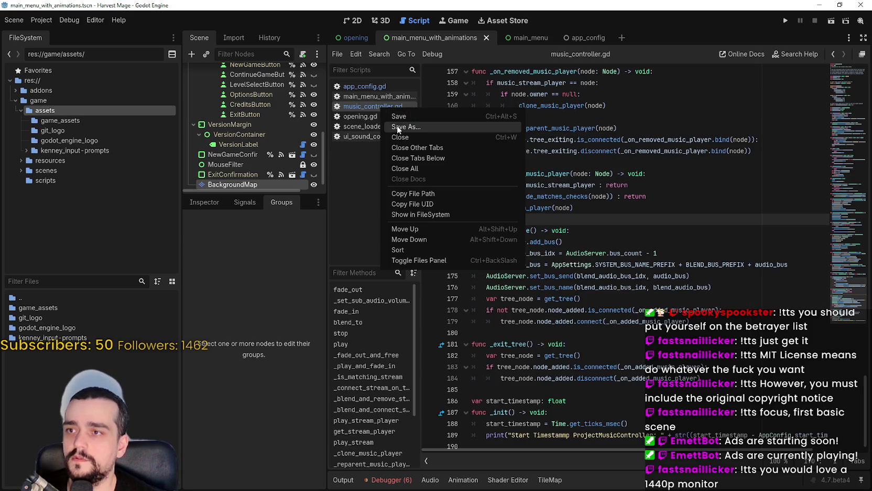
click(397, 125)
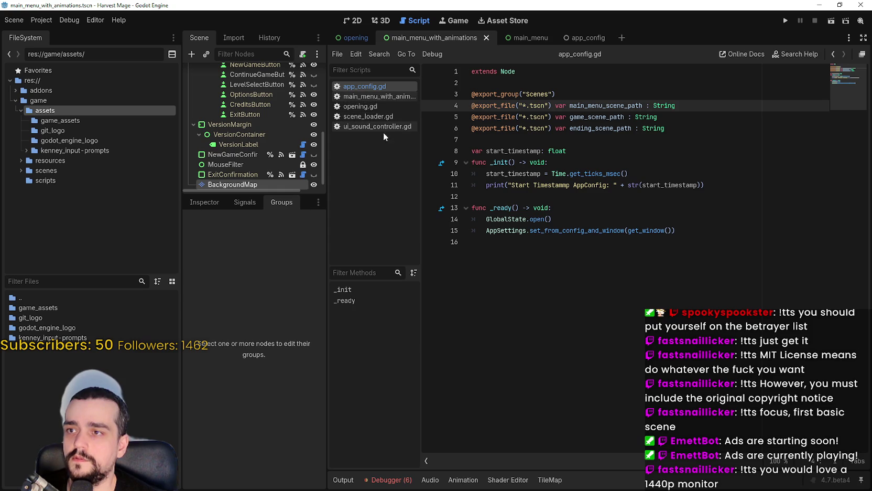
right_click(385, 126)
click(404, 159)
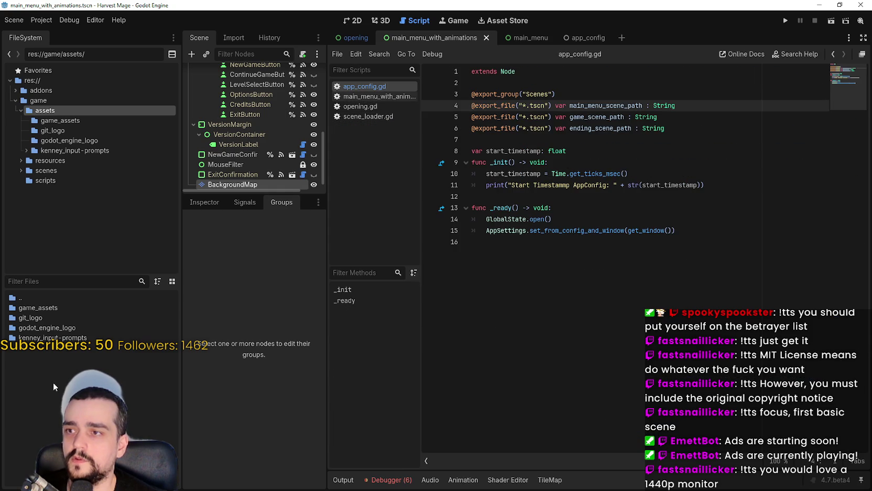
- Open game_assets so main_atlas.png and main_terrain.png import, then save and check the Project and Debug menus
double_click(51, 309)
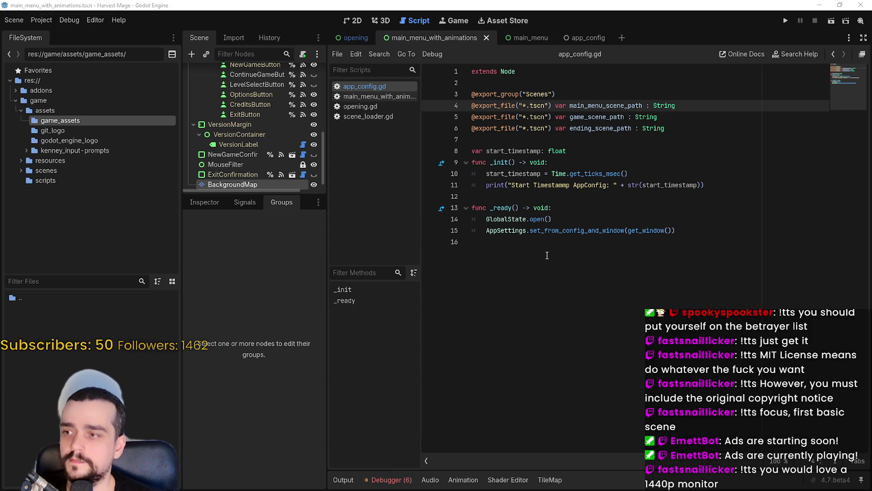
key(ctrl+s)
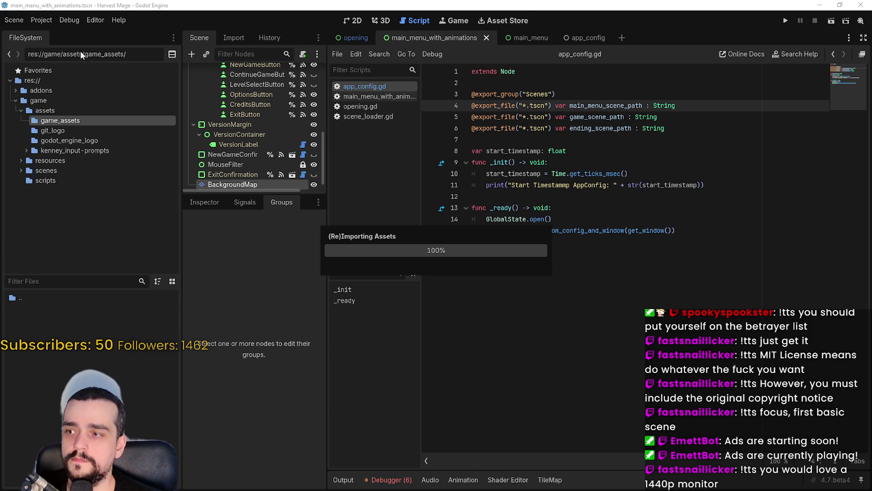
click(48, 21)
click(60, 19)
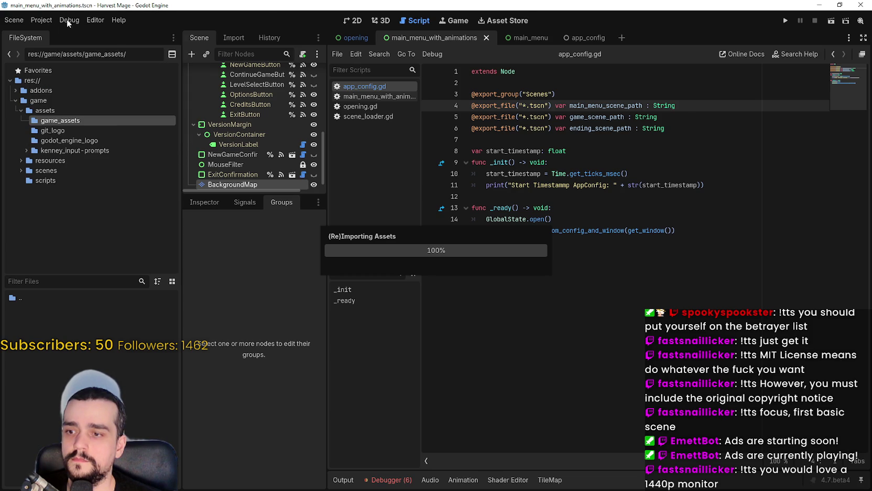
click(42, 20)
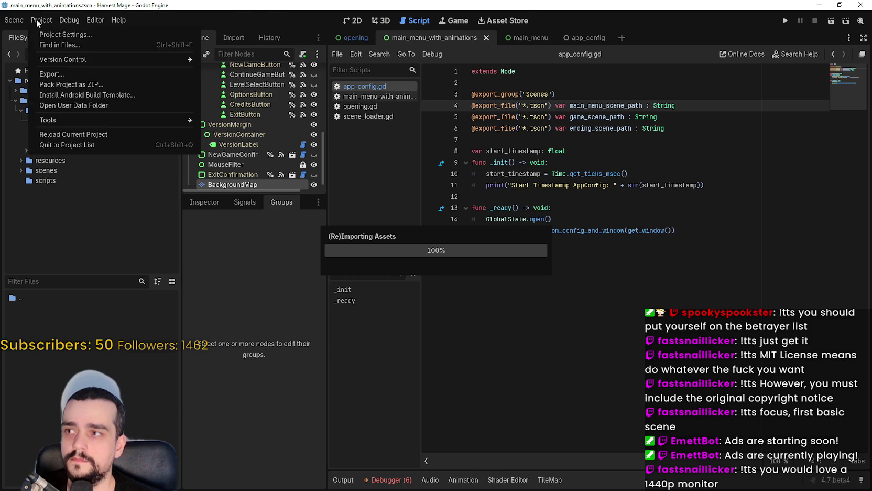
- Review the errors in the output log and place the cursor on line 9 of app_config.gd
click(393, 487)
click(396, 485)
click(352, 480)
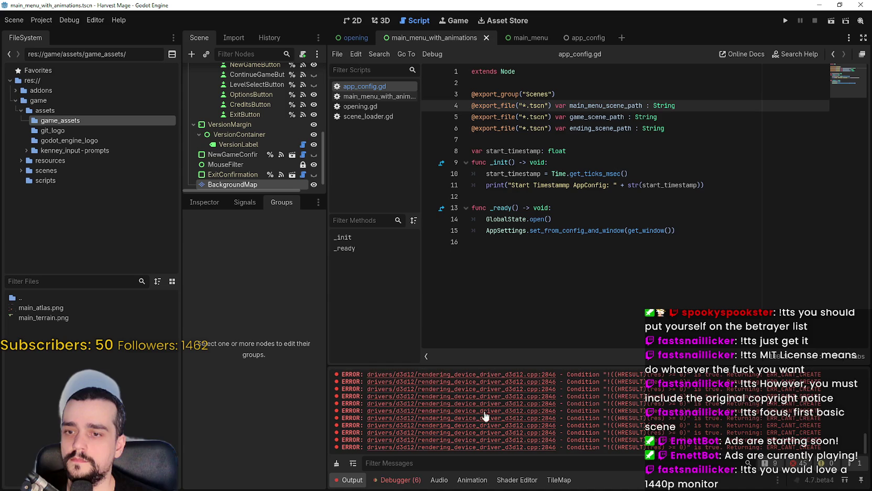
mouse_move(865, 442)
mouse_down()
mouse_move(866, 375)
mouse_move(868, 403)
mouse_up()
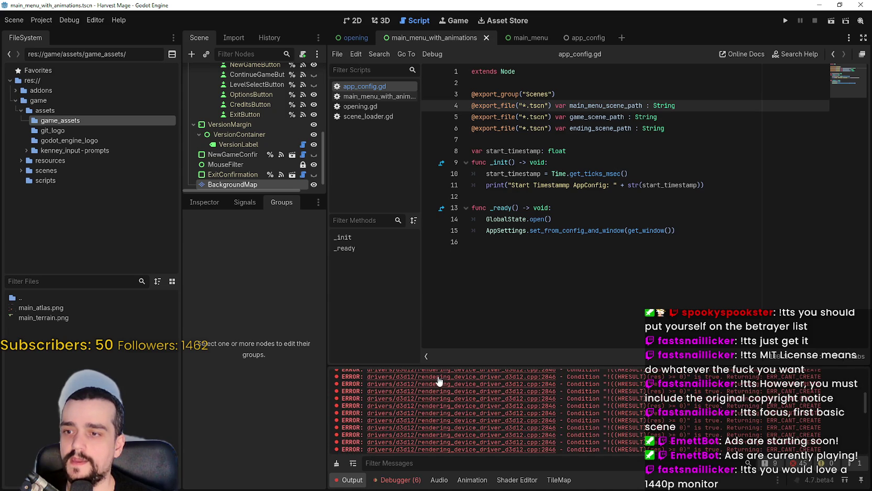
scroll(542, 404, down, 5)
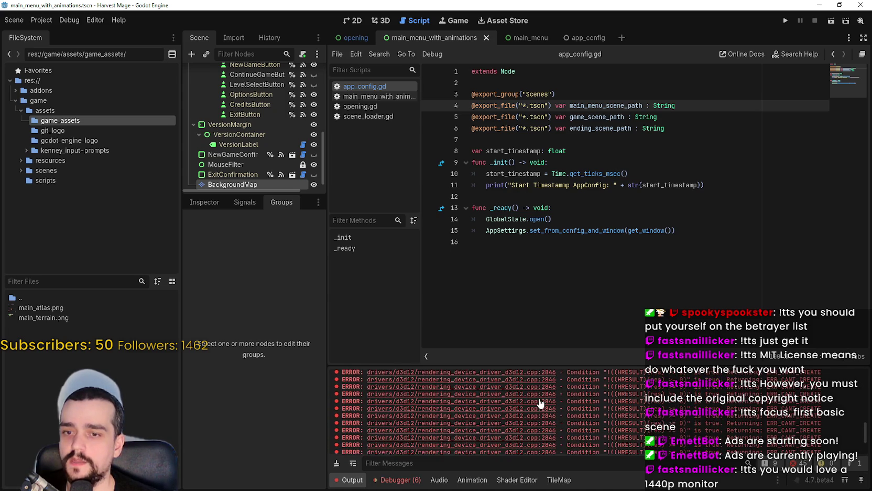
click(550, 163)
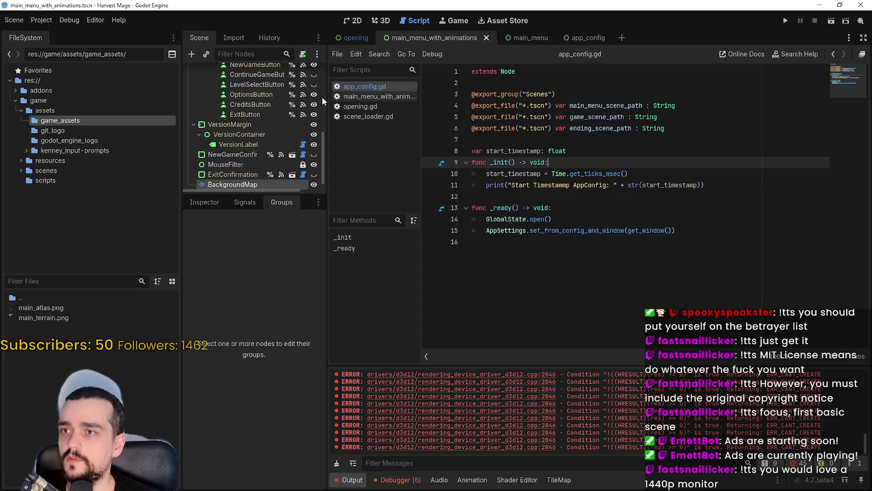
- Open Project Settings and go to the Rendering > Rendering Device settings
click(41, 20)
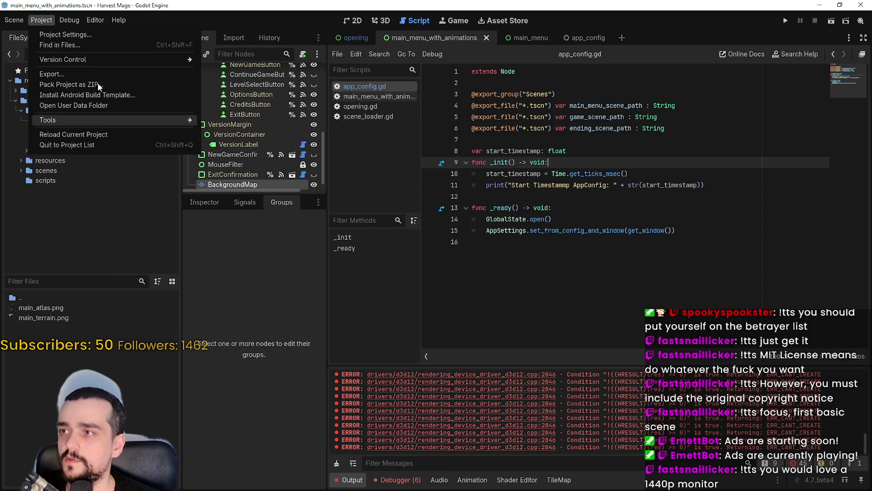
click(58, 34)
scroll(88, 273, down, 8)
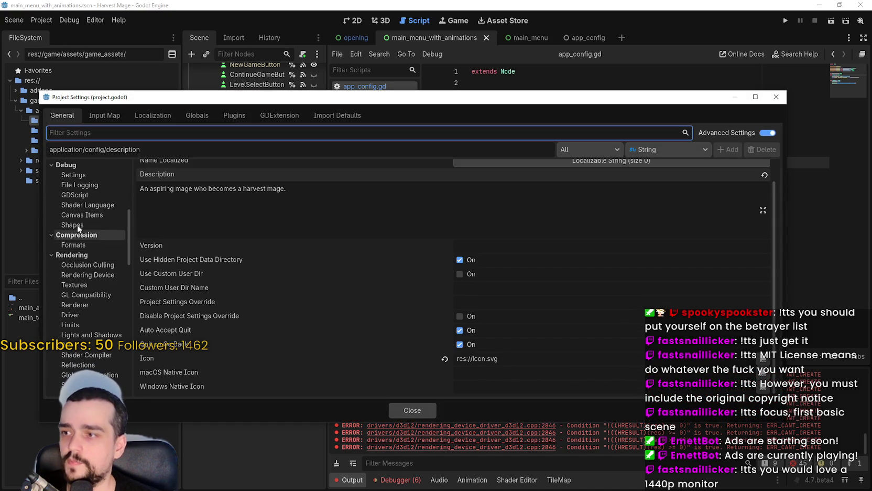
scroll(88, 244, up, 3)
scroll(90, 267, down, 10)
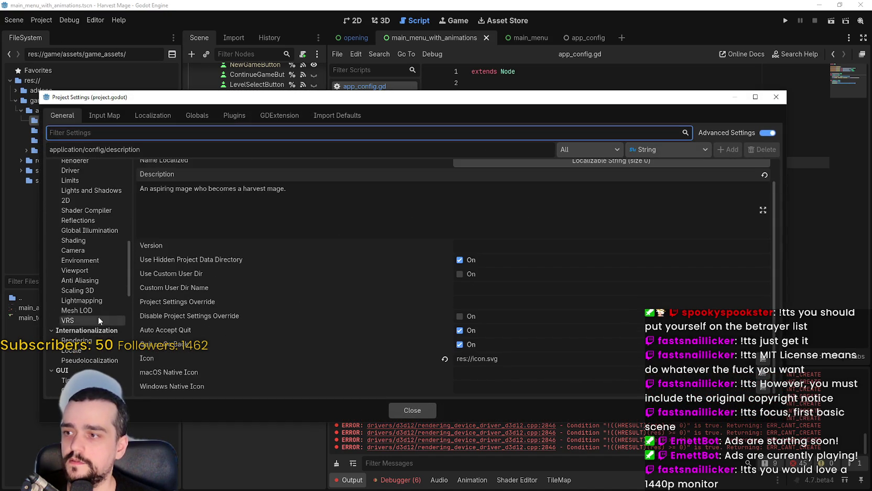
scroll(87, 253, up, 3)
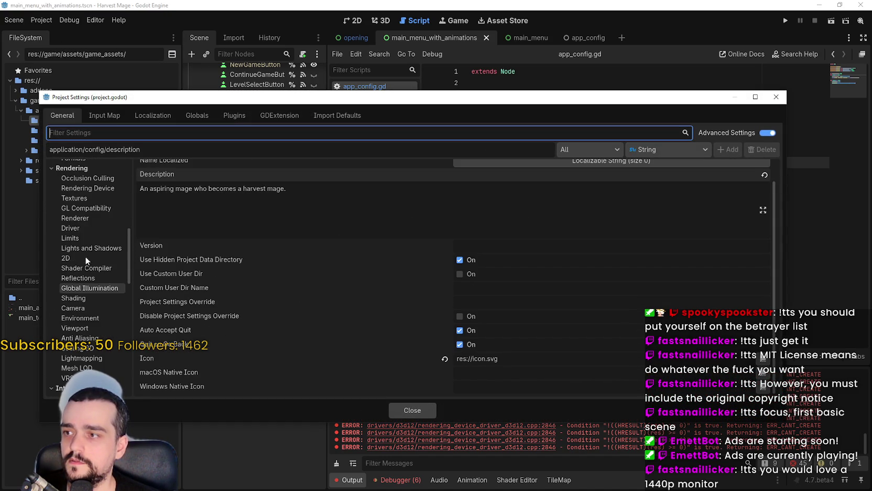
click(88, 226)
click(87, 218)
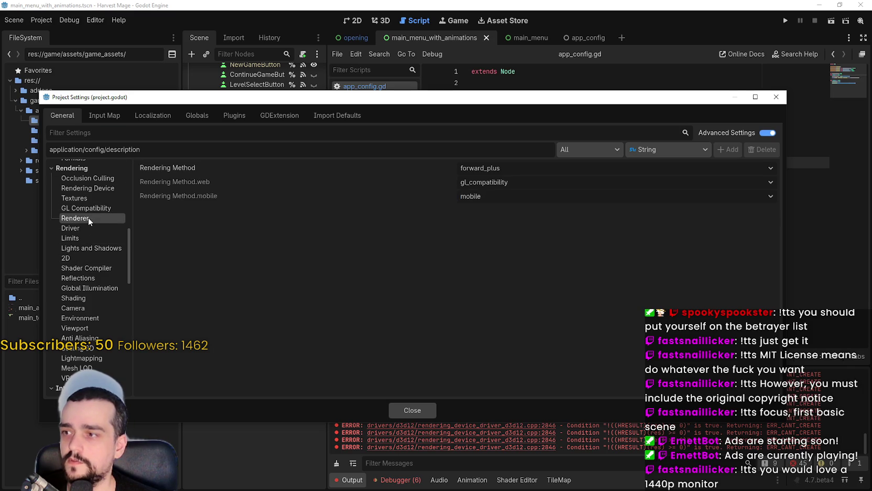
click(94, 190)
- Replace the rendering Driver value vulkan with d3d12
scroll(401, 289, down, 5)
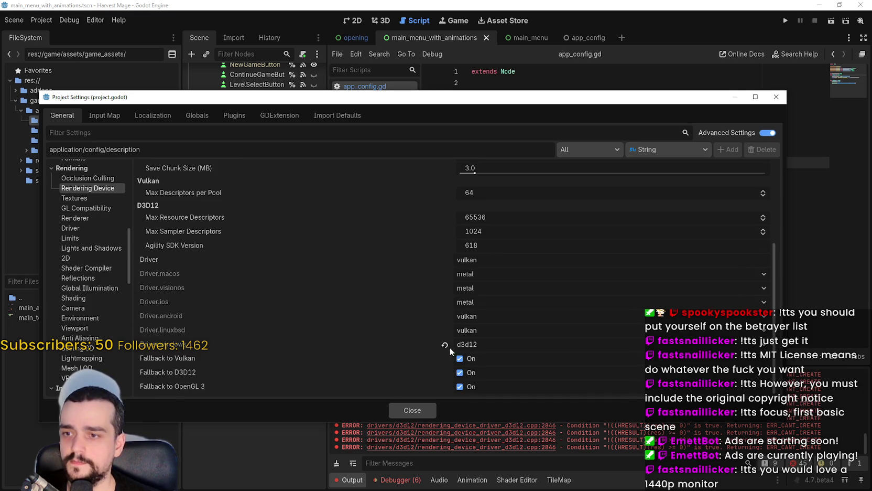
click(475, 344)
click(479, 341)
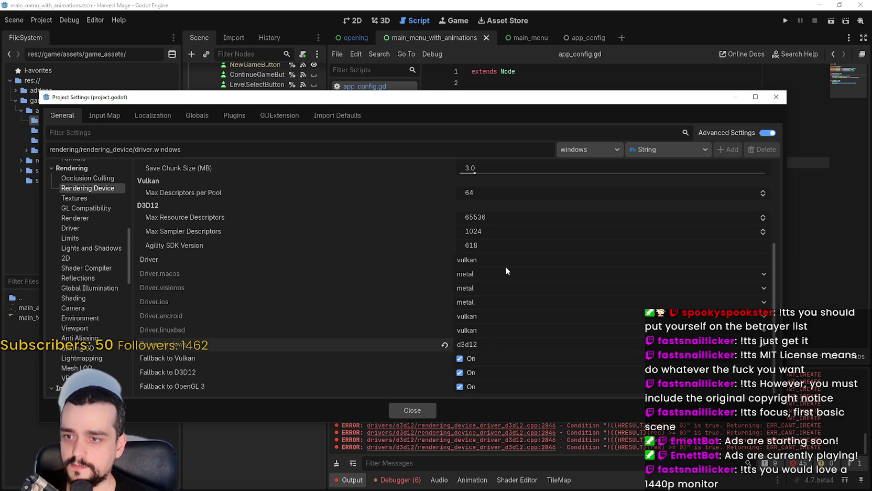
drag(477, 260, 420, 255)
text(d3d12)
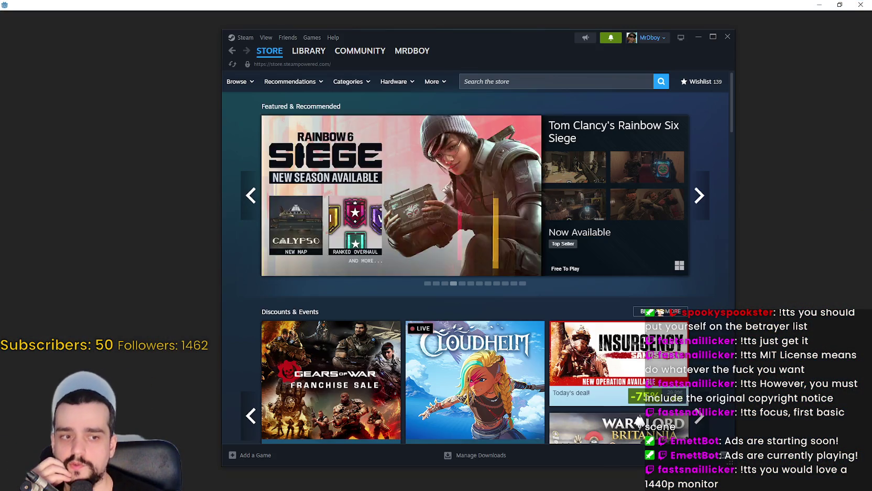
- Read the new discussion comment from Notifications, then browse the Bugs & Technical Issues forum
click(609, 38)
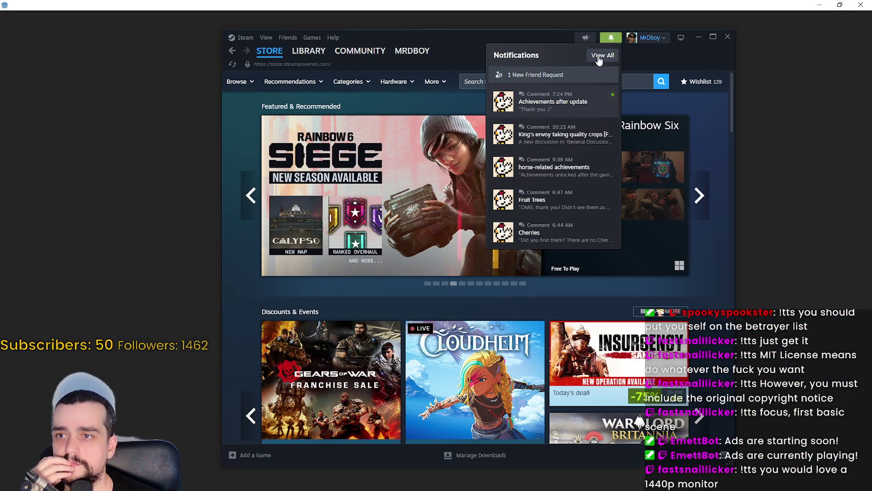
click(553, 101)
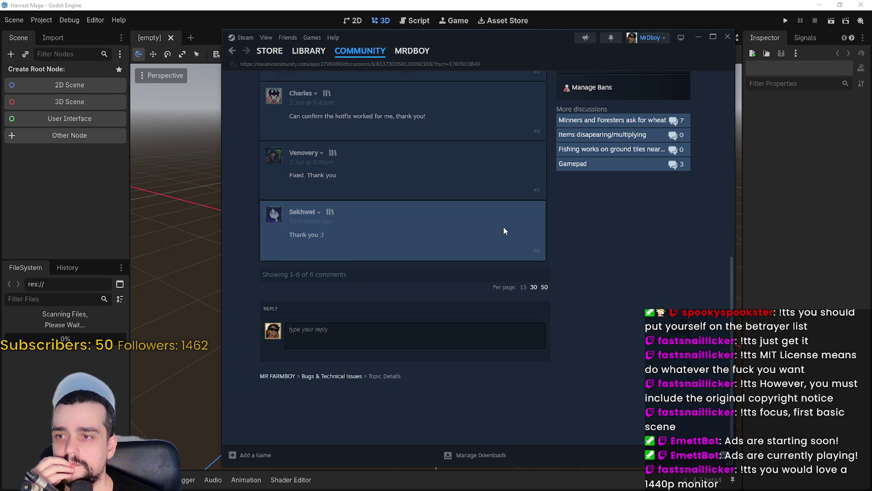
scroll(388, 261, up, 7)
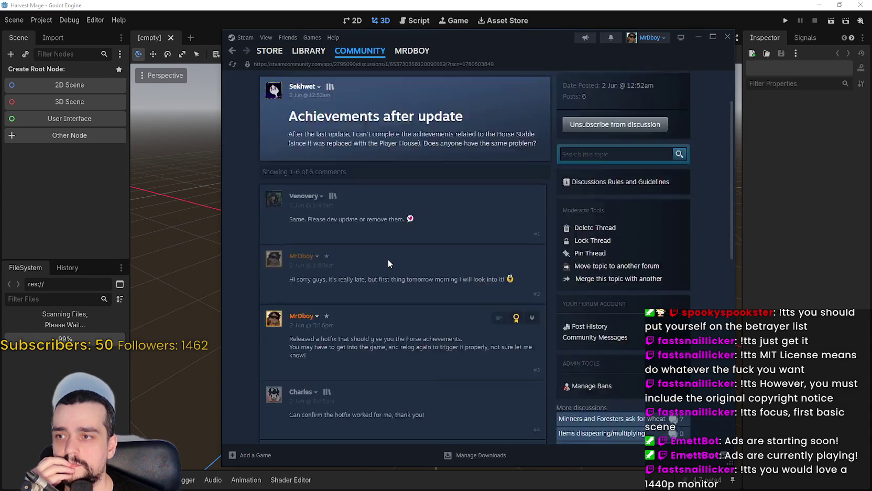
click(295, 111)
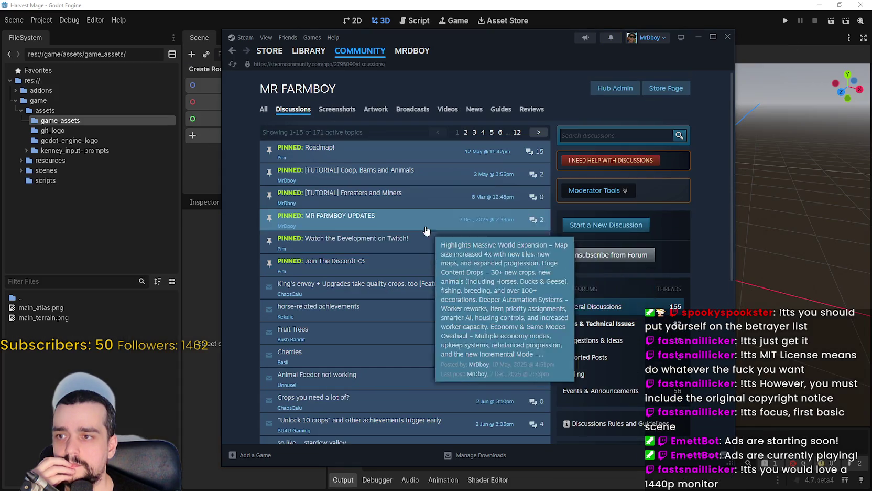
scroll(524, 210, down, 3)
click(620, 147)
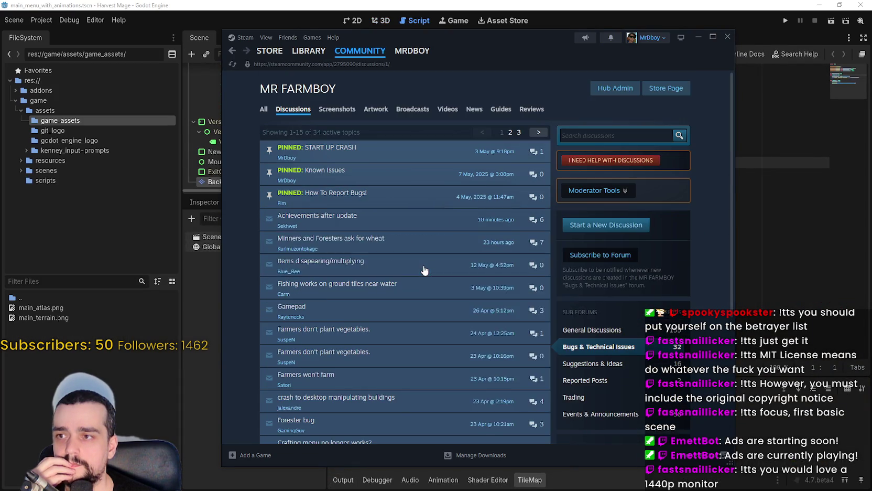
- Go to the MR FARMBOY store page and copy its page URL
click(649, 90)
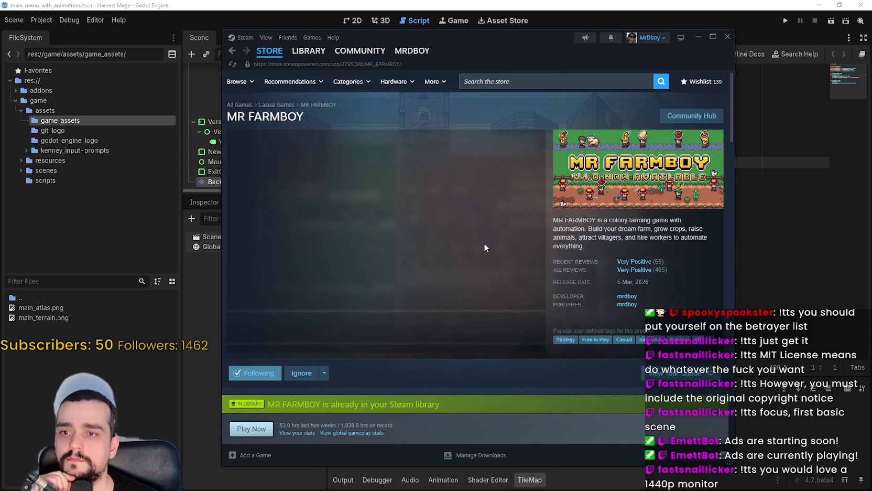
right_click(513, 108)
click(540, 167)
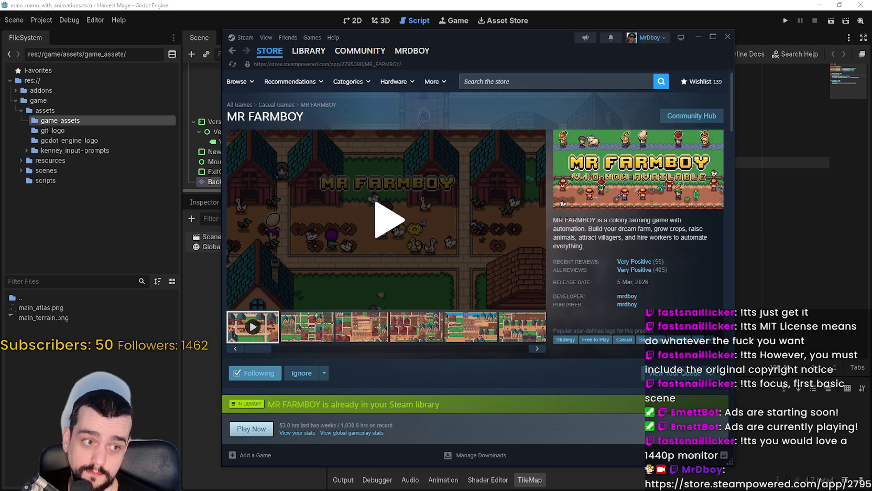
scroll(408, 318, down, 4)
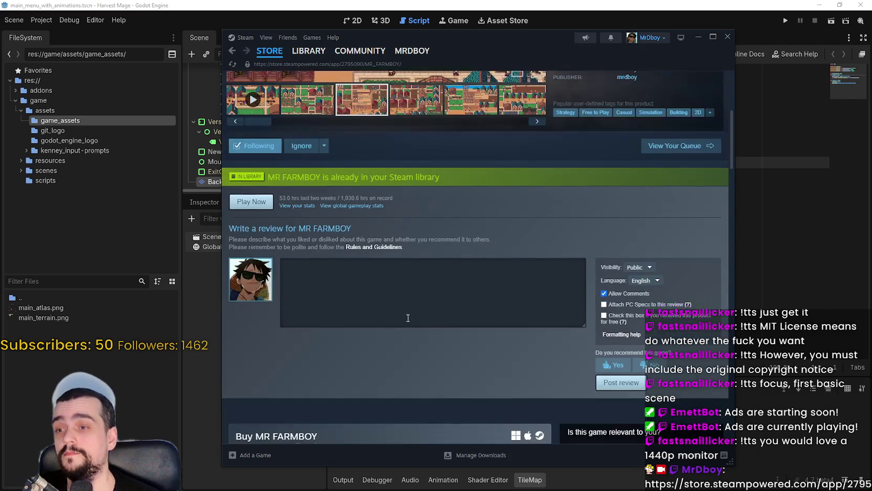
scroll(408, 318, down, 3)
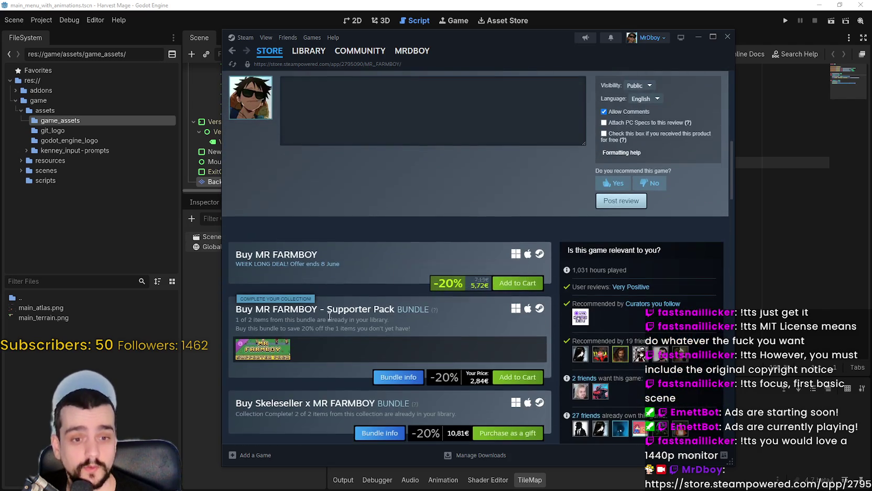
- Run Harvest Mage from the editor, view its main menu, then Exit and confirm quitting
click(173, 421)
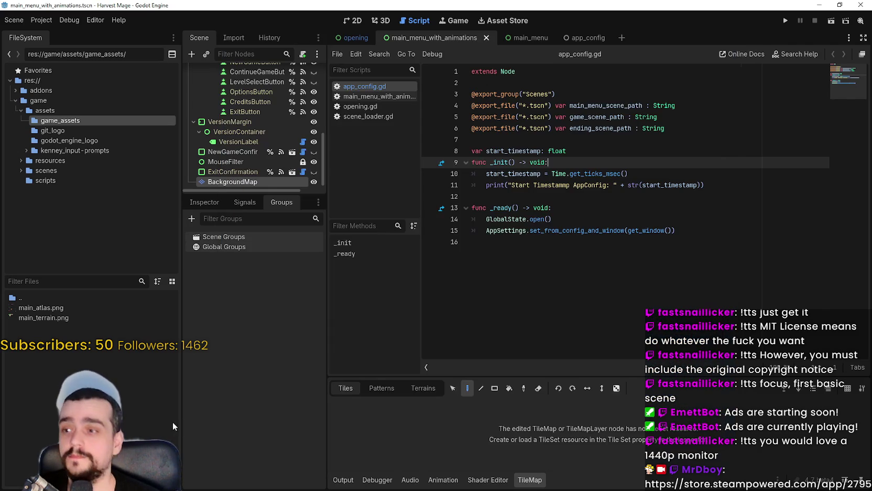
click(555, 219)
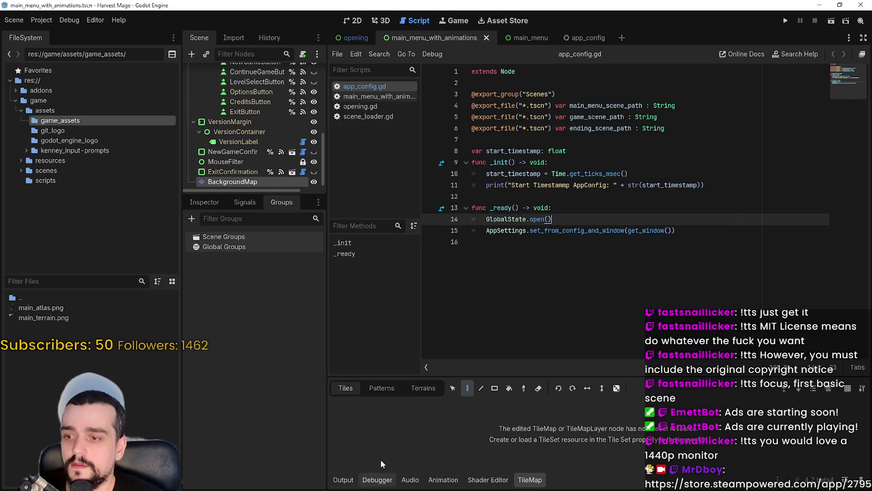
click(618, 198)
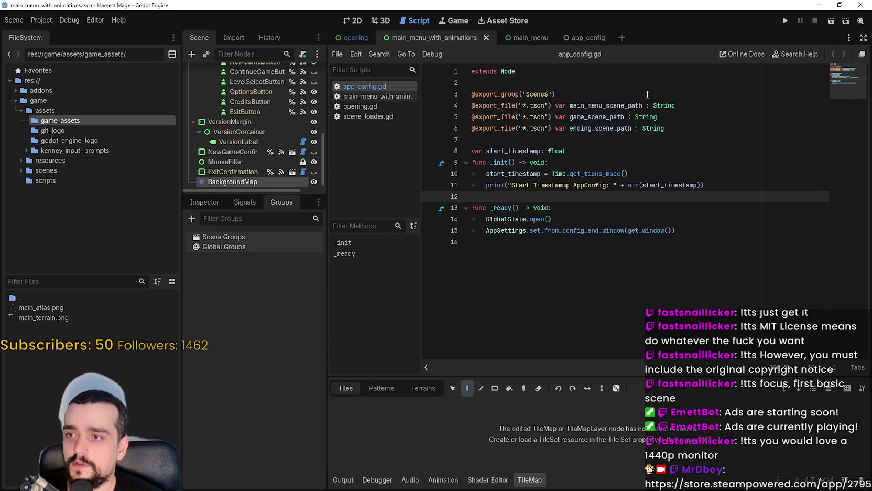
click(785, 20)
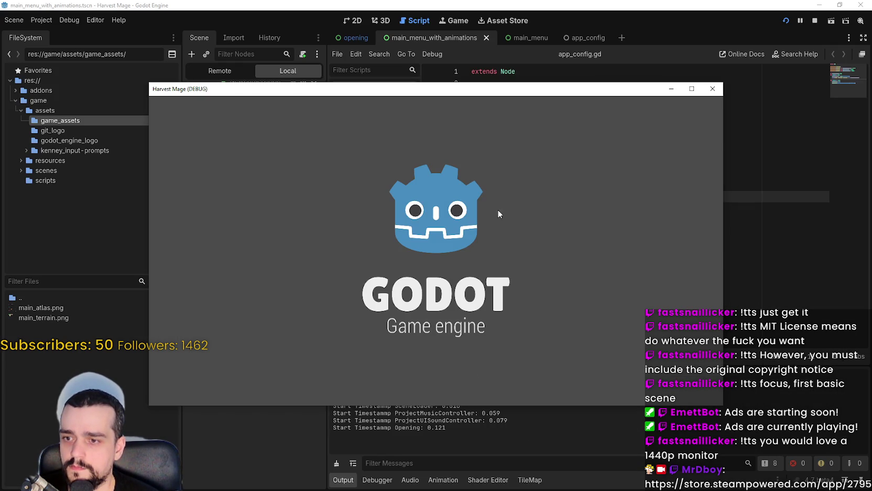
drag(479, 96, 505, 50)
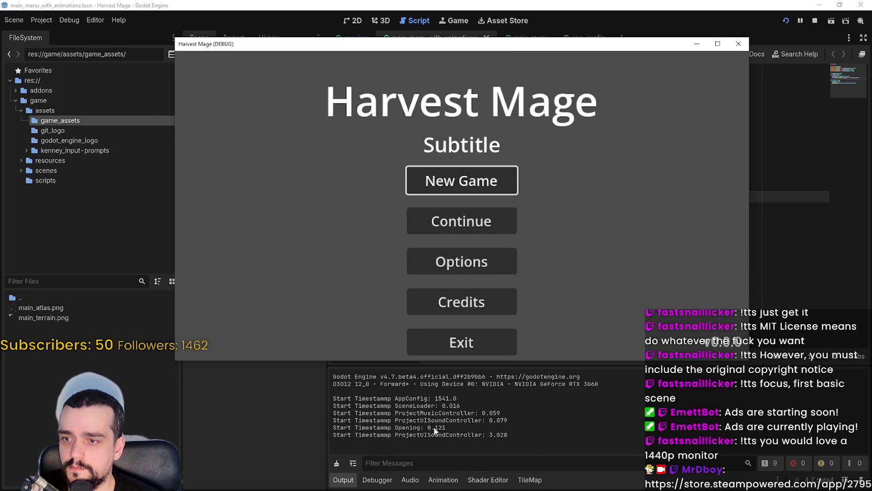
click(474, 345)
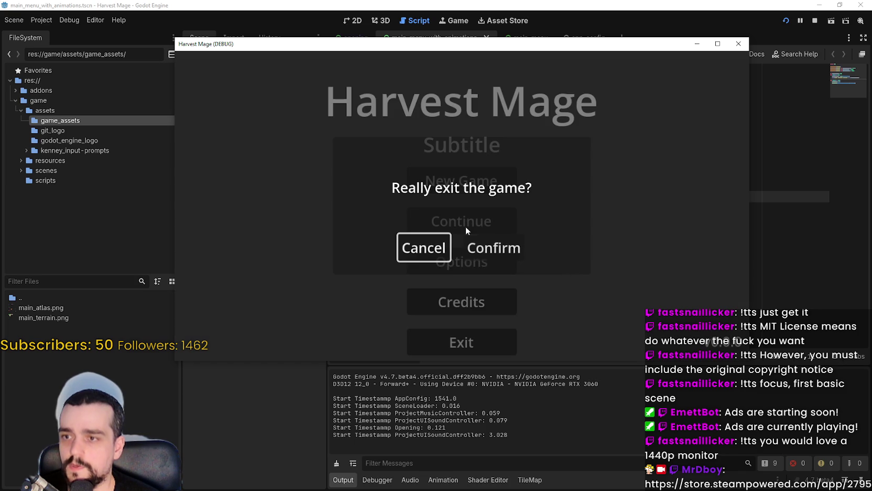
click(474, 247)
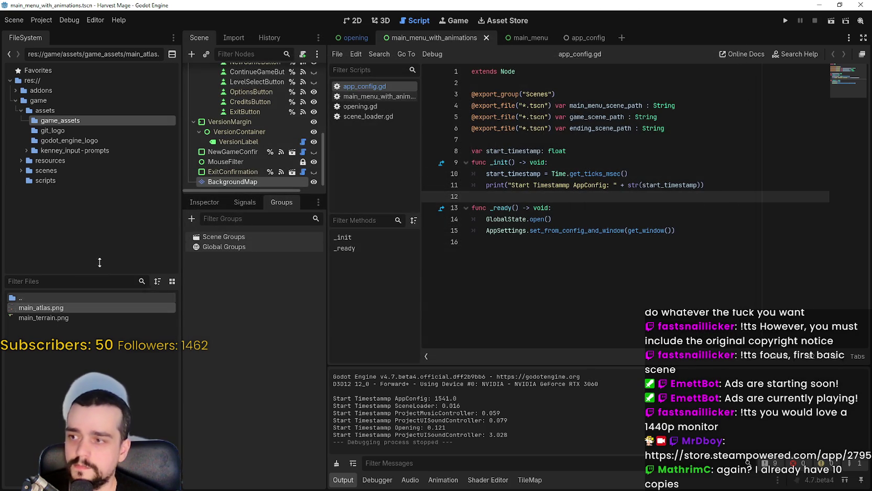
- Close the main_menu scene, enlarge the scene tree, and browse the tile map's Tiles, Patterns and Terrains tabs
click(526, 38)
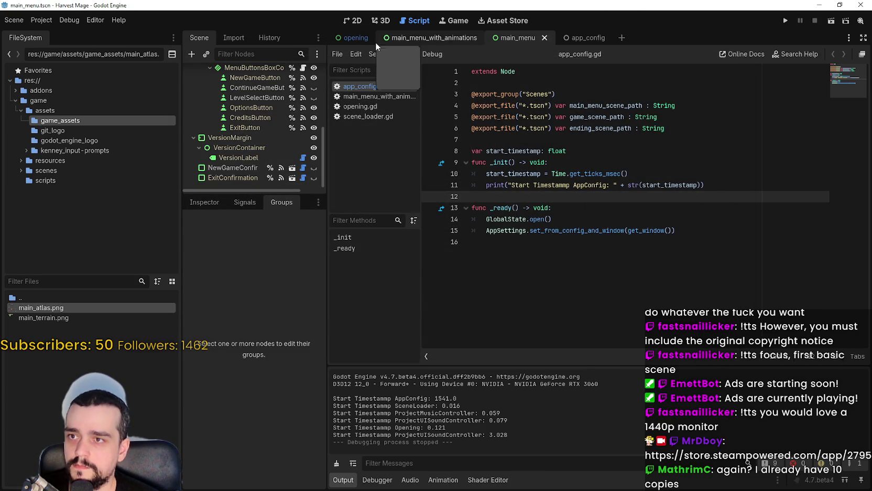
click(544, 38)
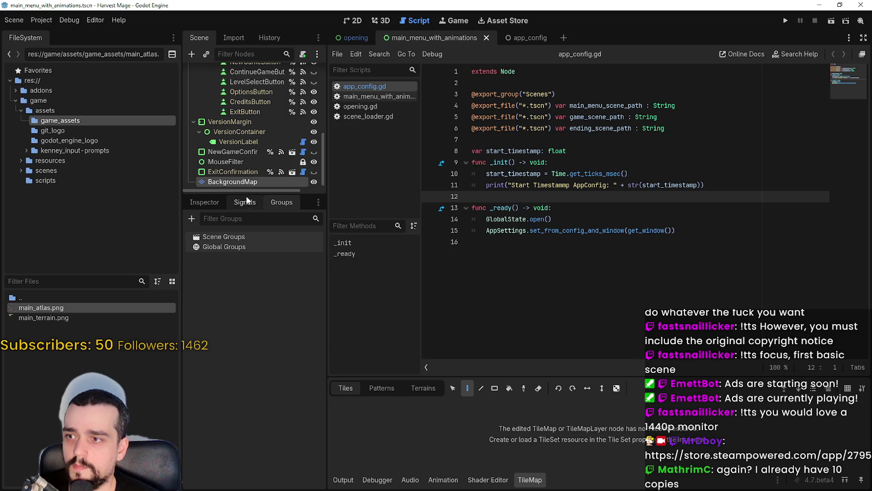
drag(249, 196, 248, 270)
click(423, 388)
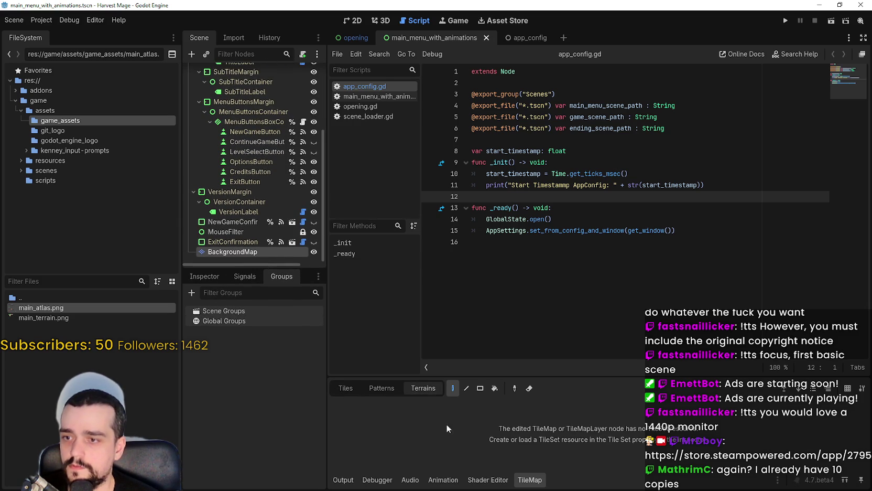
click(355, 387)
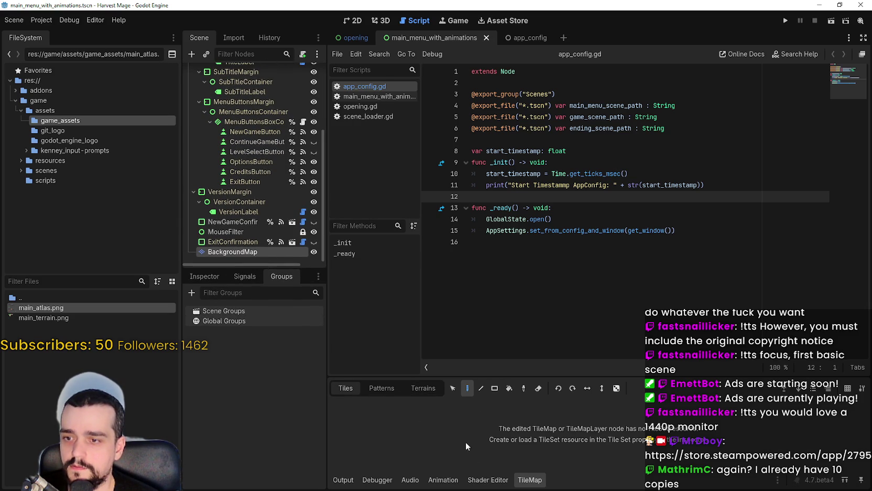
click(391, 389)
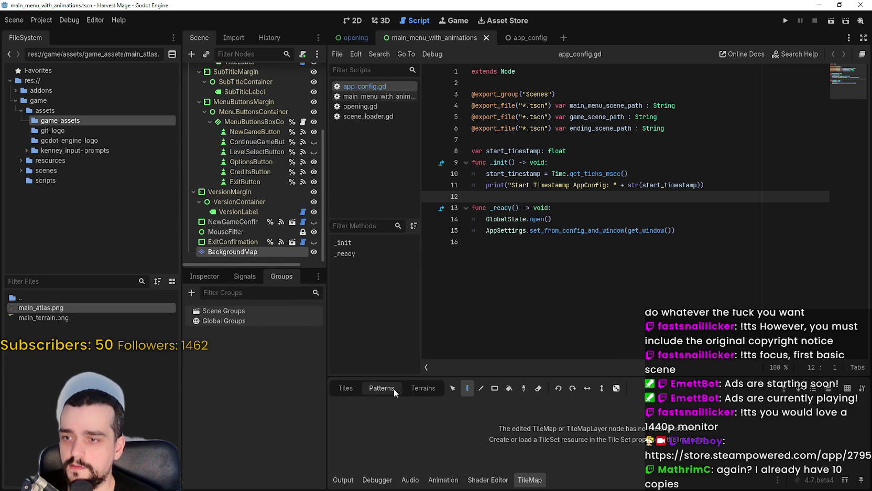
click(434, 390)
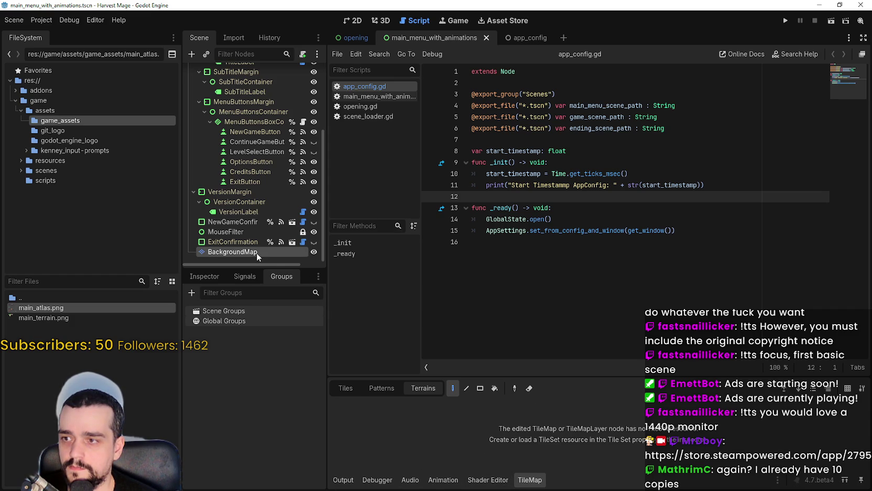
- Select BackgroundMap and open its empty tile_set property options
click(205, 276)
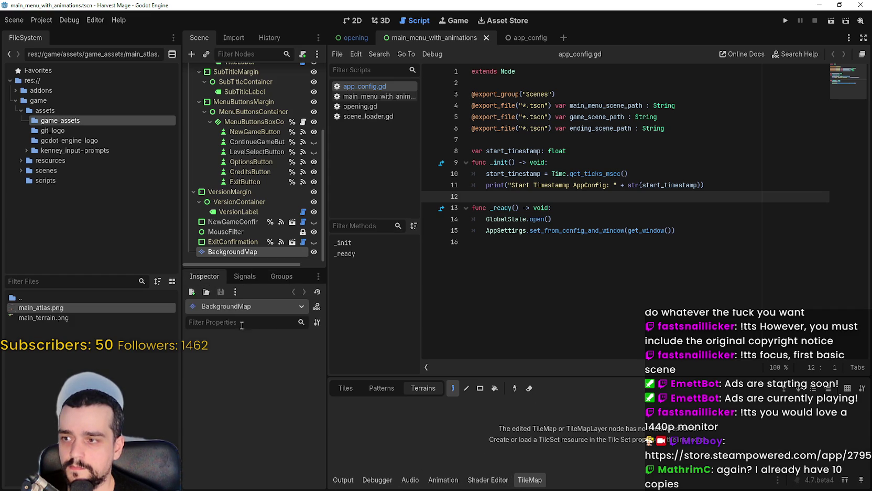
click(233, 241)
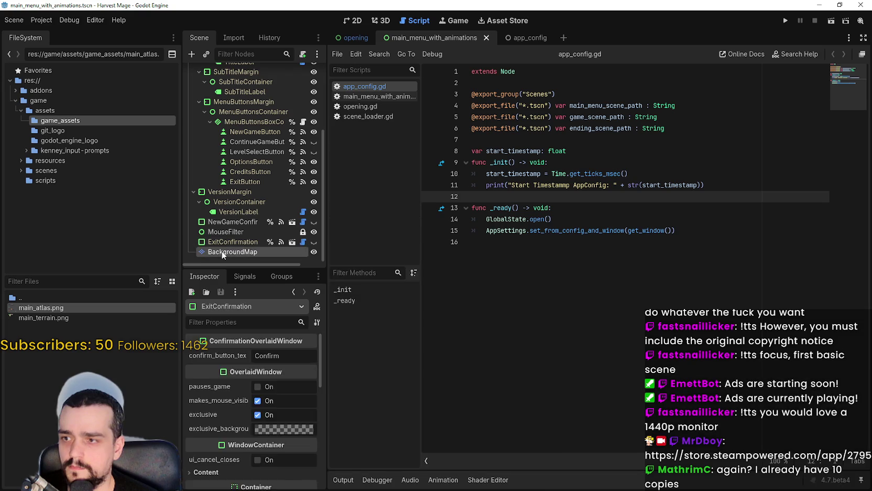
click(231, 252)
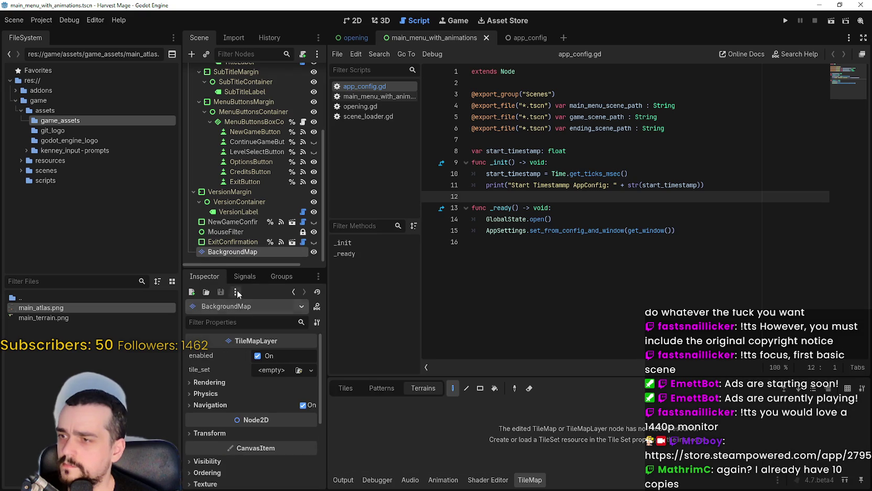
click(266, 370)
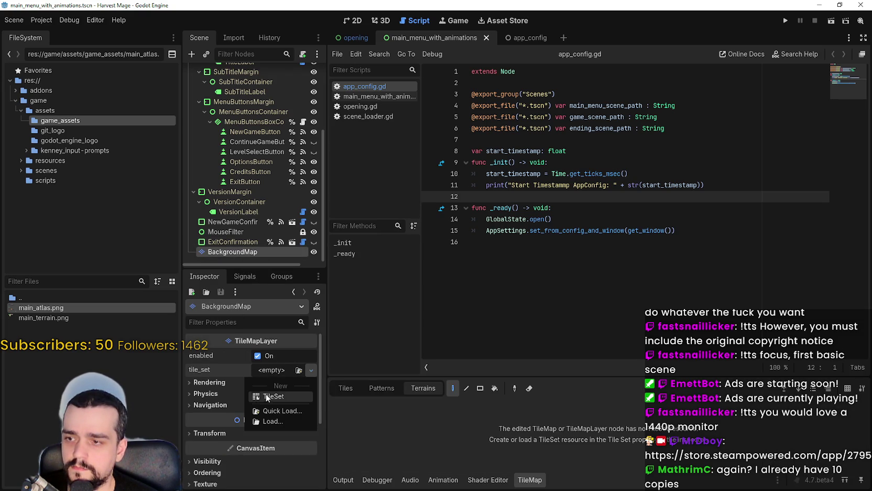
click(373, 391)
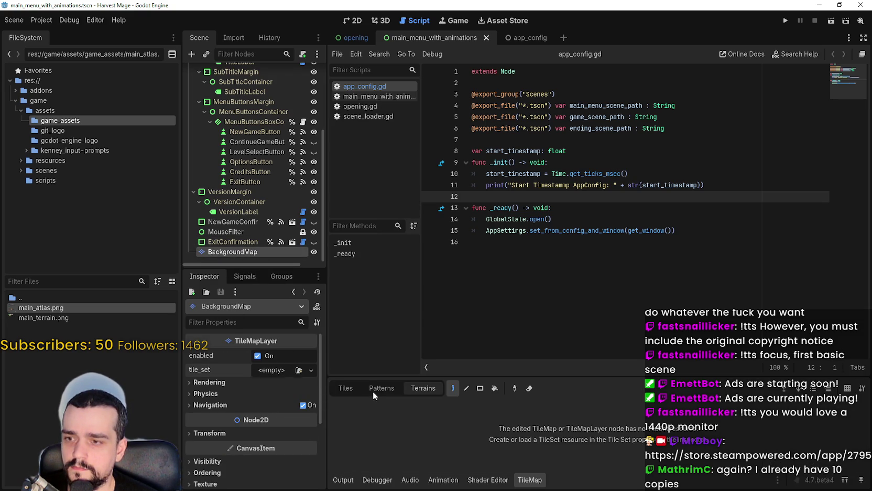
click(352, 388)
click(352, 387)
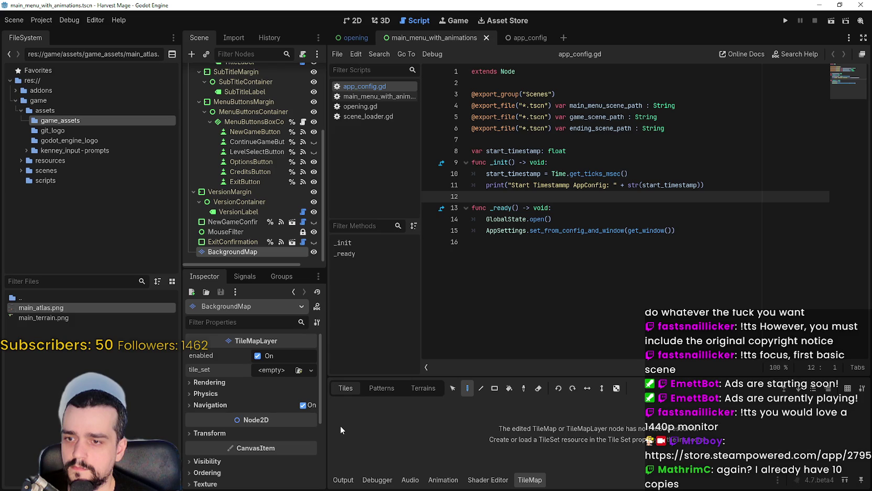
click(283, 374)
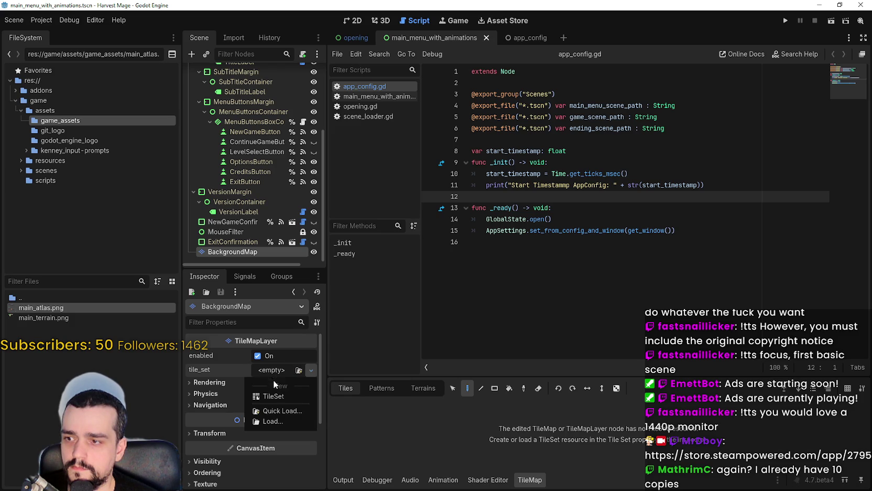
- Create a New TileSet and add game/assets/game_assets/main_terrain.png as an atlas, declining auto-created tiles
click(274, 398)
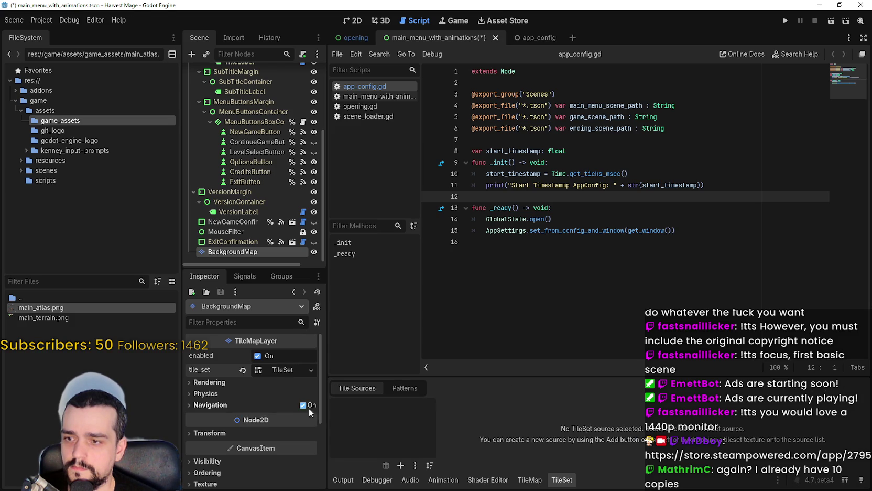
click(402, 465)
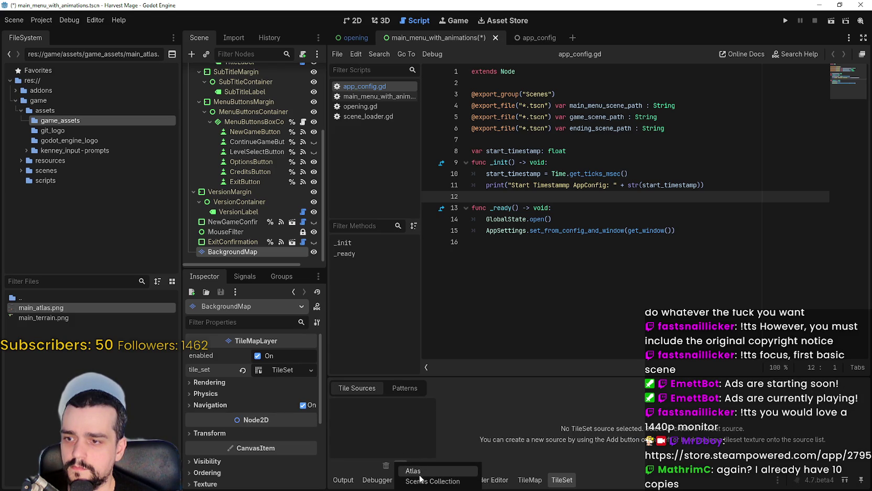
click(426, 475)
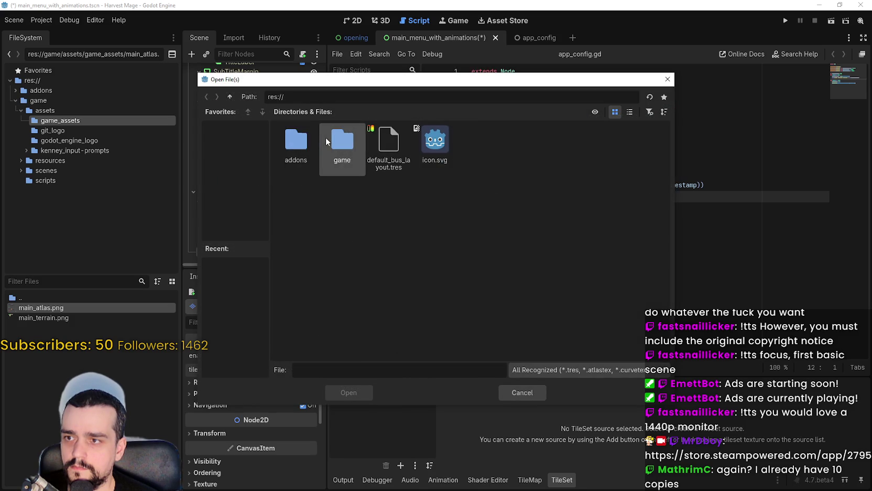
double_click(325, 137)
double_click(296, 144)
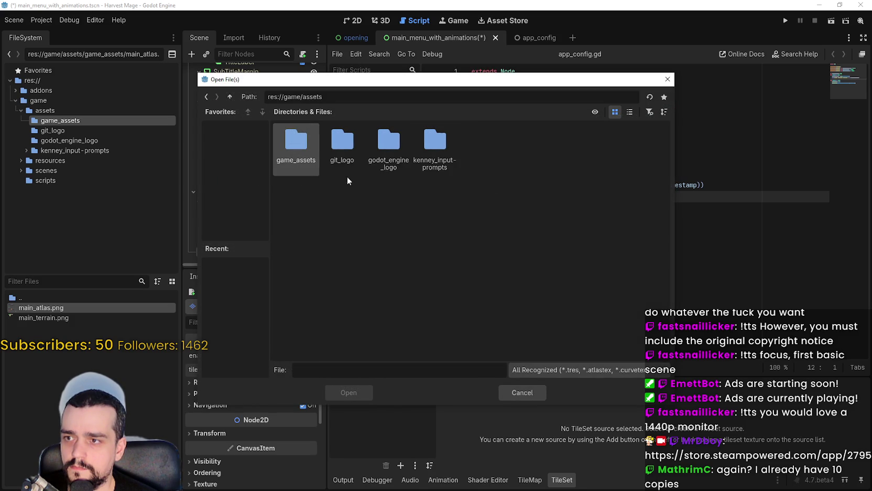
double_click(296, 145)
click(326, 163)
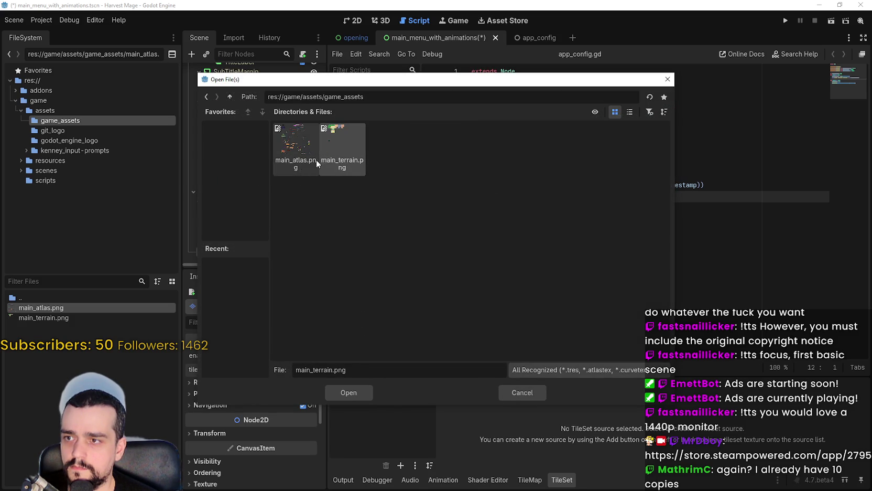
click(348, 393)
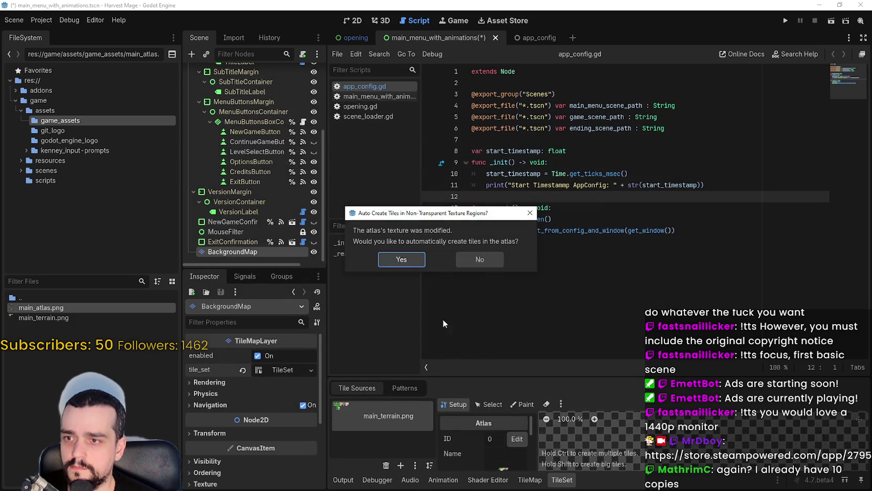
click(485, 260)
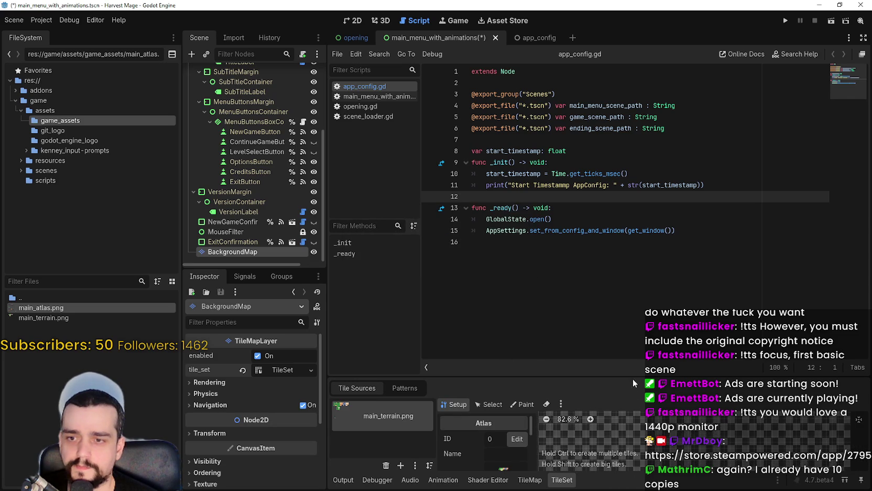
- Create atlas tiles over the grass and bush cells, then save the scene
mouse_move(632, 379)
mouse_down()
mouse_move(613, 246)
mouse_move(613, 151)
mouse_up()
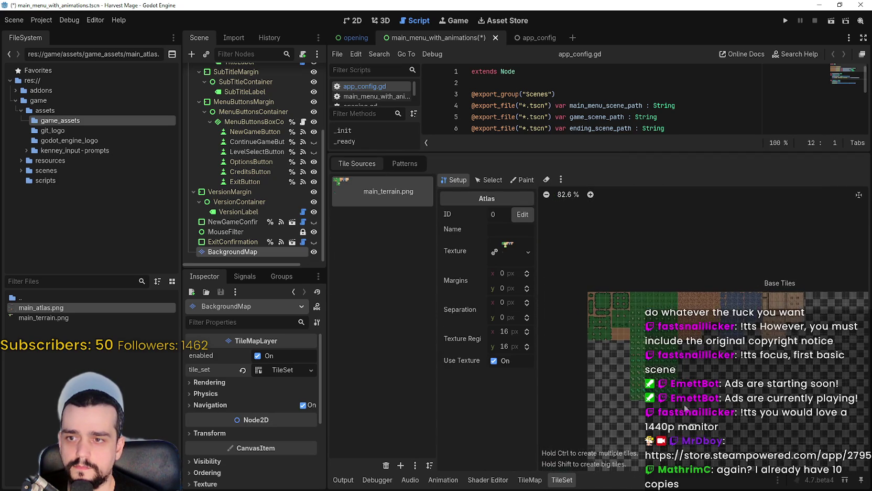
scroll(608, 314, up, 5)
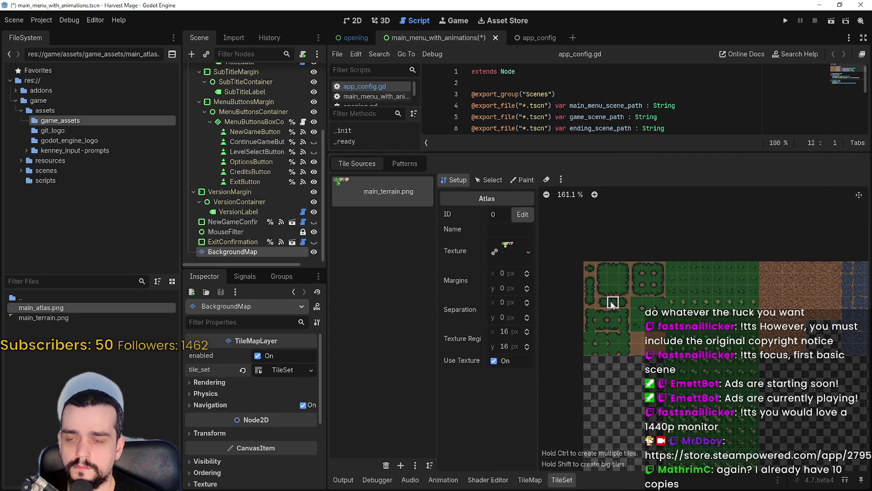
mouse_move(617, 290)
mouse_down()
mouse_move(589, 287)
mouse_move(543, 240)
mouse_move(839, 233)
mouse_move(571, 259)
mouse_move(595, 260)
mouse_up()
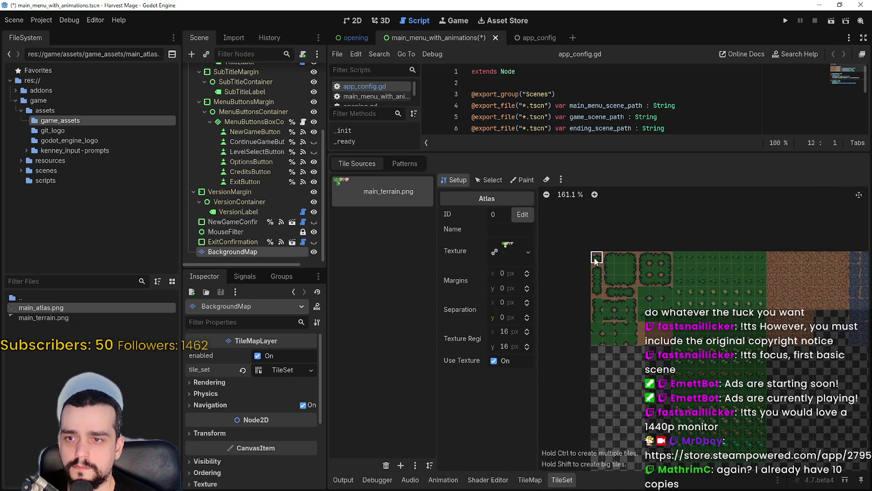
click(658, 258)
click(666, 270)
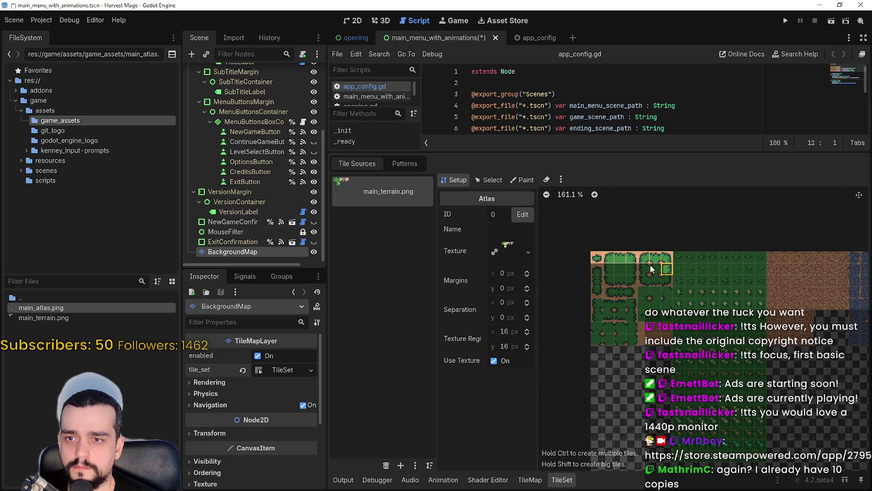
click(618, 265)
click(608, 258)
mouse_move(599, 278)
mouse_down()
mouse_move(666, 282)
mouse_move(596, 293)
mouse_move(665, 308)
mouse_move(600, 314)
mouse_up()
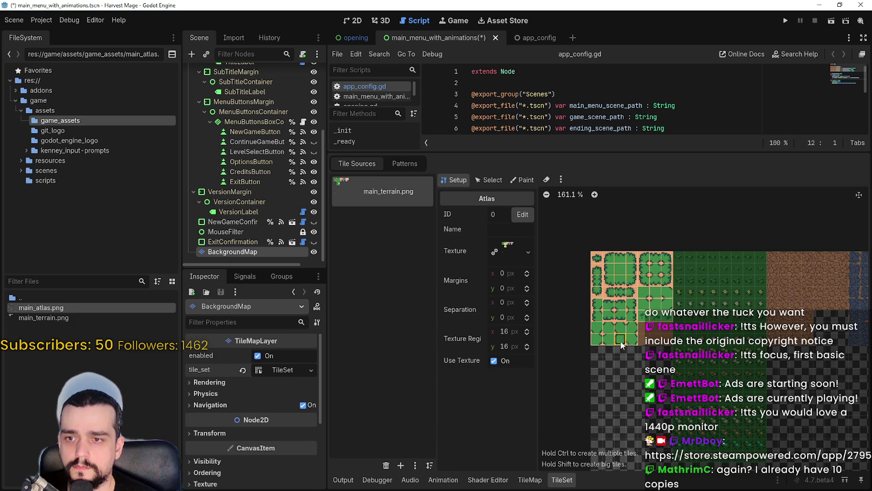
click(679, 257)
drag(679, 294, 675, 460)
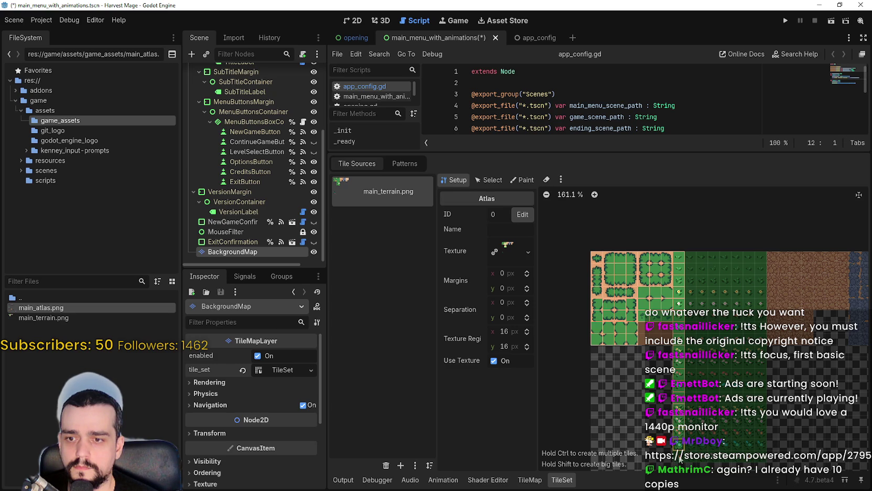
scroll(760, 341, right, 5)
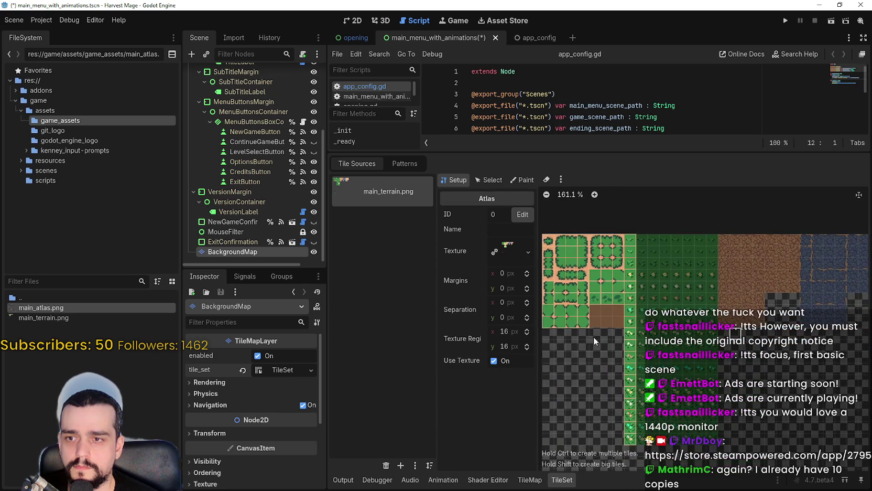
scroll(553, 338, left, 5)
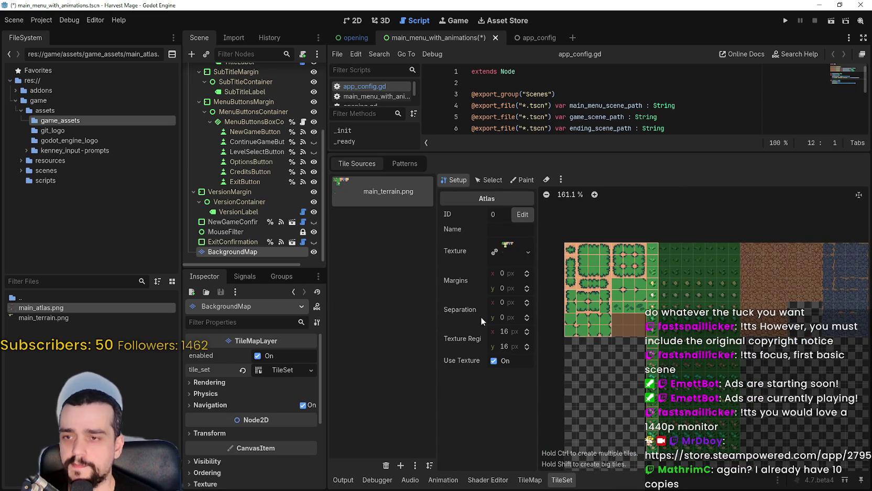
key(ctrl+s)
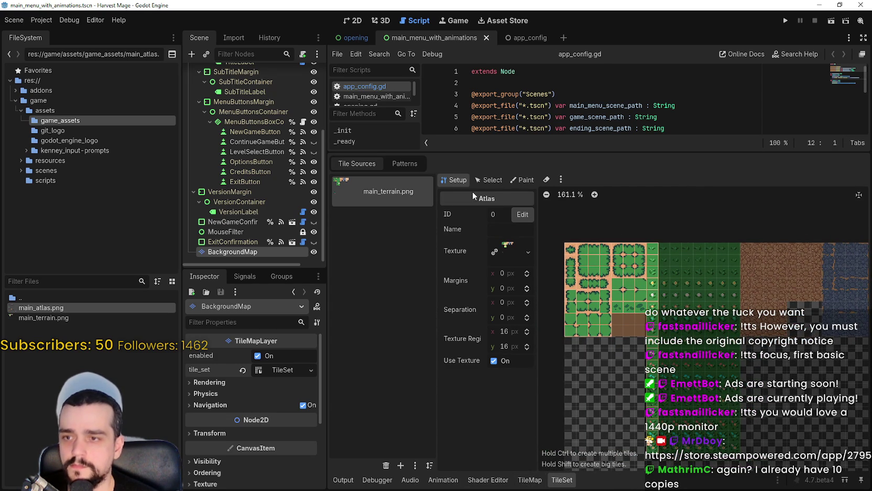
- Inspect the layer's and TileSet's rendering and physics properties in the Inspector
click(255, 382)
click(230, 382)
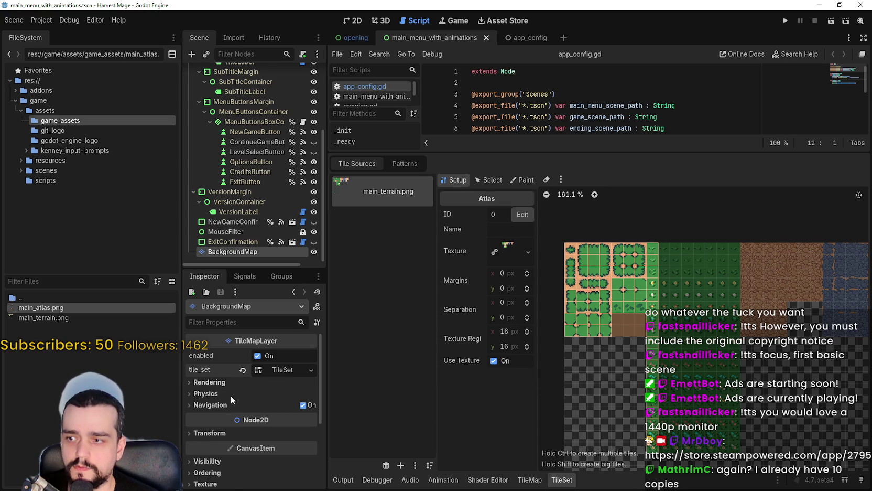
click(225, 394)
click(225, 394)
click(293, 370)
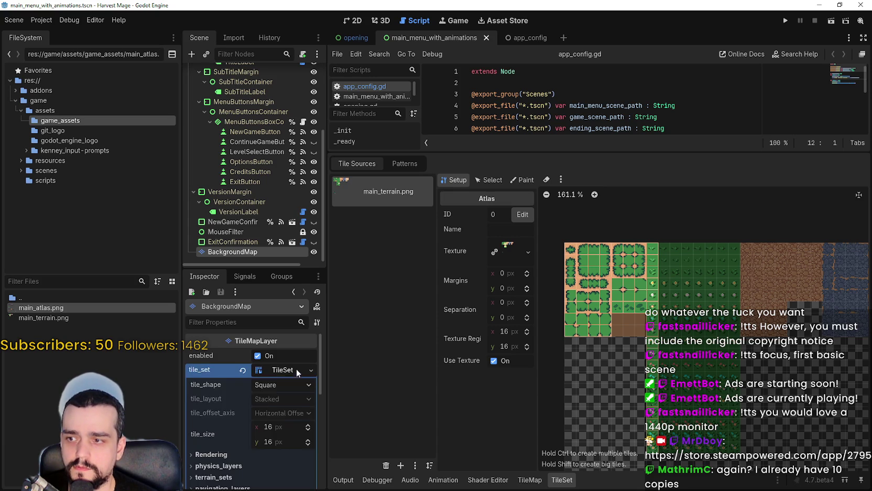
scroll(260, 431, down, 2)
click(224, 395)
click(223, 393)
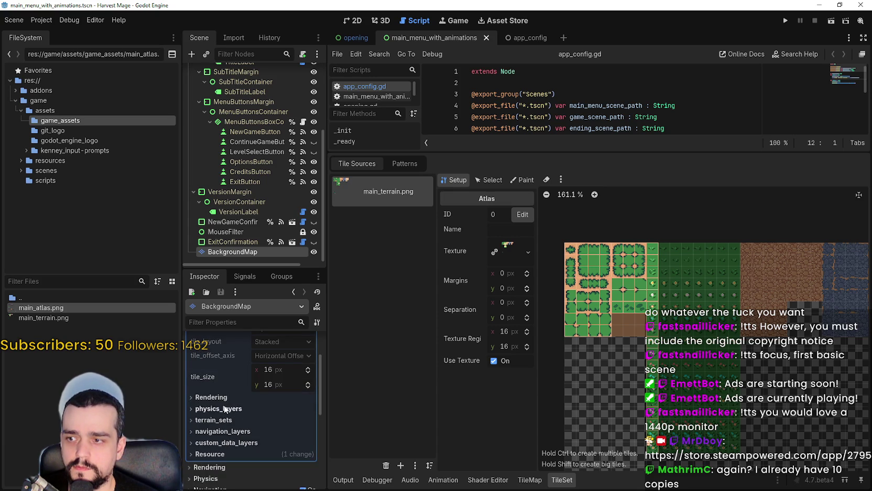
scroll(236, 420, down, 2)
click(225, 371)
- Add a terrain set holding a purple terrain named grass, then save the scene
click(212, 398)
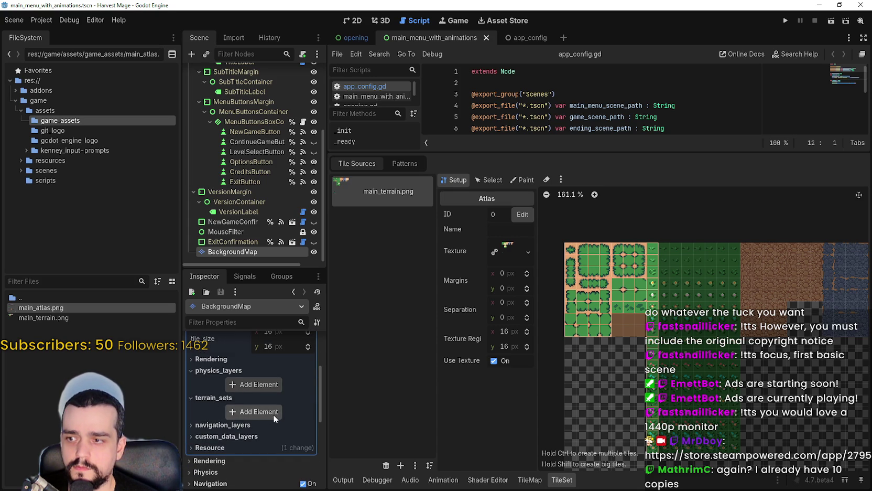
click(270, 414)
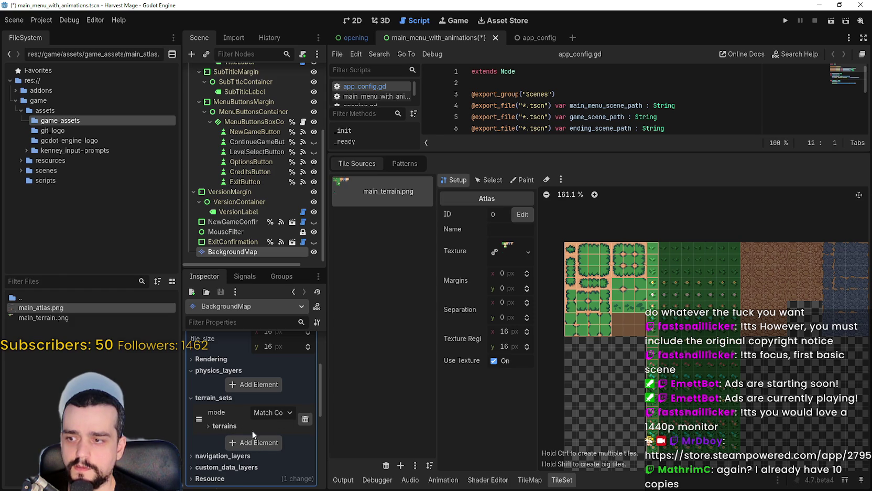
click(225, 426)
click(260, 442)
scroll(262, 424, down, 2)
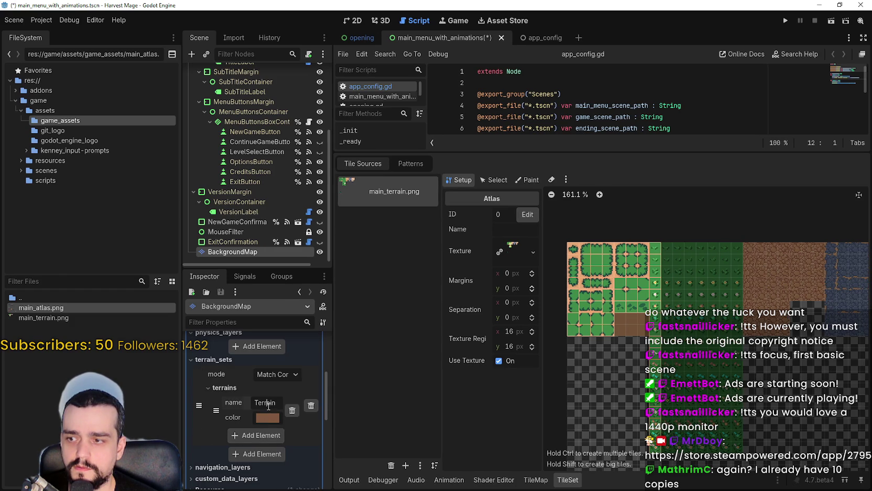
click(268, 402)
text(g)
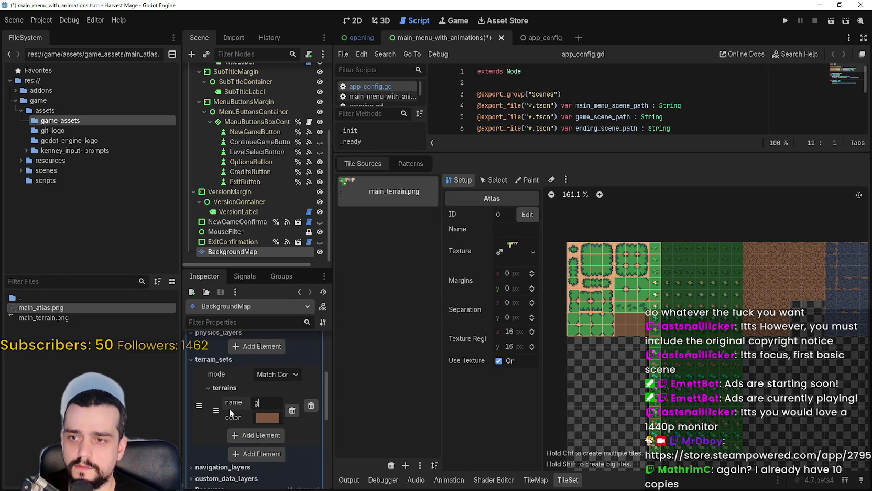
text(rass)
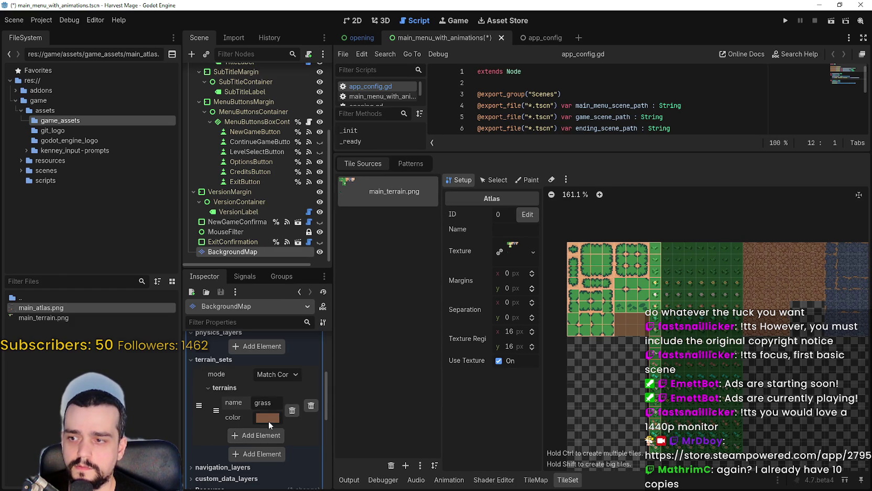
click(267, 417)
click(285, 179)
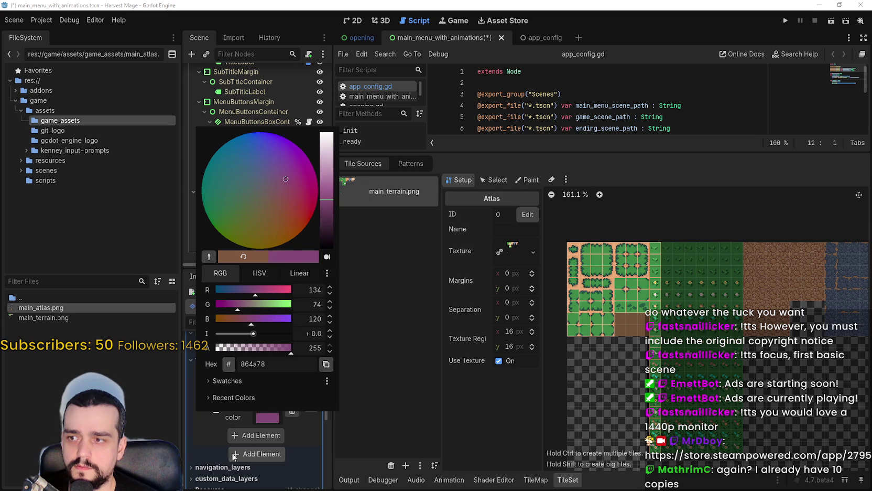
click(196, 432)
key(ctrl+s)
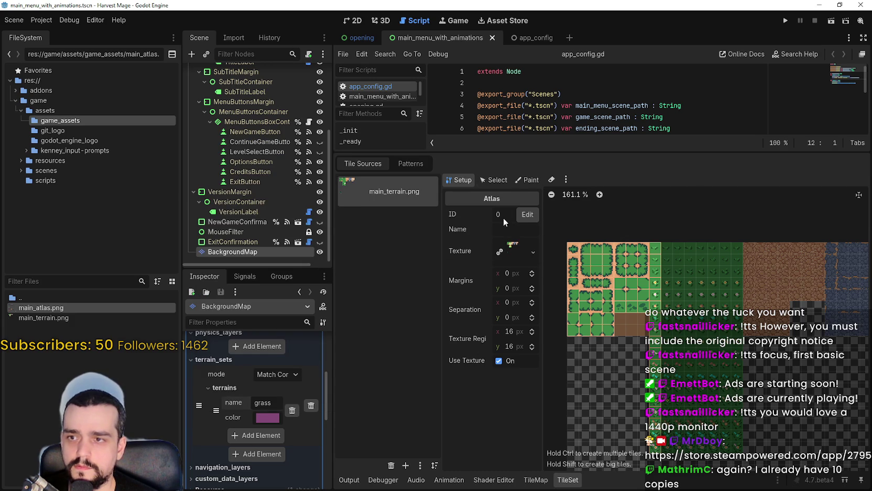
click(527, 180)
- Set the TileSet Paint mode to Terrains with Terrain Set 0 and the grass terrain
click(507, 213)
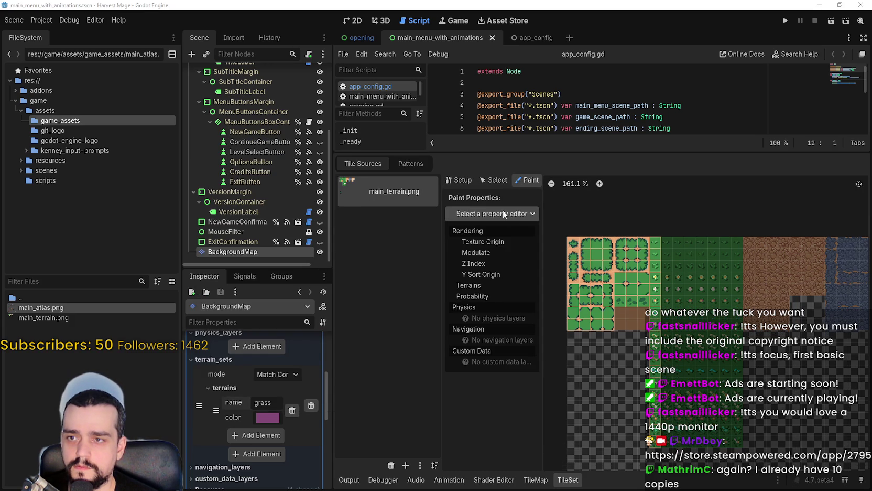
click(472, 286)
click(515, 244)
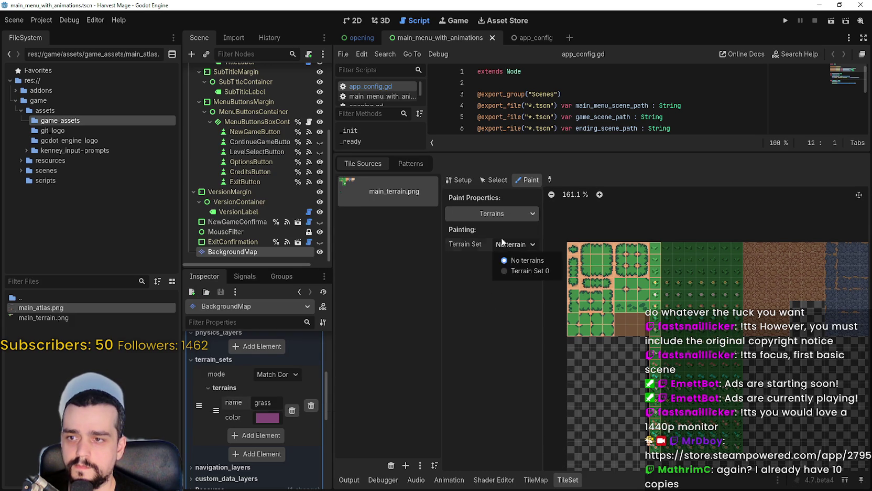
click(513, 270)
scroll(551, 257, up, 2)
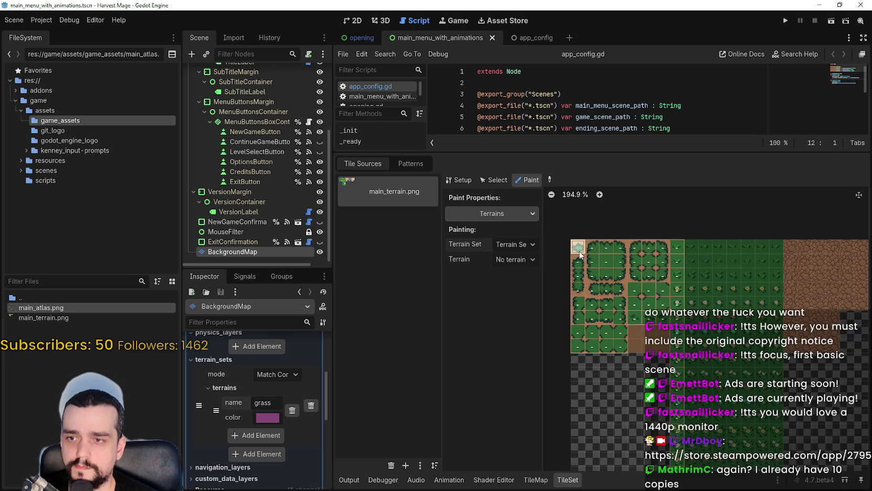
click(502, 261)
click(518, 286)
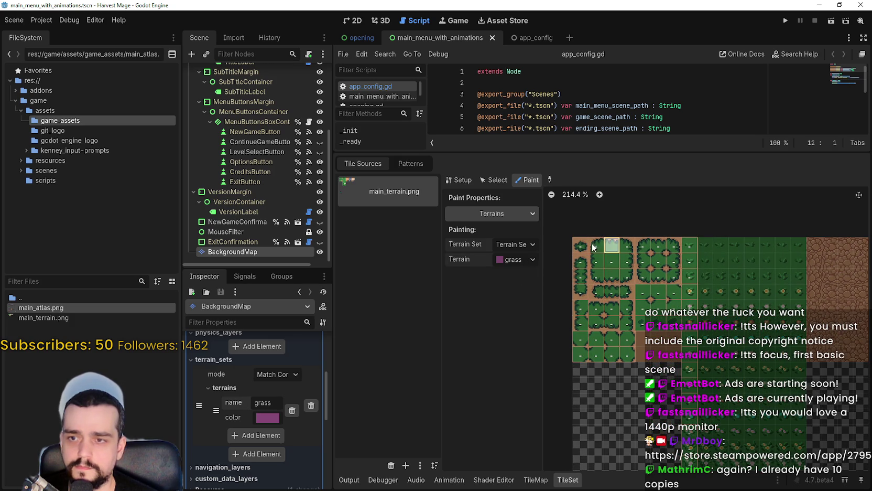
- Paint grass terrain across the top, middle and bottom tile rows and the narrow column
mouse_move(625, 244)
mouse_down()
mouse_move(676, 249)
mouse_move(673, 262)
mouse_move(583, 262)
mouse_move(608, 279)
mouse_up()
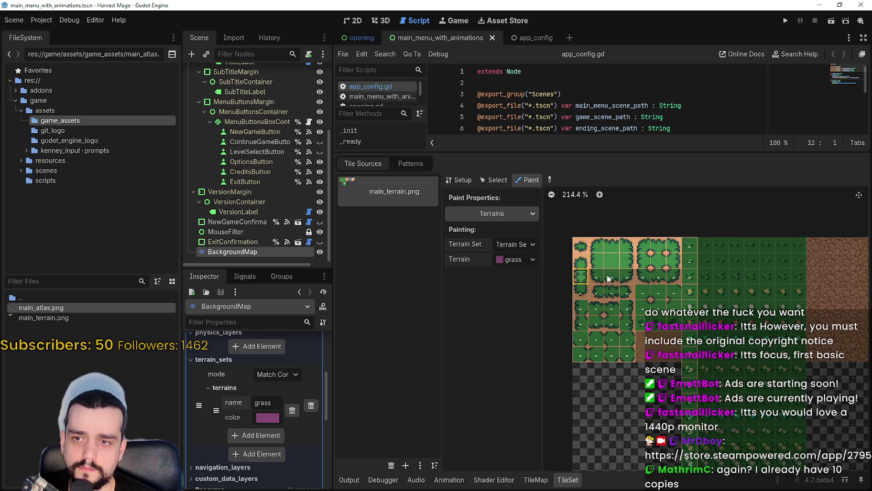
drag(663, 275, 675, 277)
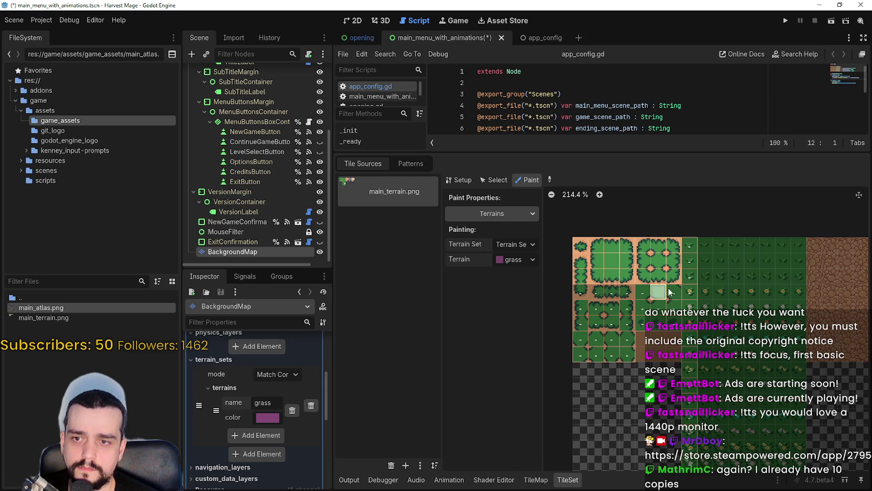
mouse_move(629, 290)
mouse_down()
mouse_move(589, 293)
mouse_move(586, 314)
mouse_move(632, 309)
mouse_move(671, 319)
mouse_move(577, 325)
mouse_move(579, 340)
mouse_move(621, 341)
mouse_up()
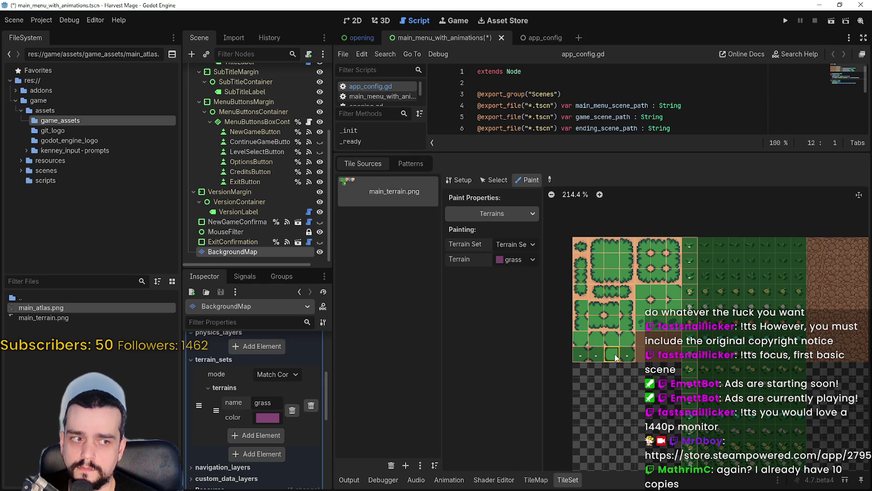
drag(590, 355, 628, 360)
scroll(620, 340, down, 1)
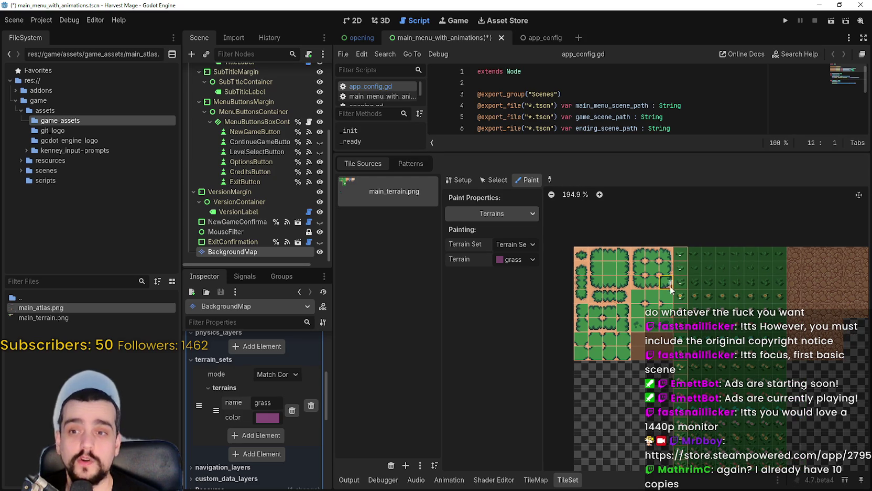
scroll(640, 241, down, 3)
scroll(640, 234, down, 2)
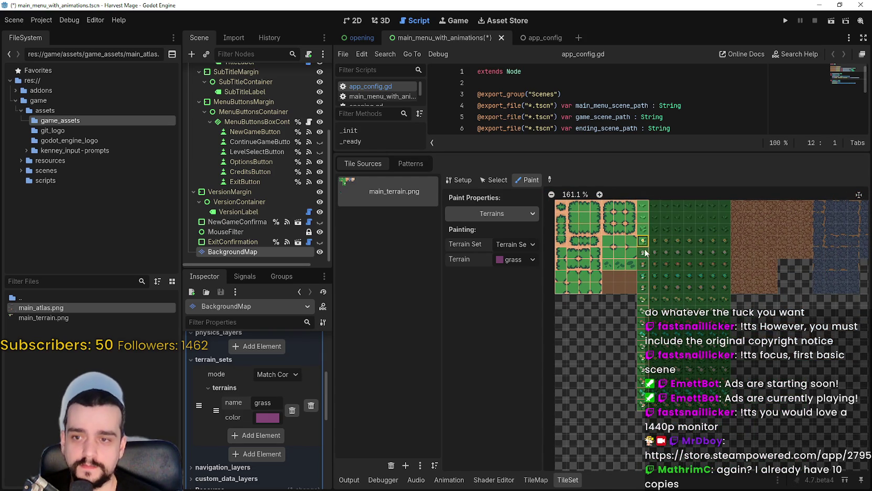
drag(644, 277, 642, 409)
scroll(597, 318, down, 1)
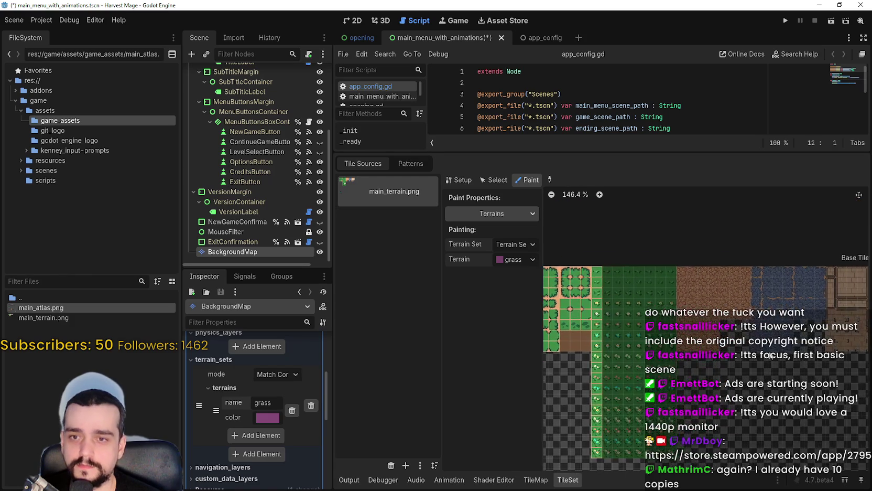
scroll(779, 347, up, 3)
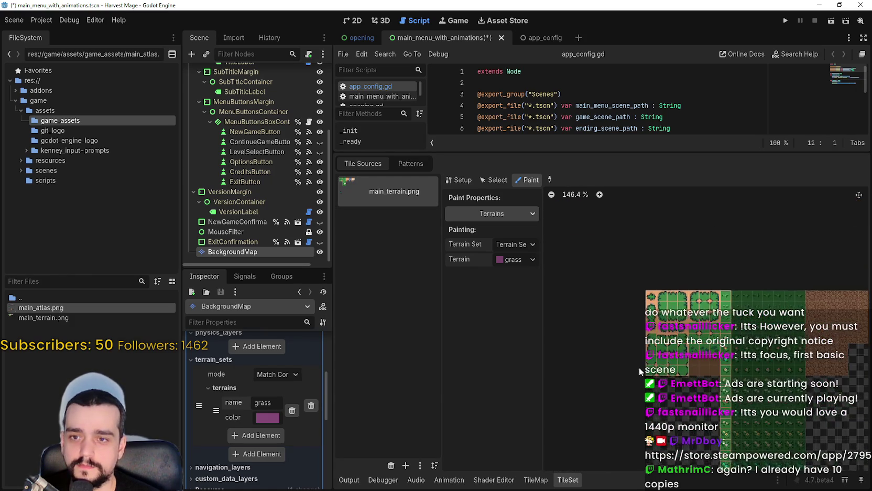
scroll(711, 388, up, 1)
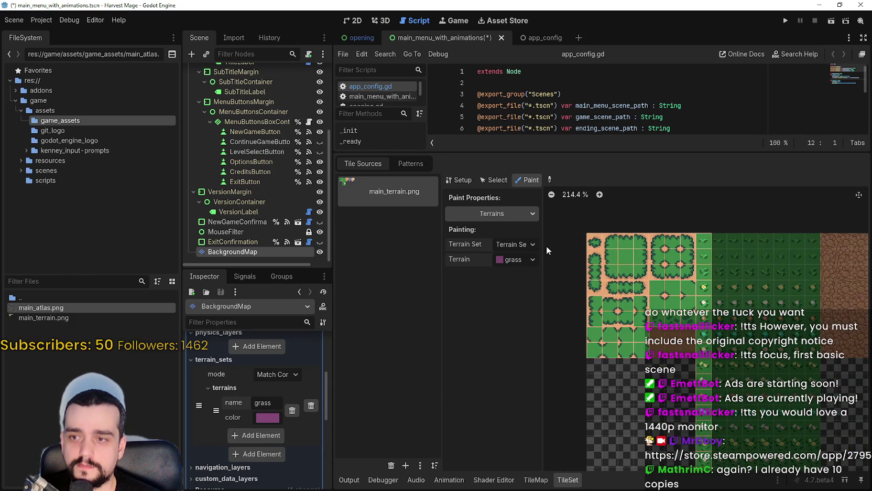
scroll(599, 244, up, 2)
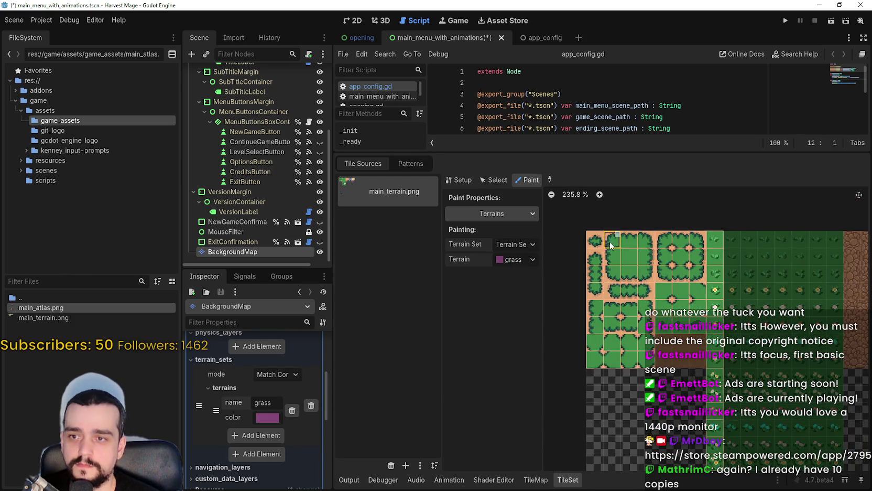
scroll(599, 244, up, 2)
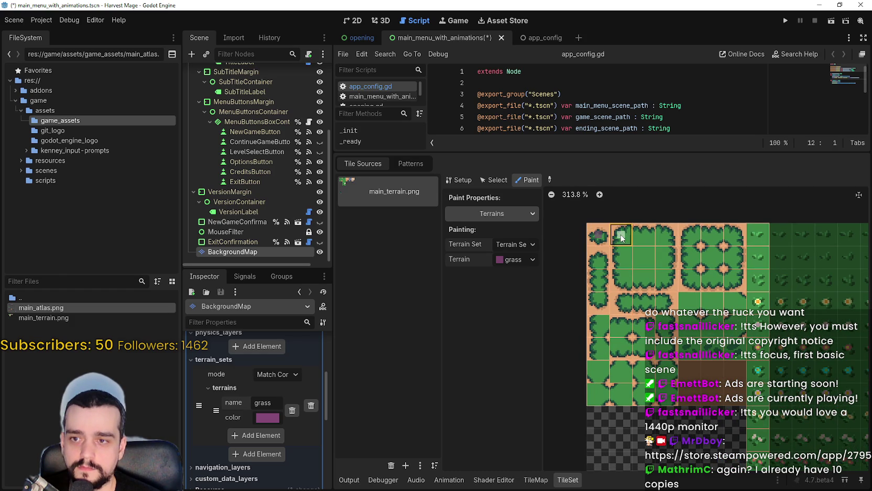
- Paint grass terrain bits over both ring blocks' tiles, then pan to the top-left atlas tiles
mouse_move(667, 240)
mouse_down()
mouse_move(668, 281)
mouse_move(627, 284)
mouse_move(620, 241)
mouse_move(659, 246)
mouse_up()
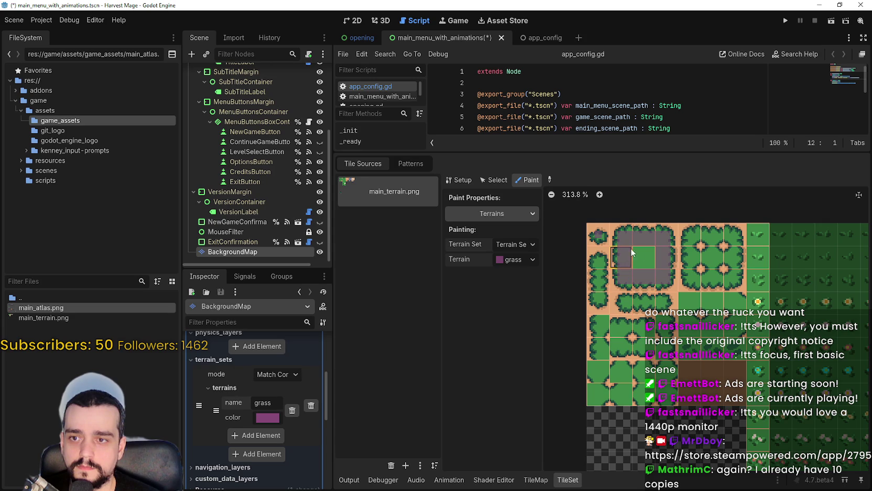
click(652, 253)
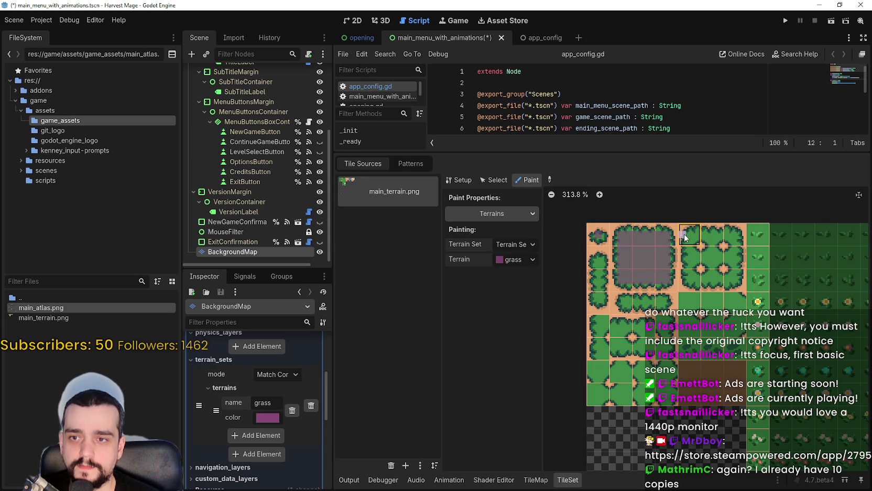
mouse_move(684, 238)
mouse_down()
mouse_move(734, 237)
mouse_move(735, 283)
mouse_move(702, 278)
mouse_up()
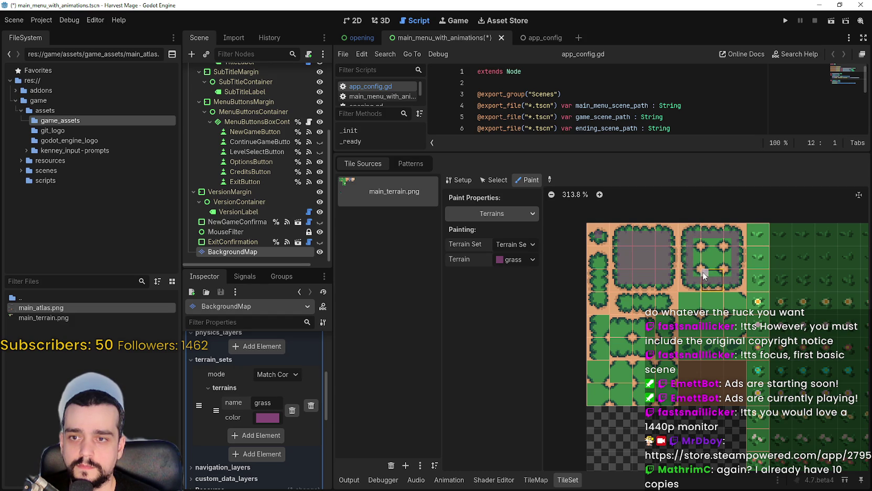
mouse_move(702, 271)
mouse_down()
mouse_move(712, 236)
mouse_move(712, 284)
mouse_up()
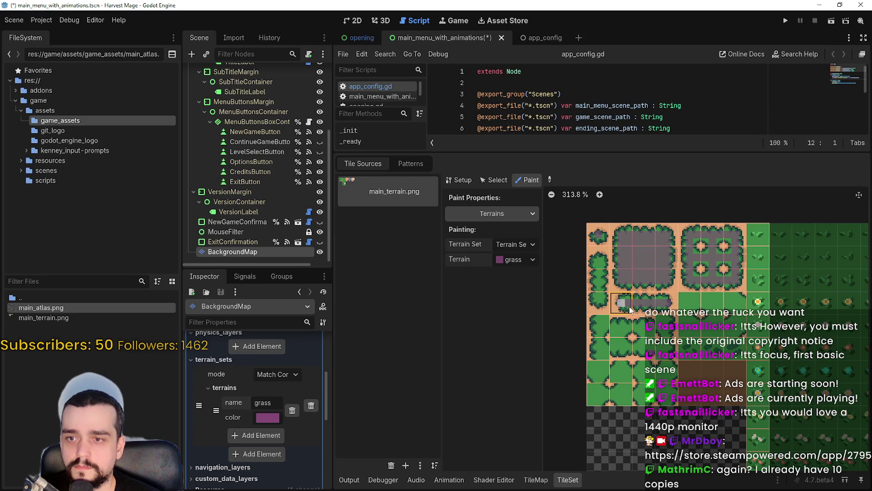
drag(625, 309, 680, 330)
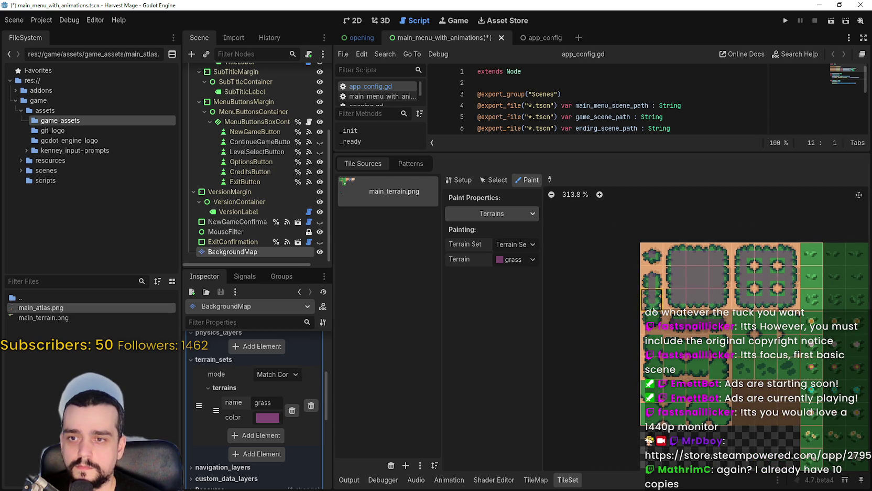
scroll(681, 304, down, 2)
scroll(696, 288, down, 1)
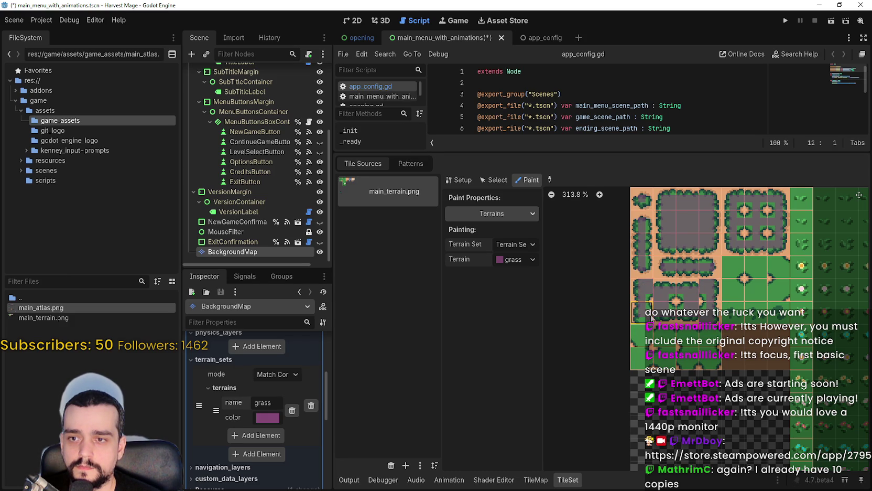
- Paint grass terrain bits onto the green tiles and the lower bush tiles of main_terrain.png
scroll(660, 320, down, 2)
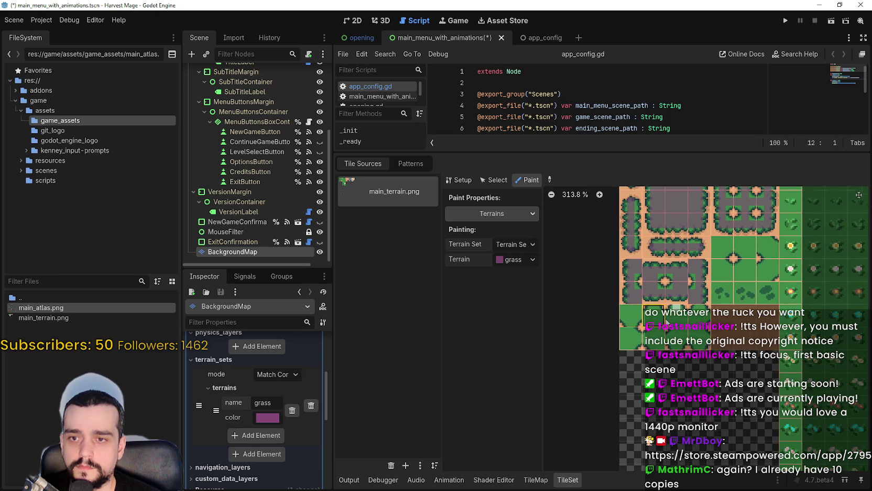
scroll(665, 320, up, 1)
drag(717, 252, 743, 252)
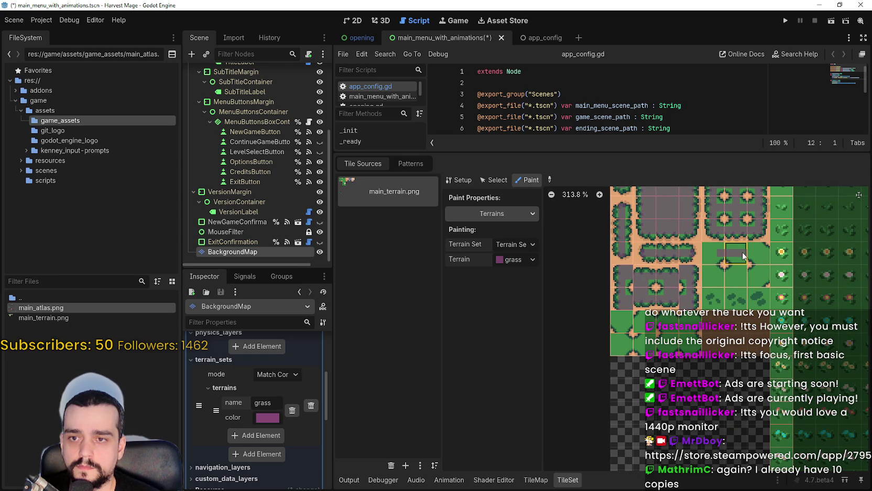
click(709, 267)
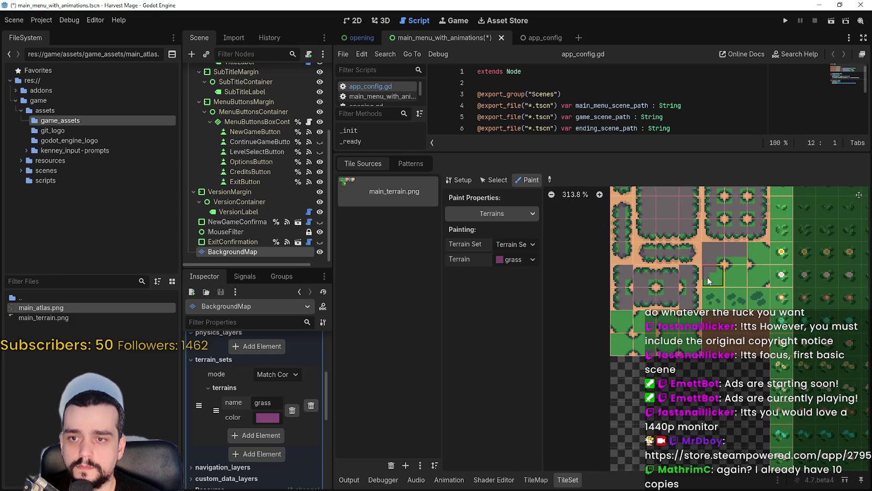
mouse_move(708, 277)
mouse_down()
mouse_move(740, 276)
mouse_move(742, 257)
mouse_move(757, 255)
mouse_move(764, 275)
mouse_up()
click(720, 283)
click(751, 252)
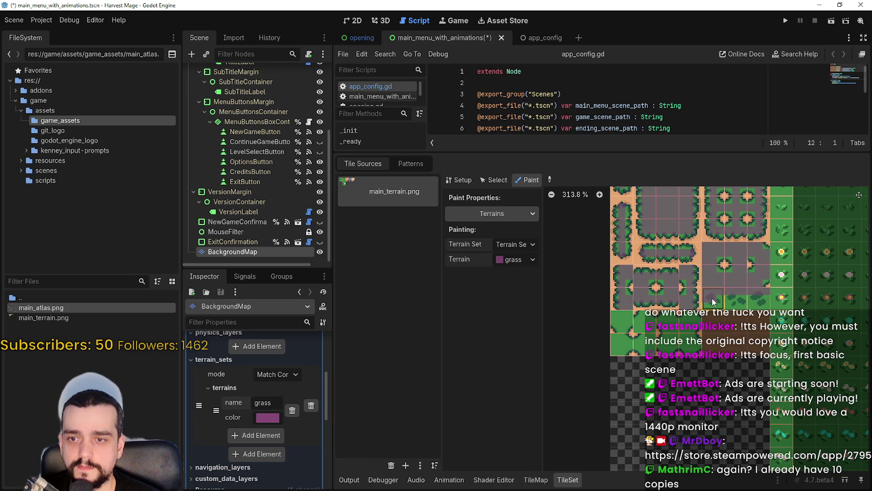
drag(712, 300, 758, 304)
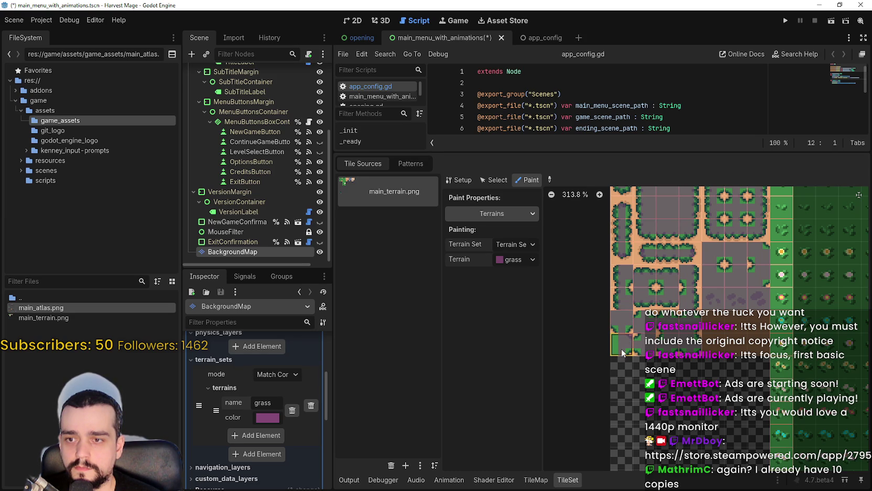
- Paint grass terrain down the two narrow tile columns of the atlas
scroll(708, 335, right, 3)
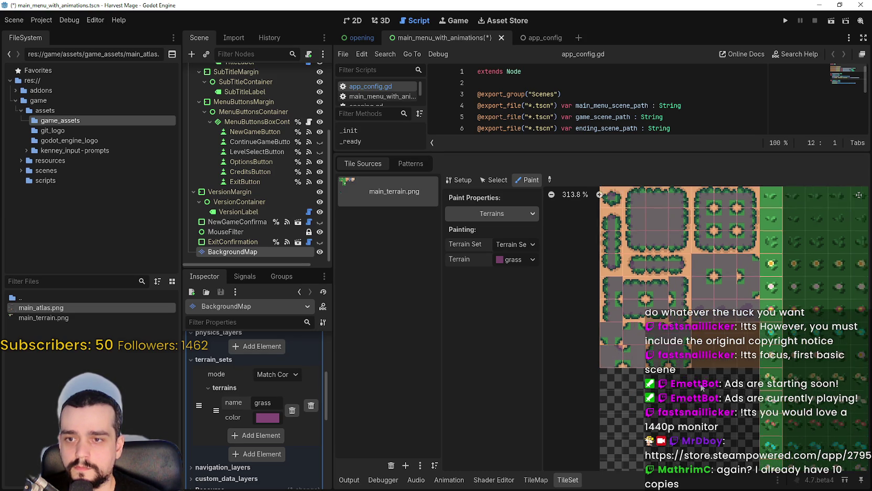
scroll(687, 273, up, 2)
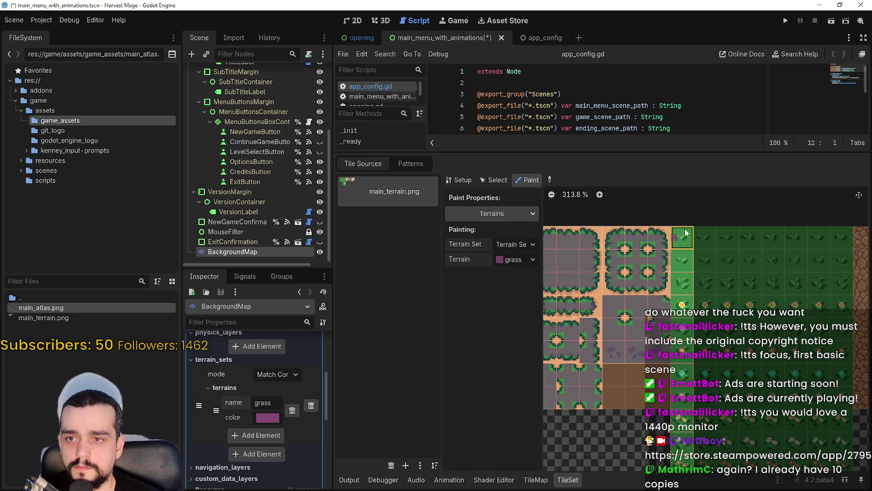
click(679, 233)
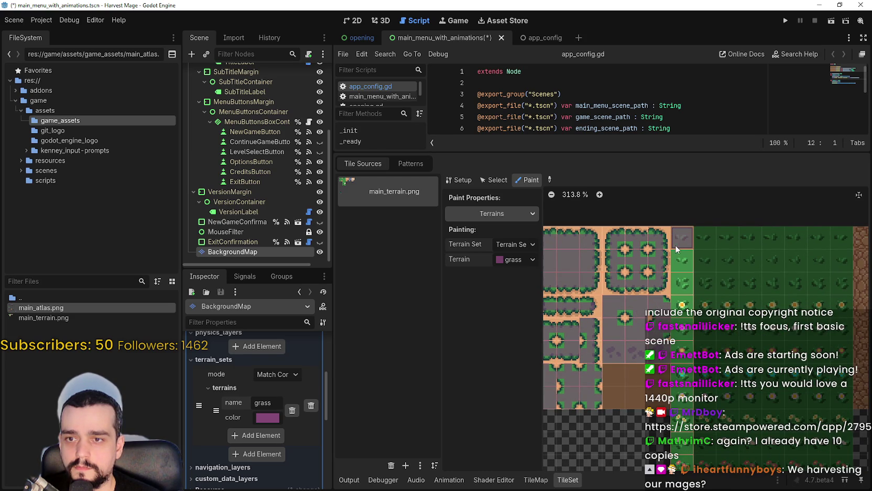
mouse_move(676, 263)
mouse_down()
mouse_move(683, 399)
mouse_move(699, 341)
mouse_move(684, 328)
mouse_move(683, 389)
mouse_move(681, 294)
mouse_move(676, 425)
mouse_up()
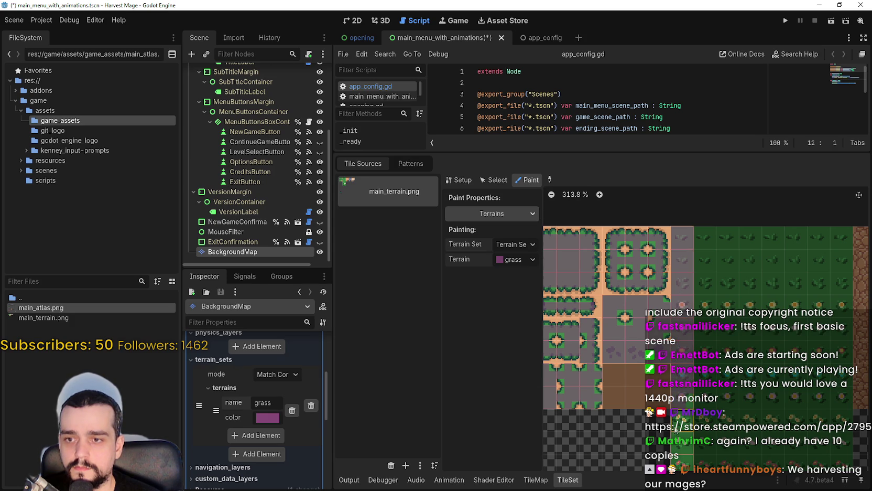
scroll(681, 329, down, 3)
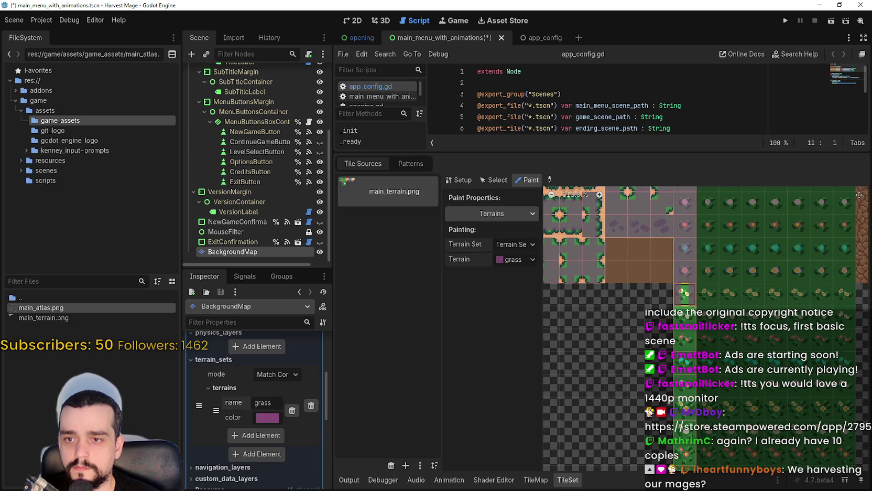
scroll(678, 275, down, 3)
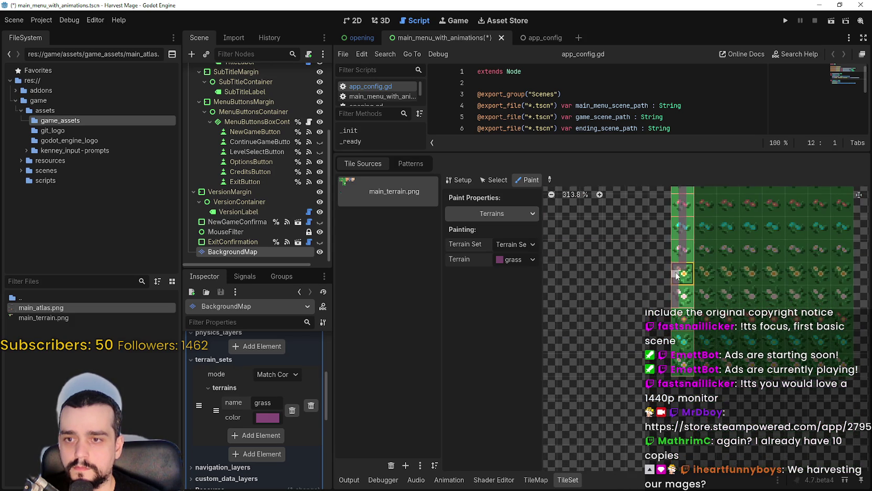
scroll(676, 276, up, 3)
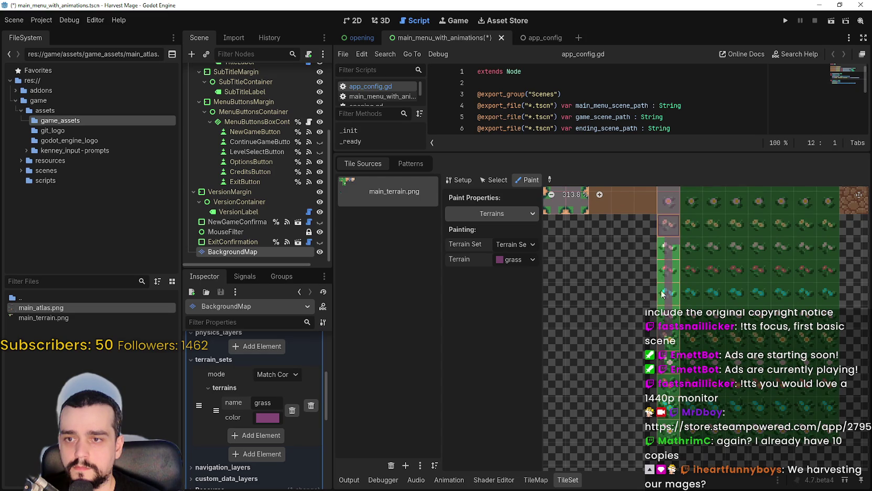
drag(662, 294, 656, 383)
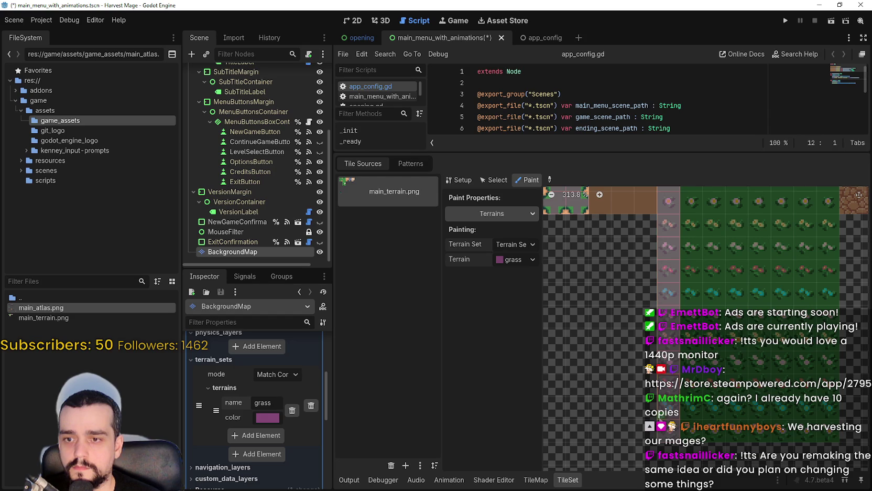
scroll(659, 294, up, 5)
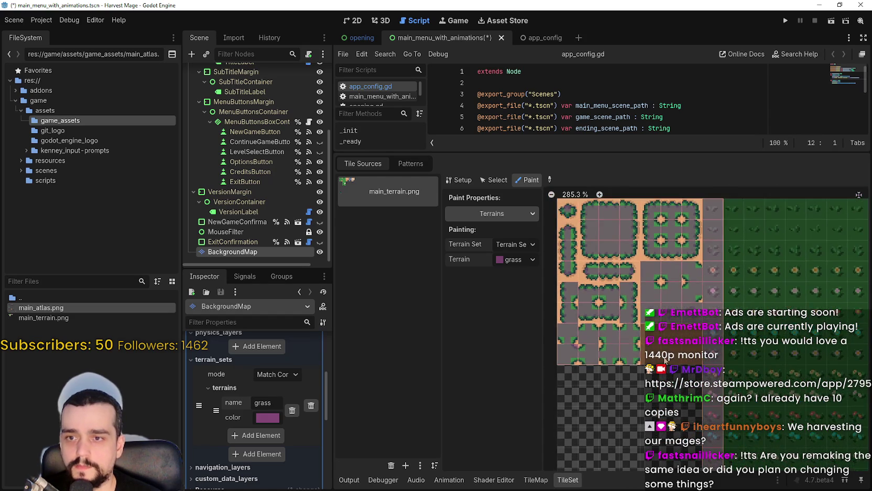
- Save the scene and switch the atlas to tile Select mode, zoomed out
key(ctrl+s)
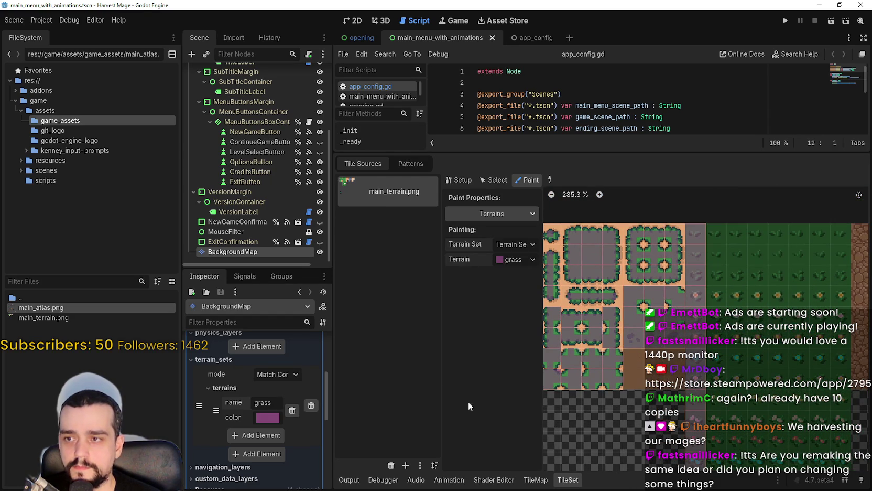
click(507, 180)
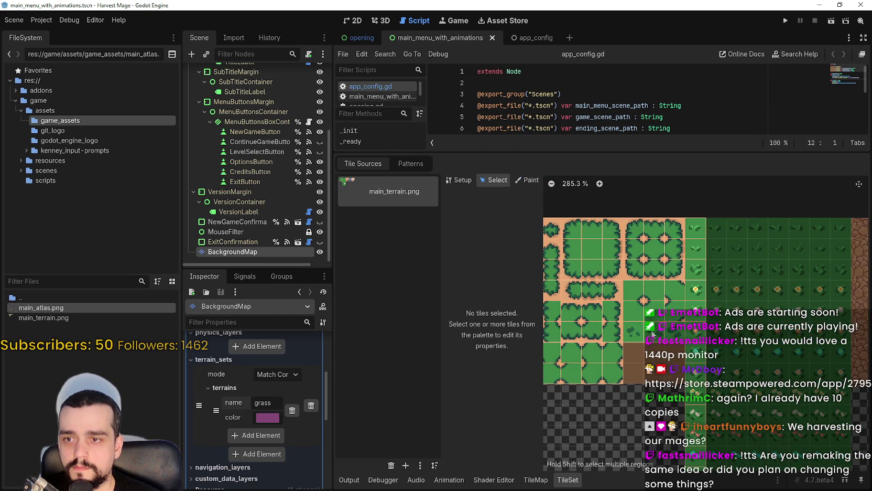
scroll(654, 333, down, 1)
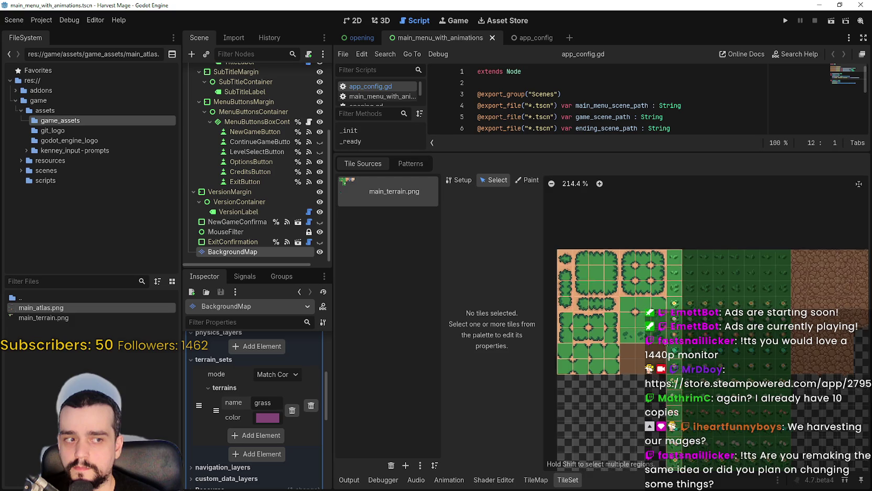
scroll(655, 348, down, 1)
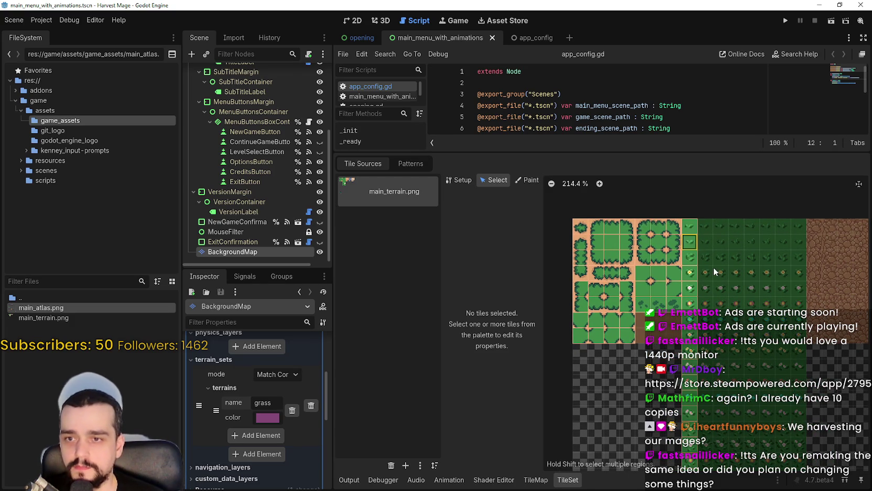
- Paint a Probability of 0.02 onto three grass tiles in the atlas
click(528, 180)
click(491, 214)
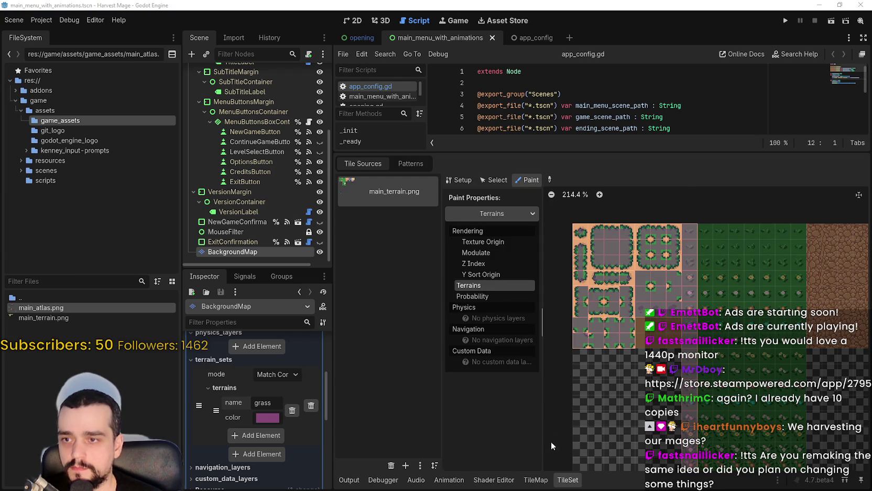
click(490, 296)
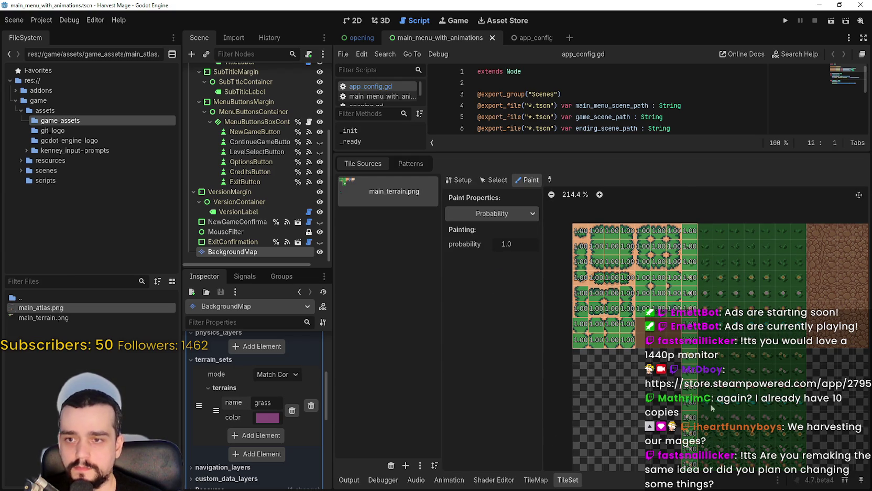
scroll(633, 386, up, 2)
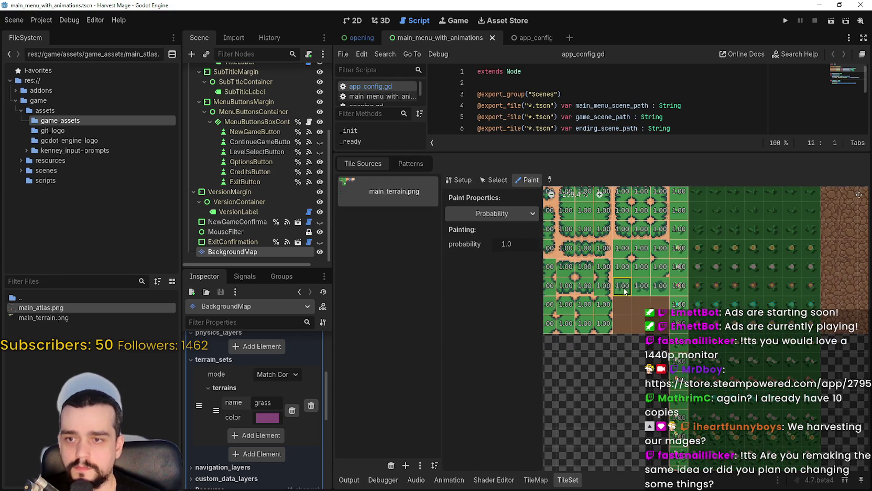
click(511, 243)
text(0.)
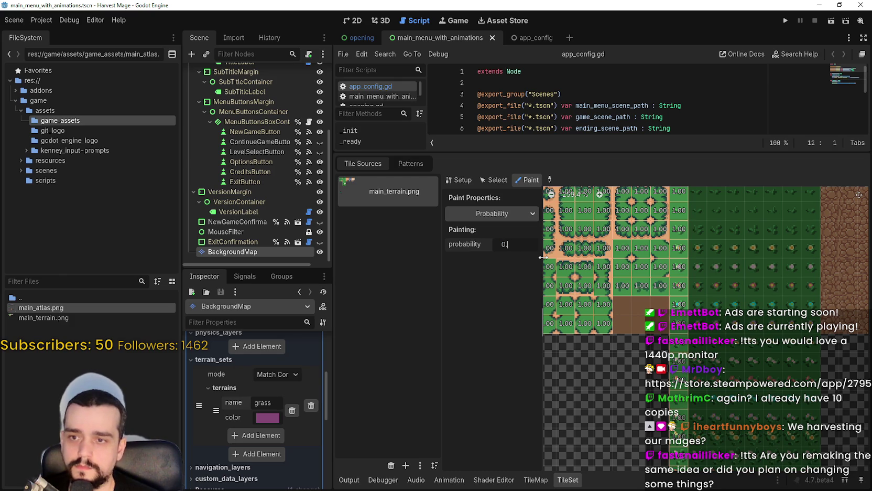
text(1)
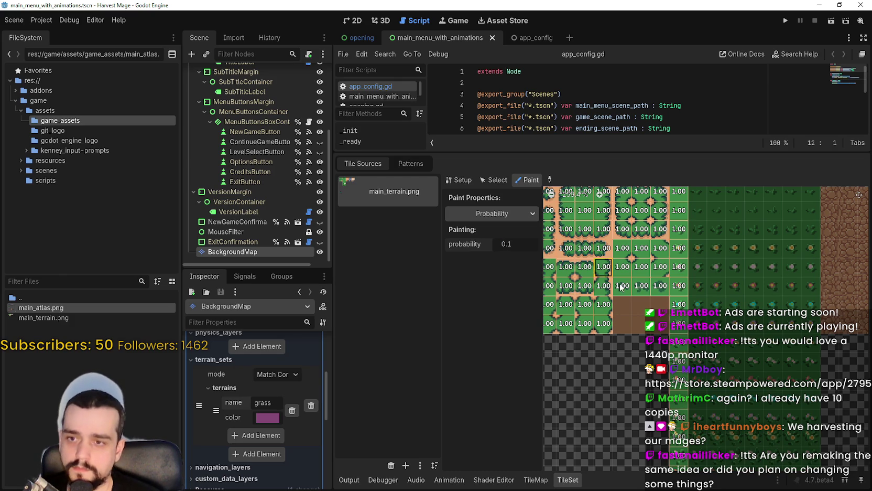
click(622, 286)
click(642, 285)
click(660, 285)
text(0)
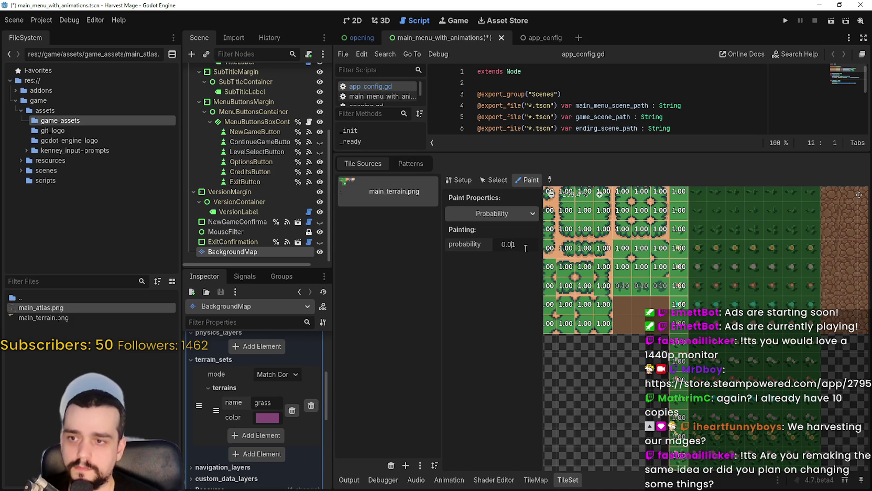
text(2)
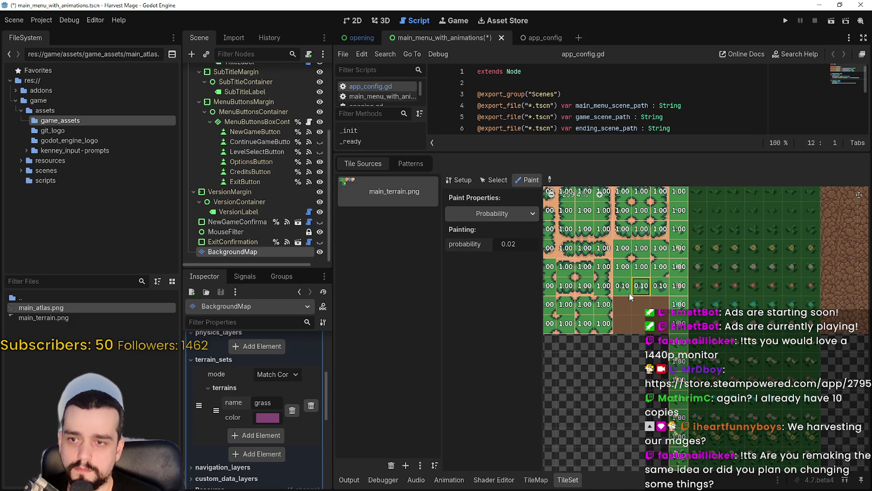
click(629, 291)
drag(638, 289, 660, 287)
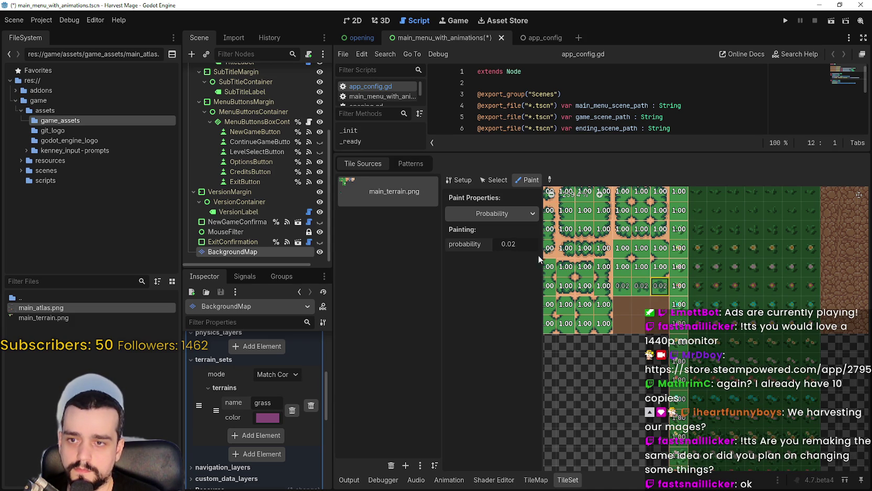
- Paint a 0.005 probability down the narrow tile column and save the scene
click(511, 245)
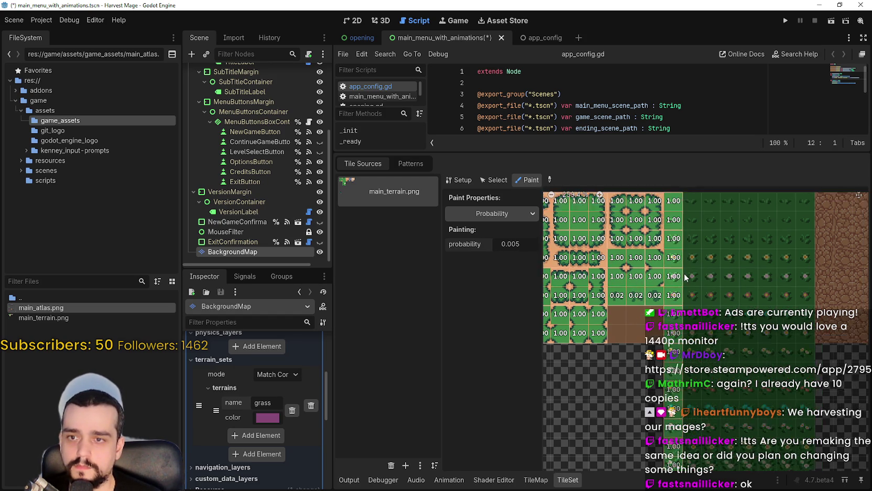
scroll(684, 273, up, 2)
mouse_move(663, 220)
mouse_down()
mouse_move(673, 369)
mouse_move(665, 459)
mouse_up()
scroll(665, 460, down, 5)
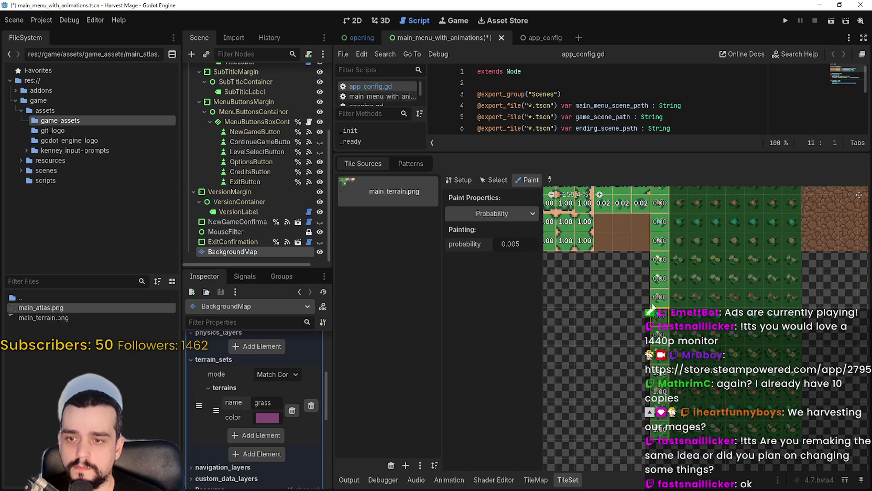
drag(654, 297, 656, 380)
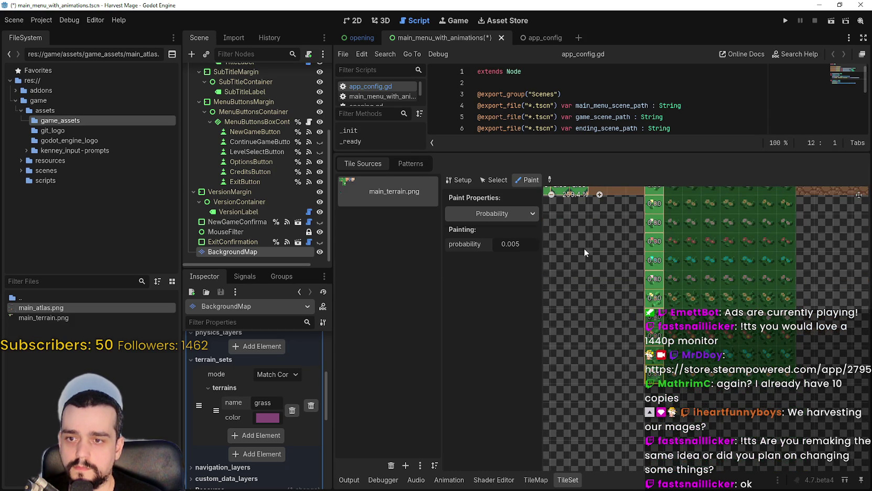
key(ctrl+s)
click(352, 20)
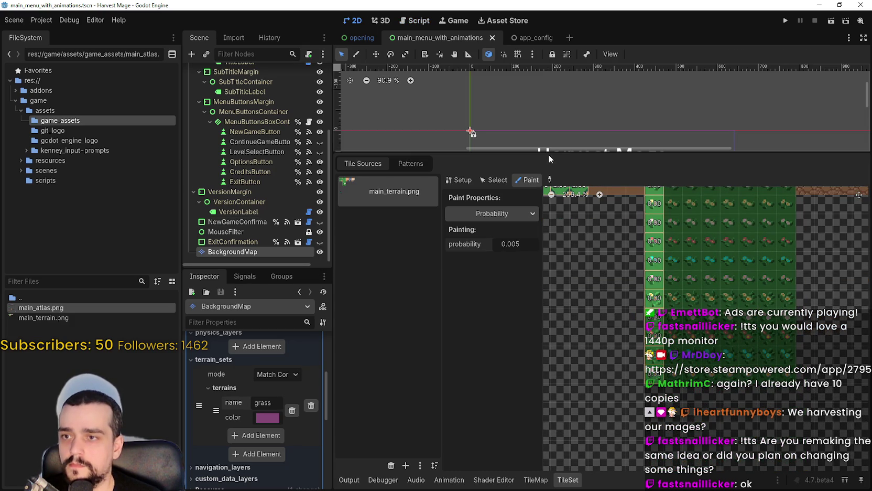
- Show Terrain Set 0's grass terrain in the TileMap Terrains tab with BackgroundMap selected
drag(547, 153, 576, 327)
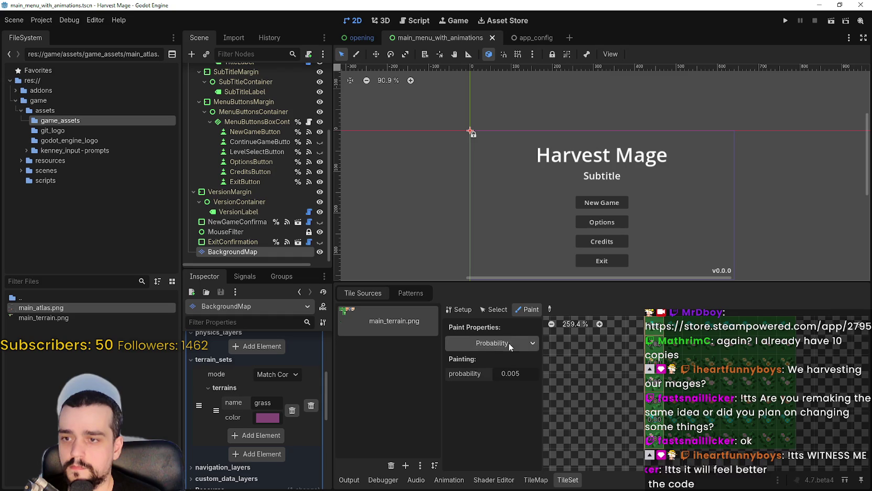
click(508, 342)
click(511, 315)
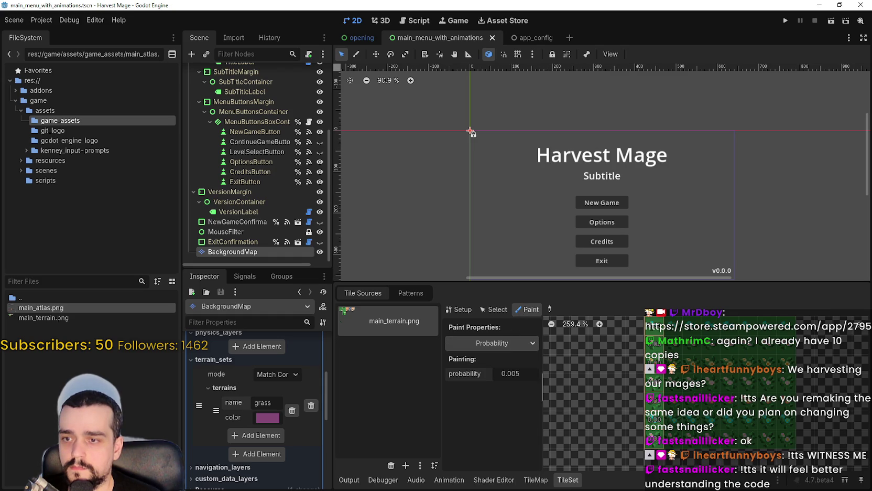
click(526, 479)
click(423, 389)
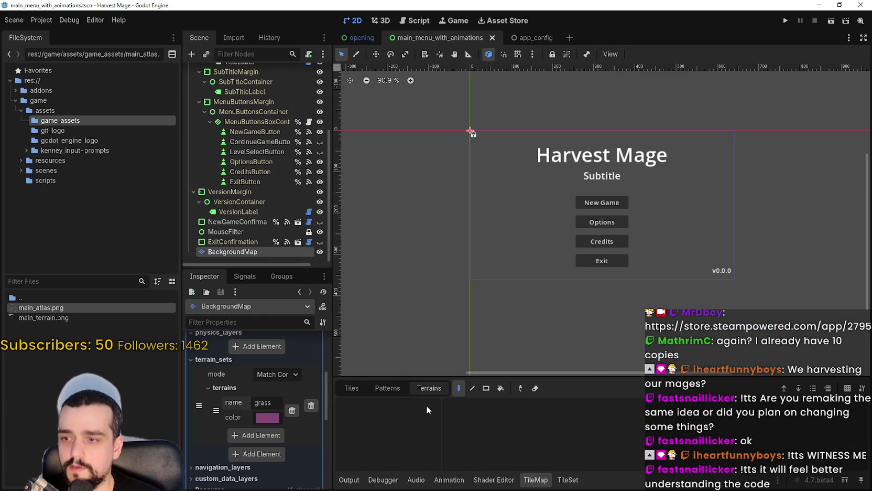
drag(537, 331, 510, 323)
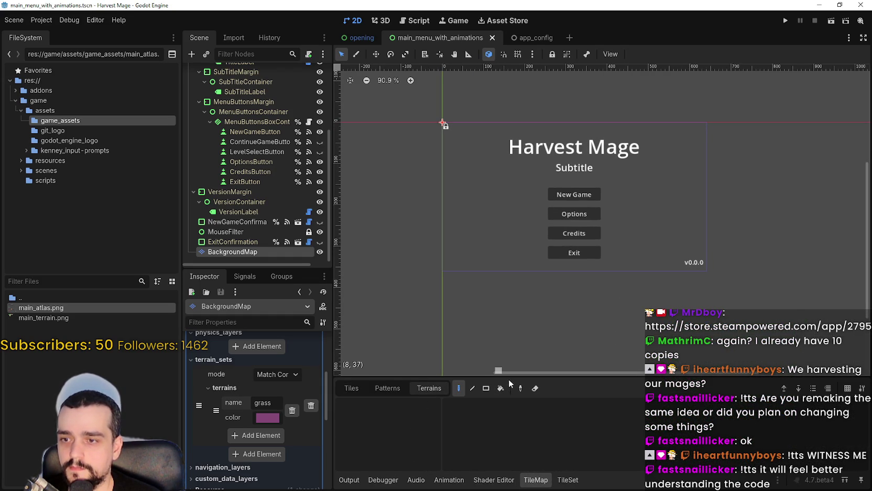
mouse_move(508, 379)
mouse_down()
mouse_move(522, 265)
mouse_move(519, 276)
mouse_up()
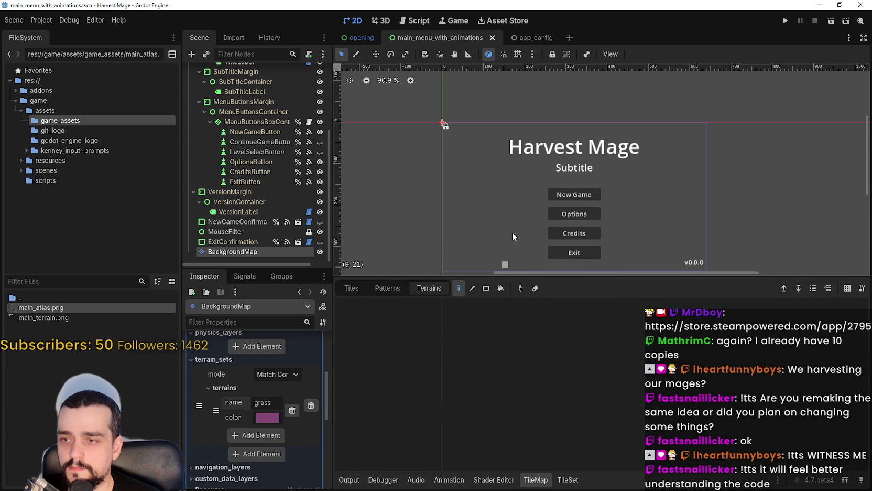
click(362, 289)
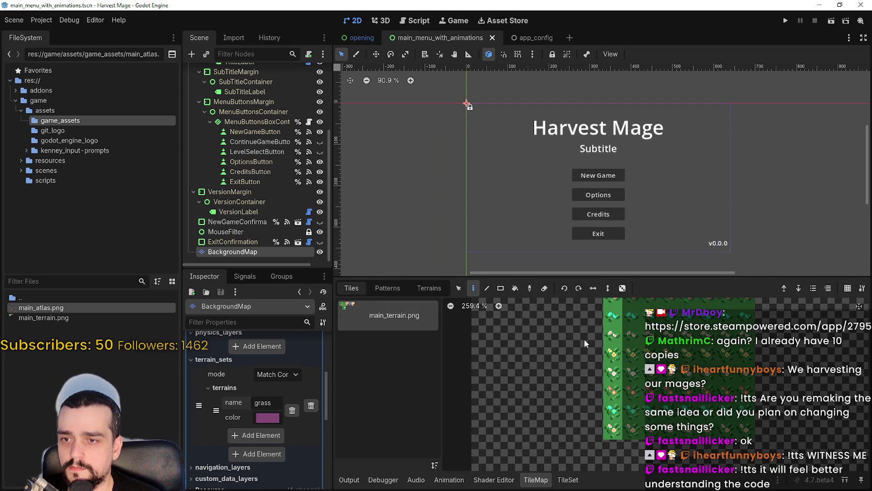
click(432, 291)
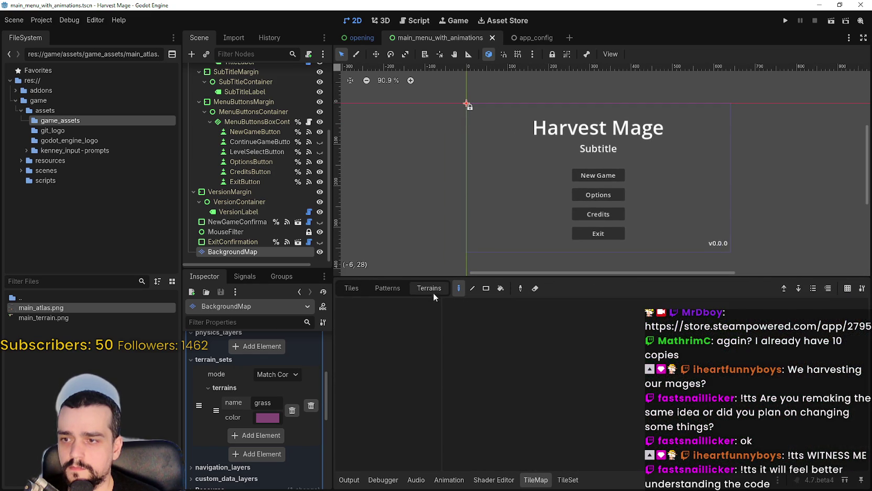
click(247, 224)
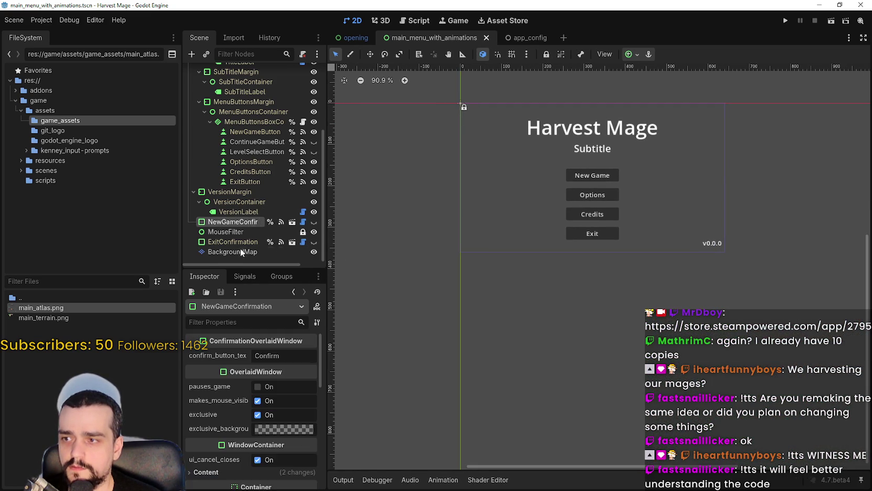
click(241, 252)
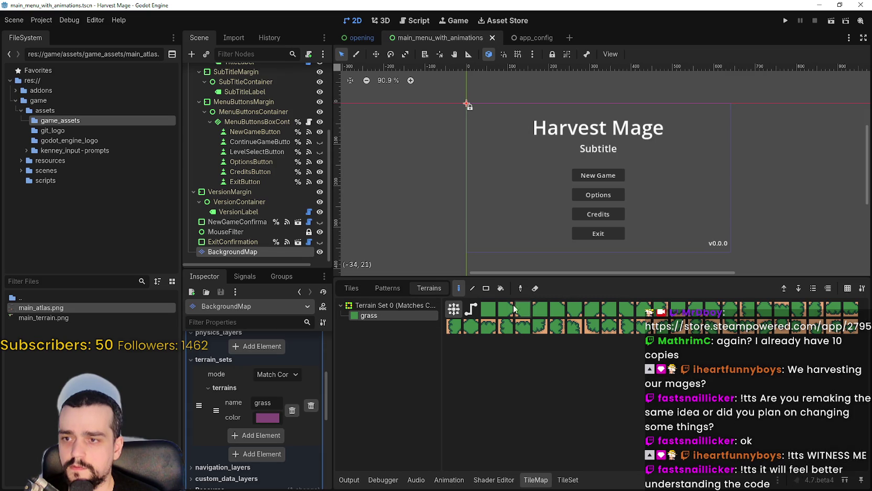
- Paint large grass terrain rectangles across the main menu on BackgroundMap
mouse_move(502, 111)
mouse_down()
mouse_move(604, 207)
mouse_move(652, 200)
mouse_up()
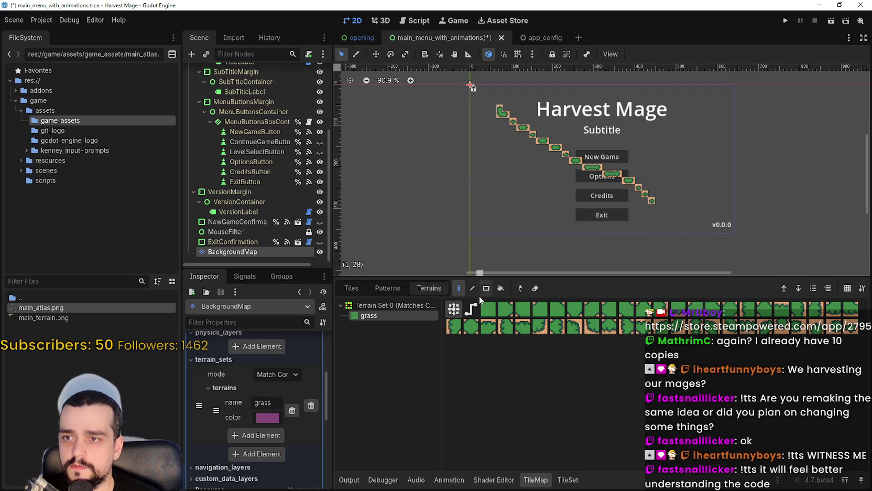
click(486, 289)
mouse_move(459, 228)
mouse_down()
mouse_move(646, 152)
mouse_move(678, 126)
mouse_up()
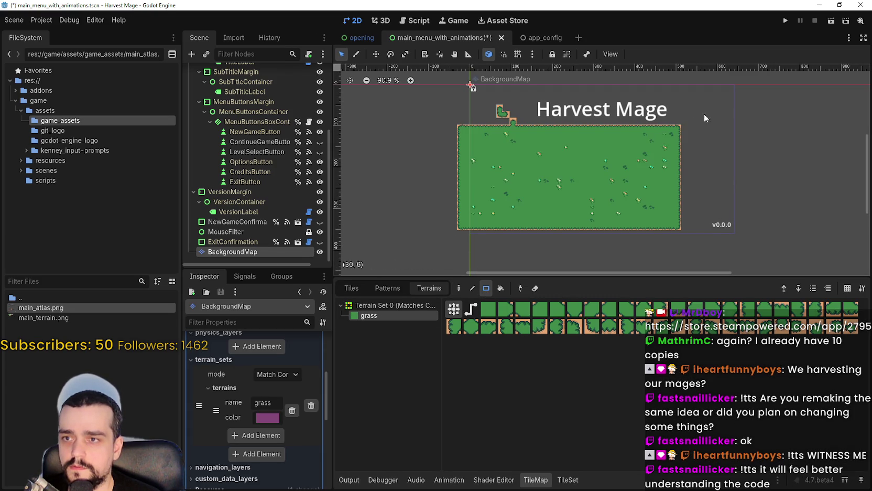
drag(621, 105, 714, 159)
drag(774, 137, 577, 239)
scroll(582, 226, down, 1)
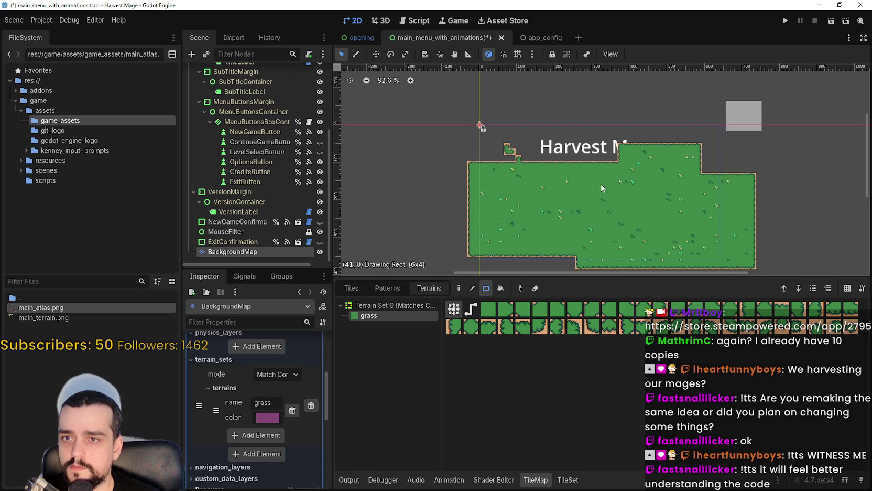
drag(602, 183, 585, 172)
drag(495, 223, 678, 206)
scroll(709, 157, down, 1)
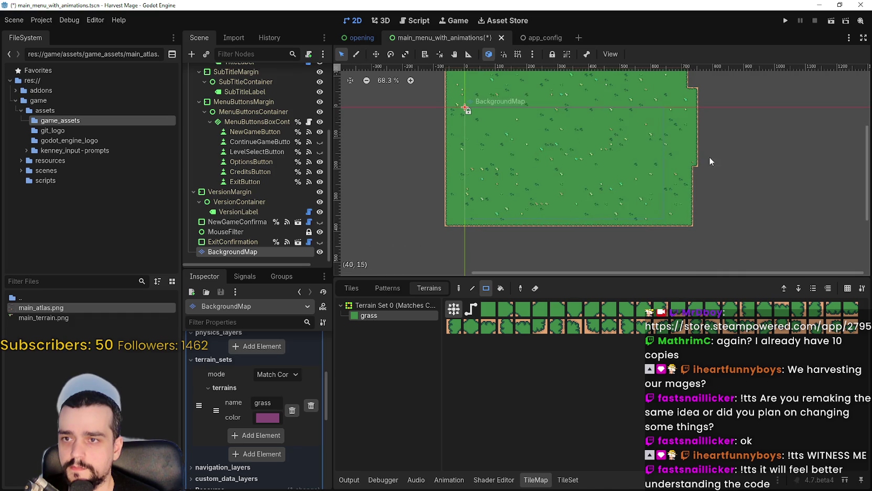
drag(743, 117, 490, 255)
- Add more grass blocks, including a 12x8 block, to extend the coverage
drag(744, 88, 695, 121)
drag(517, 256, 570, 183)
scroll(593, 205, down, 2)
drag(751, 182, 483, 266)
scroll(453, 223, down, 1)
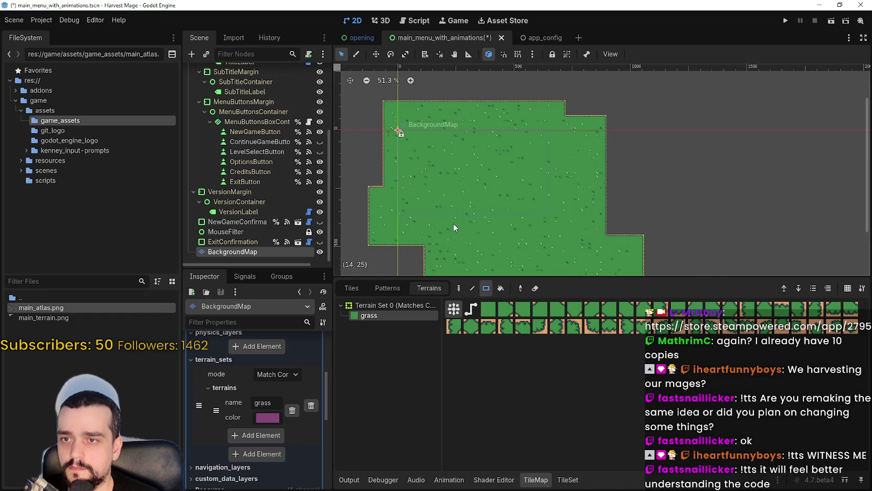
drag(555, 246, 656, 137)
scroll(557, 204, up, 2)
scroll(513, 84, down, 3)
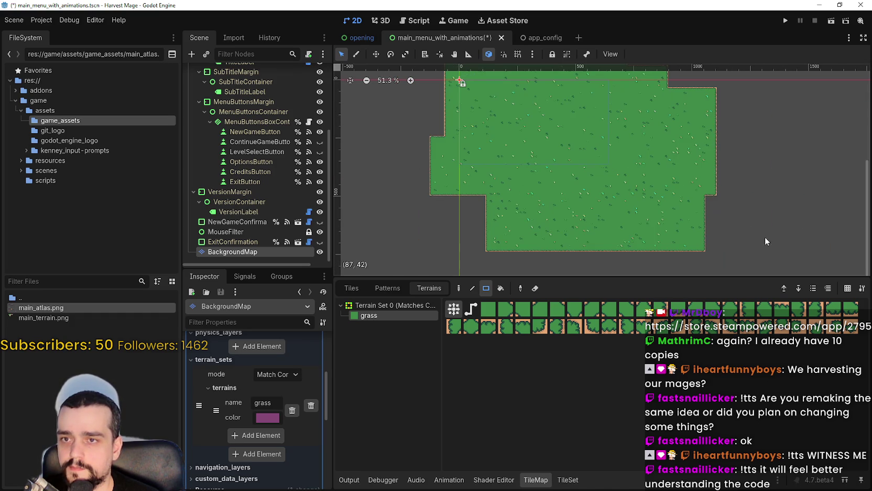
- Erase the excess grass strips to leave a clean rectangle, then save the scene
drag(765, 241, 631, 87)
mouse_move(727, 244)
mouse_down()
mouse_move(452, 185)
mouse_move(498, 234)
mouse_up()
scroll(461, 208, up, 3)
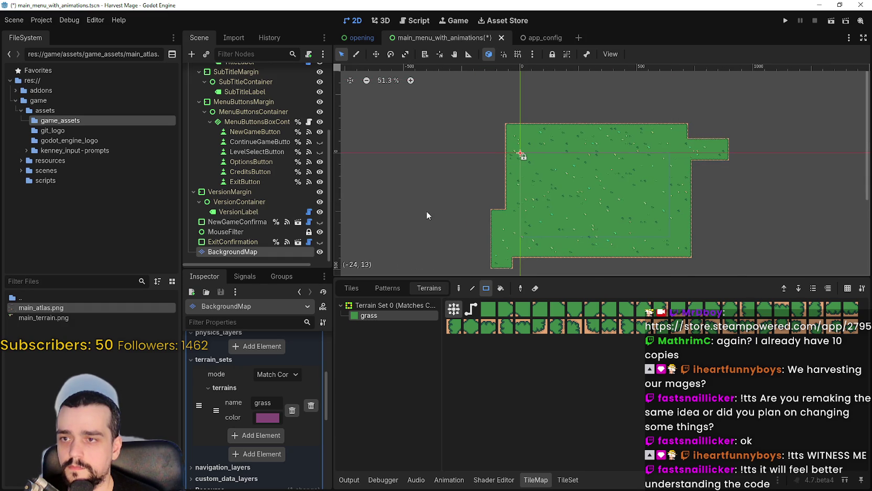
scroll(427, 220, down, 3)
drag(431, 234, 512, 155)
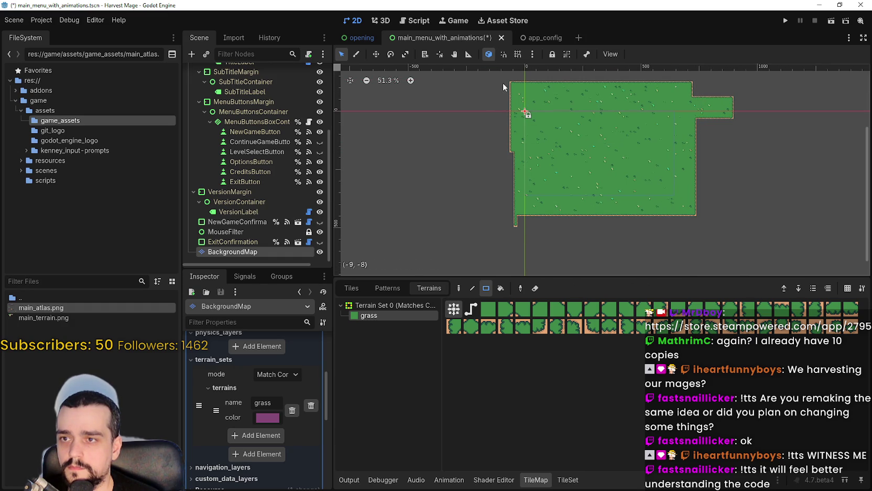
mouse_move(502, 82)
mouse_down()
mouse_move(740, 106)
mouse_move(704, 236)
mouse_move(679, 234)
mouse_up()
scroll(475, 182, right, 2)
scroll(475, 182, up, 1)
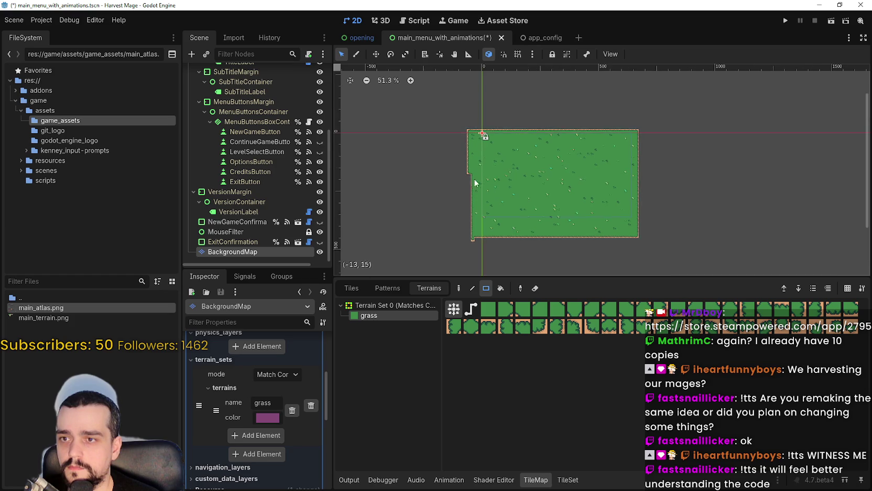
scroll(475, 183, up, 10)
key(ctrl+s)
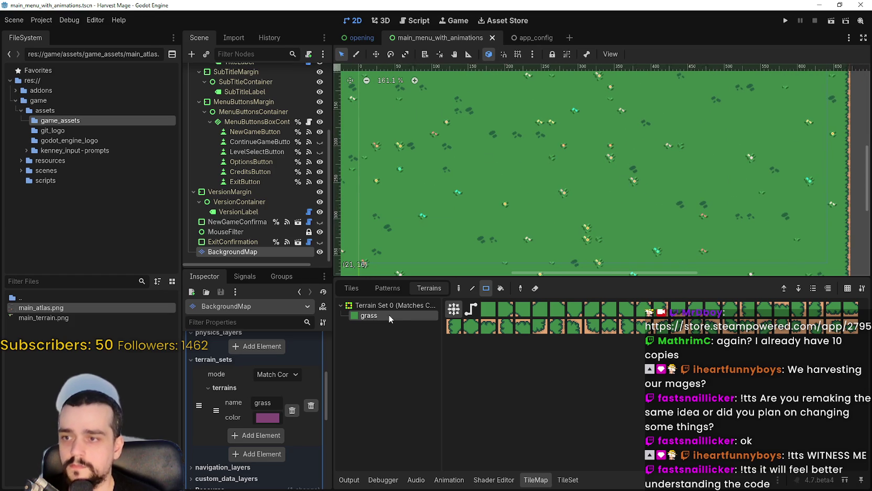
click(566, 480)
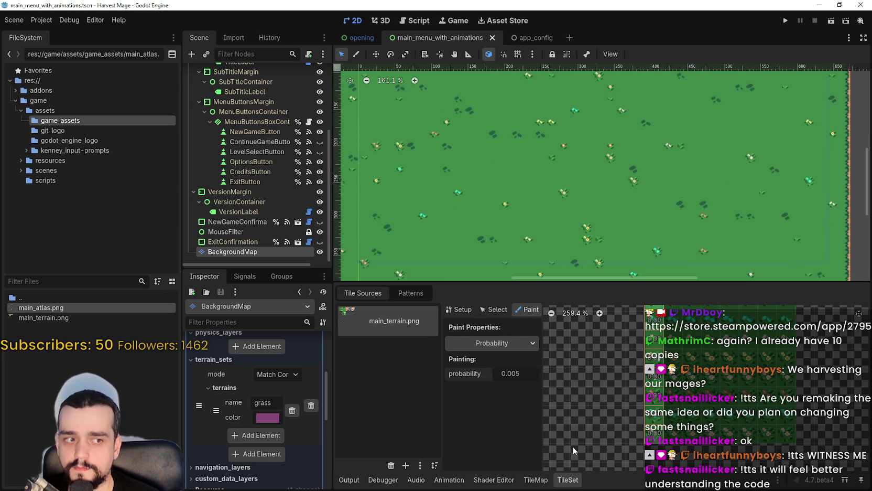
- Close the Paint Properties list and put the main_terrain atlas into Select mode
scroll(627, 166, down, 3)
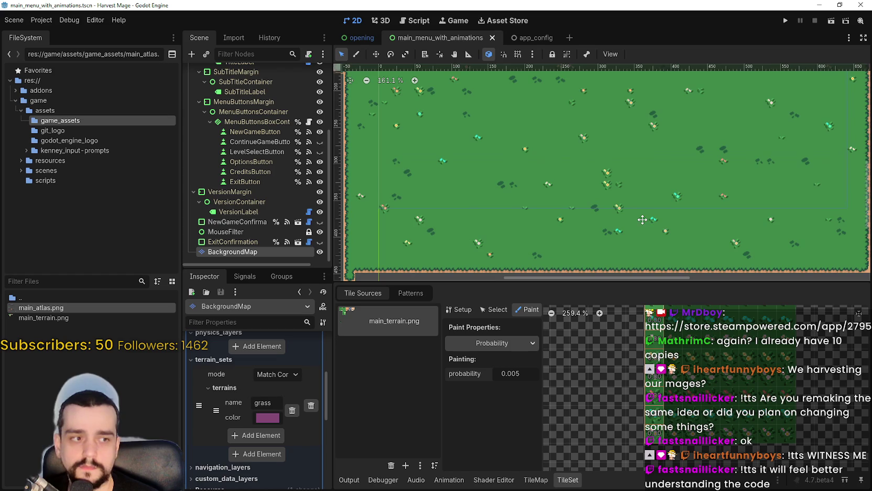
scroll(630, 209, up, 1)
scroll(630, 210, down, 4)
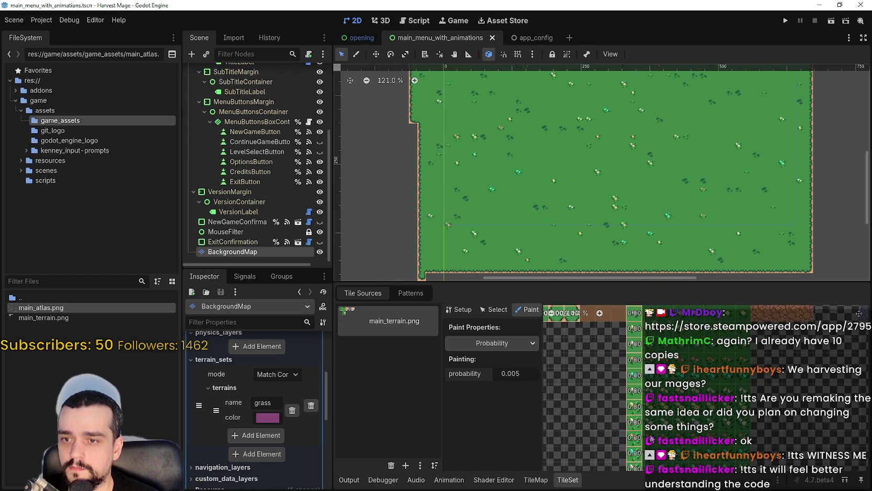
scroll(656, 388, down, 2)
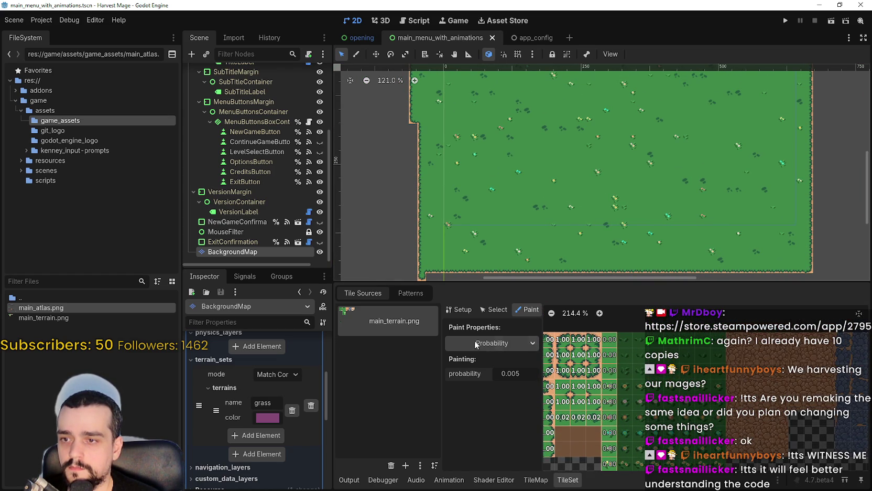
click(492, 343)
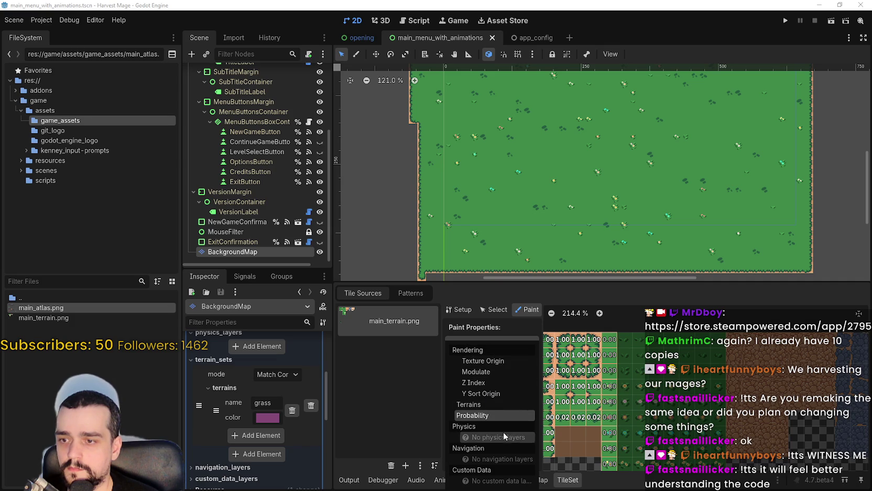
click(491, 311)
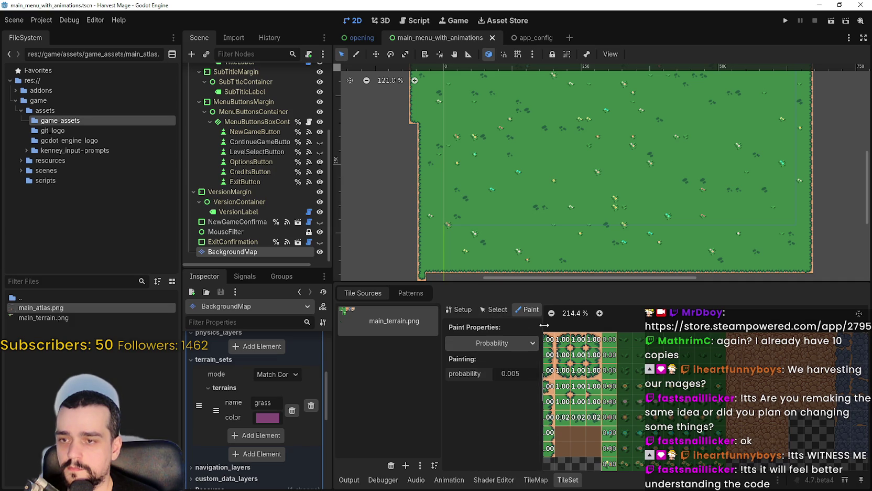
click(493, 309)
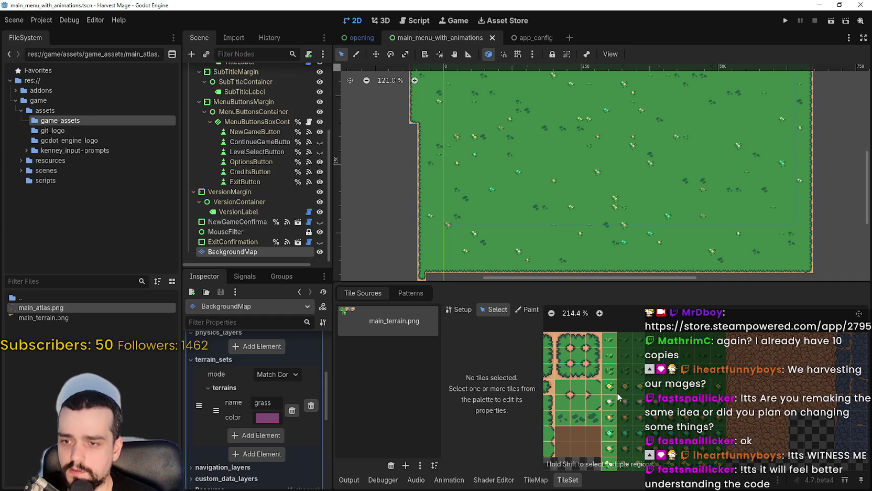
- Select the grass tile column in the atlas and add its first animation frame
scroll(709, 425, down, 4)
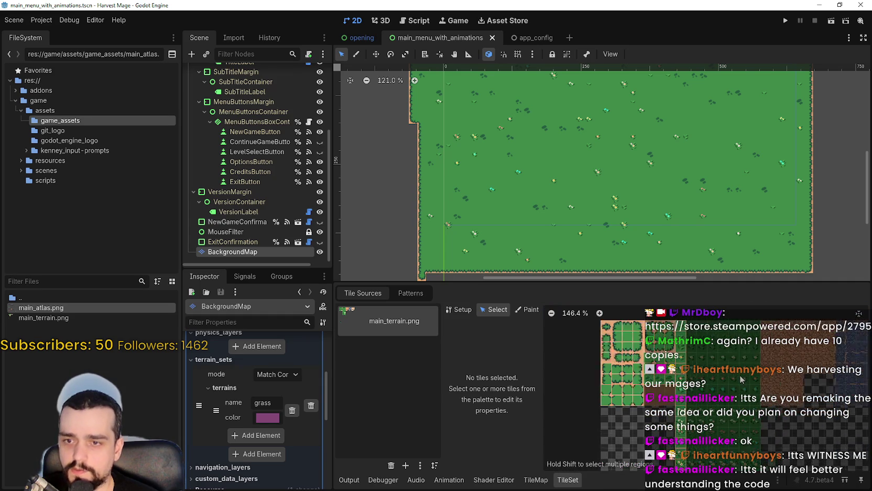
scroll(705, 365, down, 1)
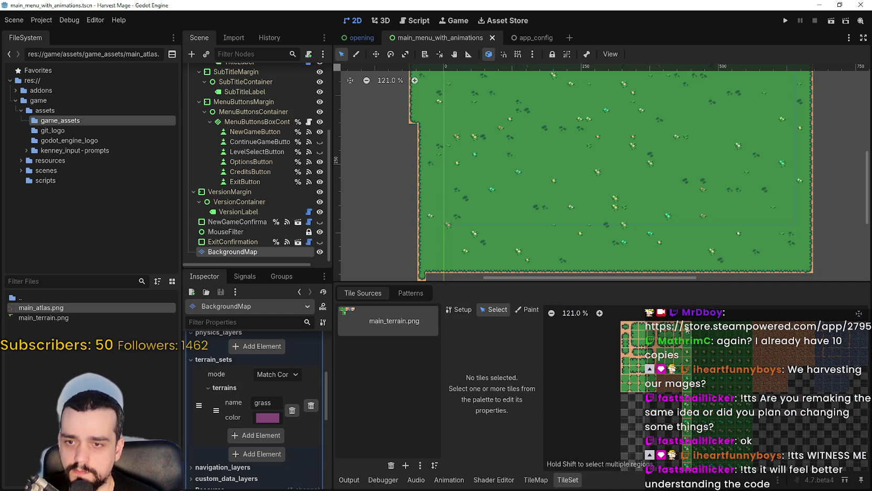
drag(686, 328, 688, 471)
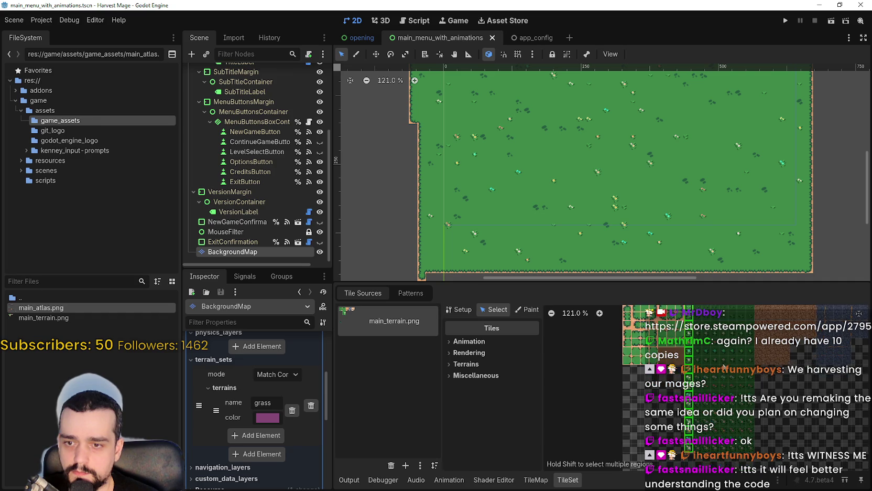
scroll(718, 407, down, 2)
click(488, 344)
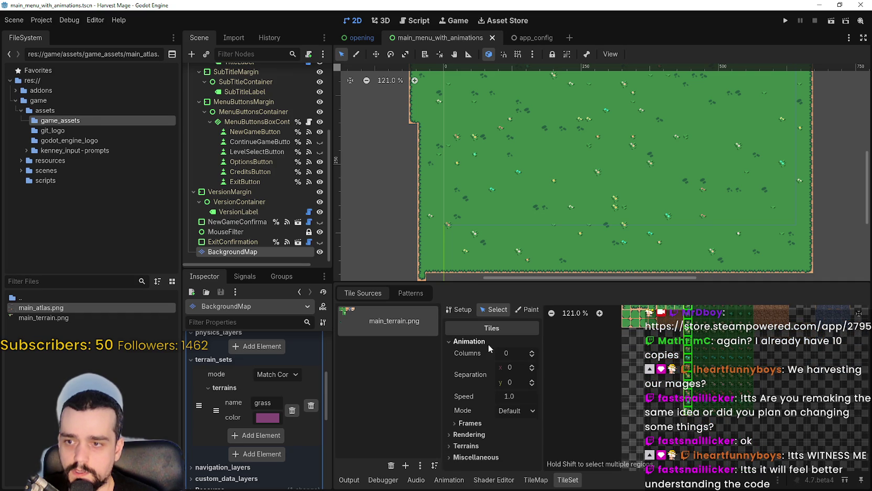
click(482, 423)
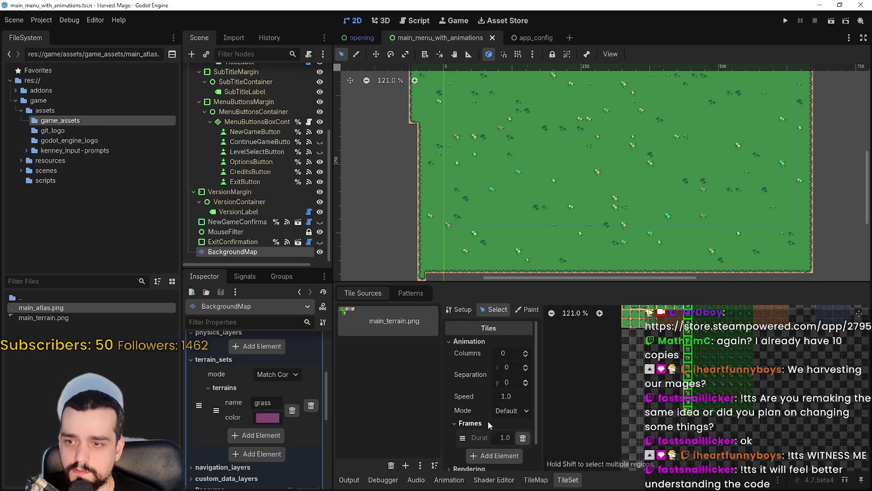
scroll(487, 420, down, 1)
click(501, 425)
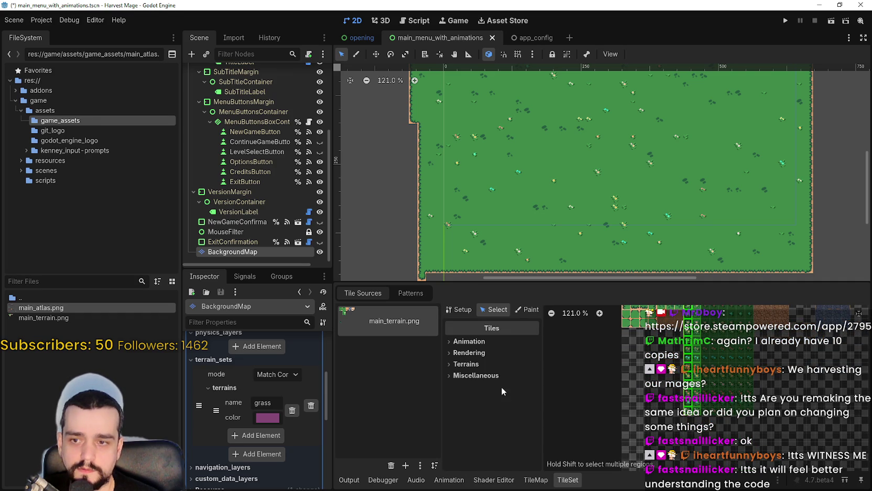
- Add two more 1.0-duration animation frames to the selected grass tiles
click(483, 341)
click(484, 424)
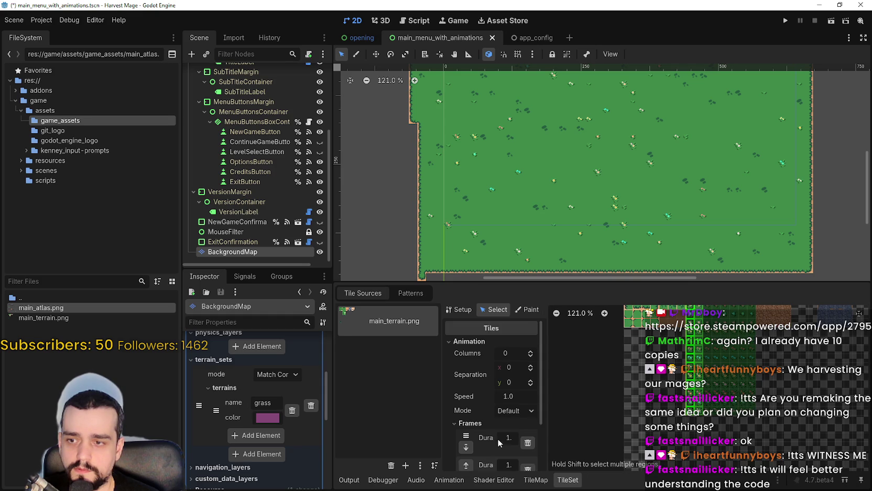
scroll(493, 426, down, 1)
click(500, 425)
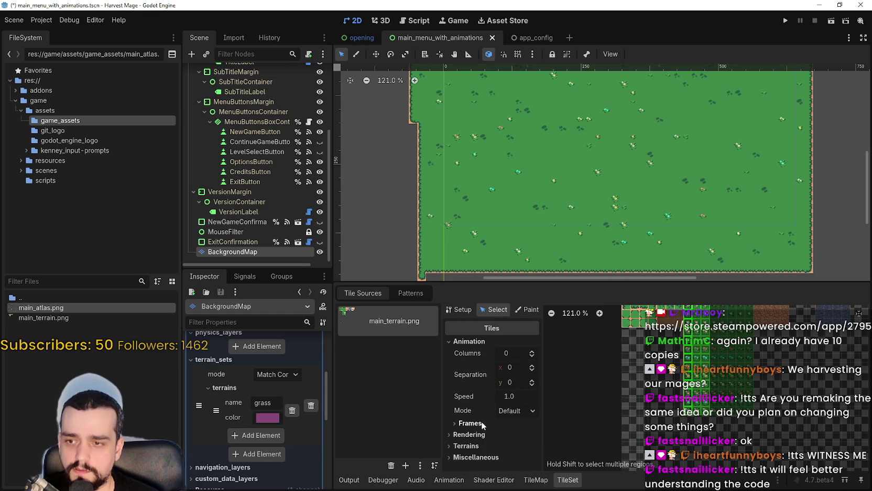
click(481, 421)
scroll(487, 423, down, 1)
scroll(491, 444, down, 3)
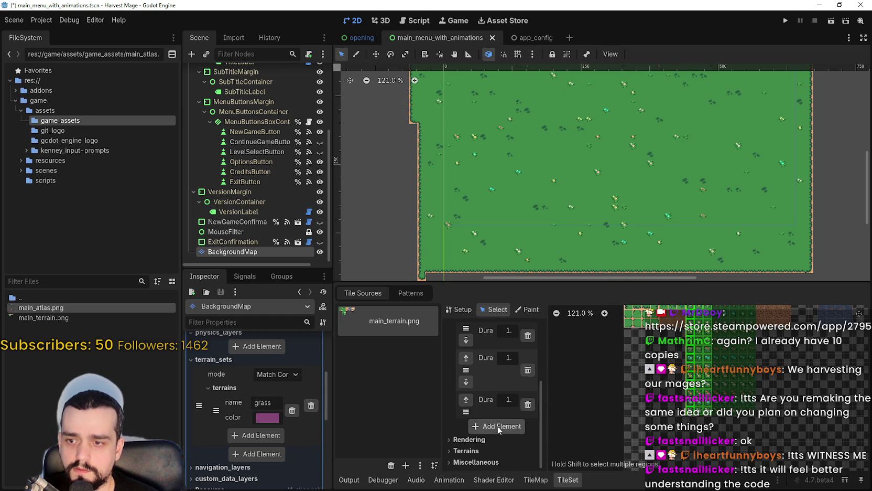
click(493, 426)
click(491, 340)
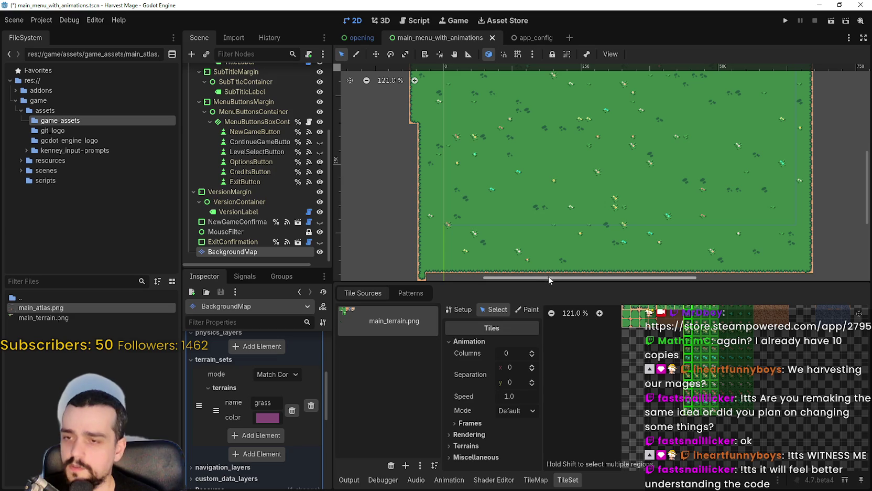
- Enlarge the tileset panel and add two more animation frames to the grass tile
drag(549, 283, 549, 92)
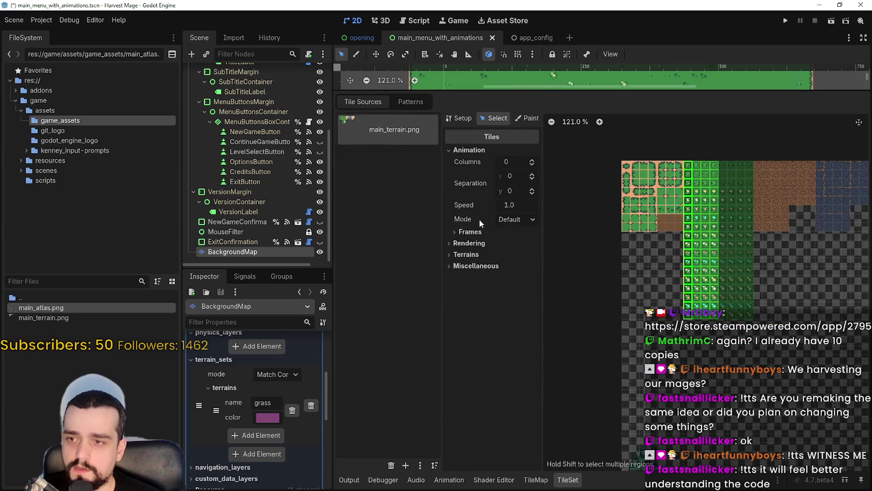
click(471, 234)
click(489, 380)
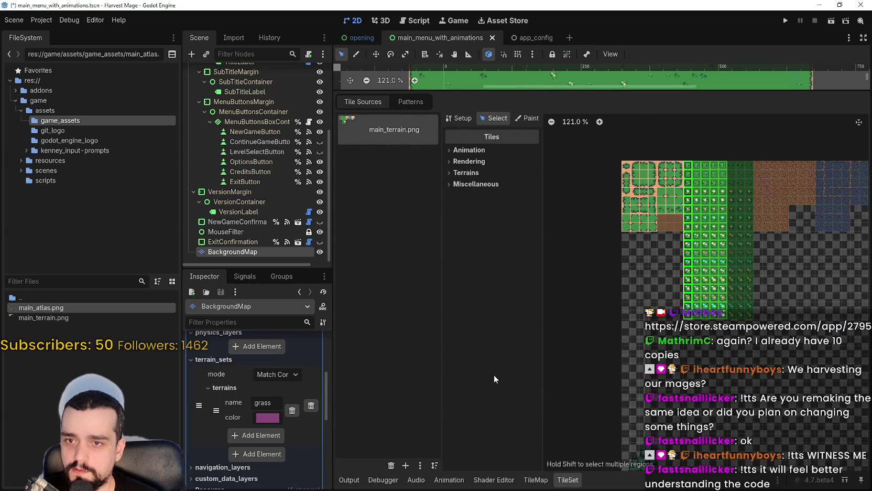
click(469, 150)
click(479, 233)
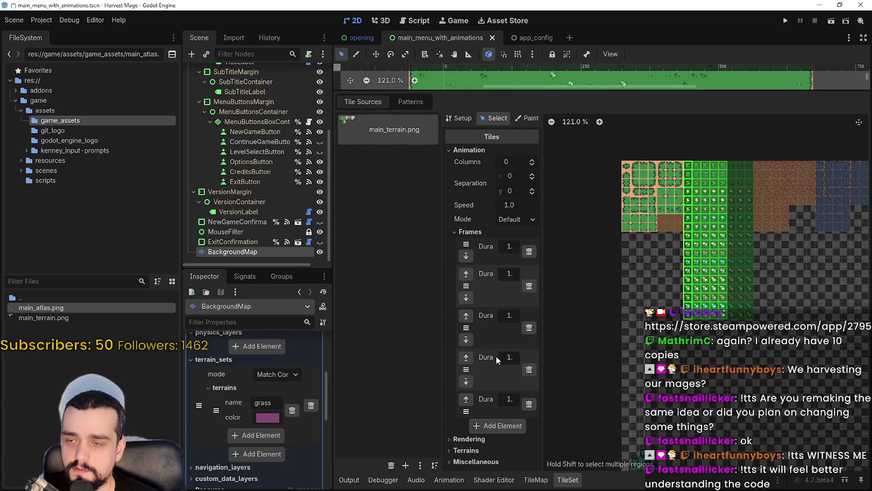
click(498, 427)
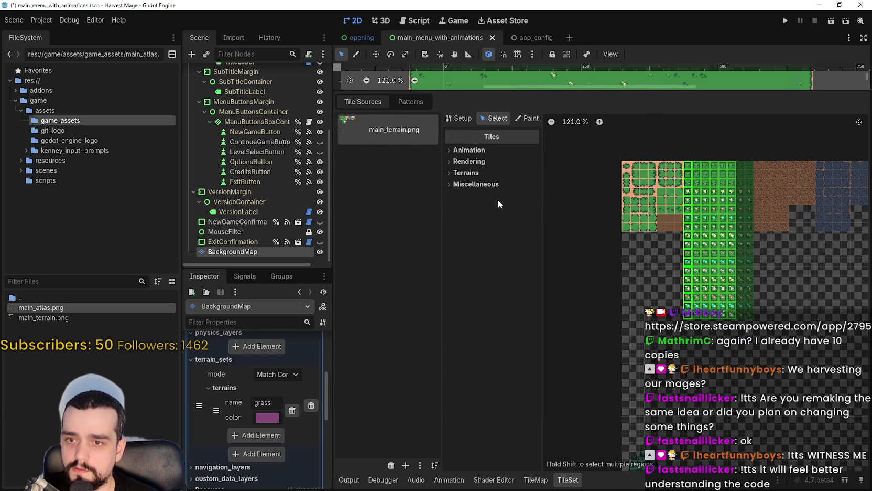
click(469, 150)
click(480, 231)
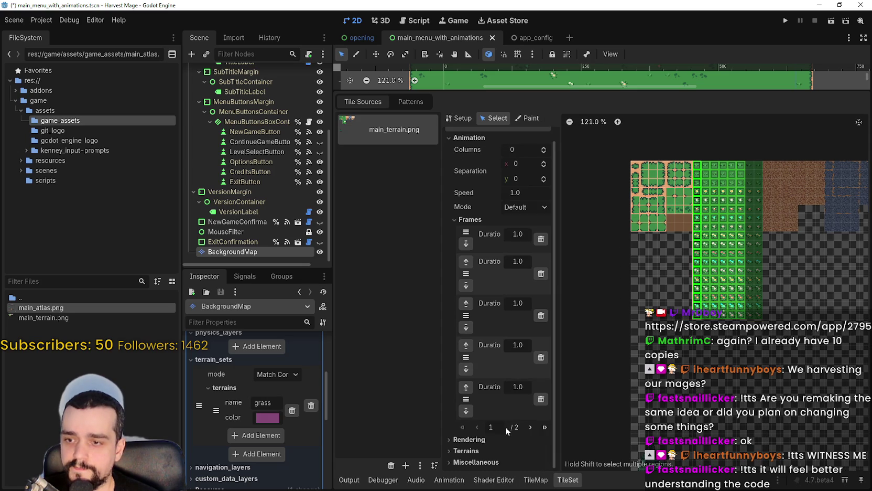
- Page to frame list 2/2 and add a frame, totalling seven 1.0-duration frames
click(482, 439)
scroll(486, 415, down, 3)
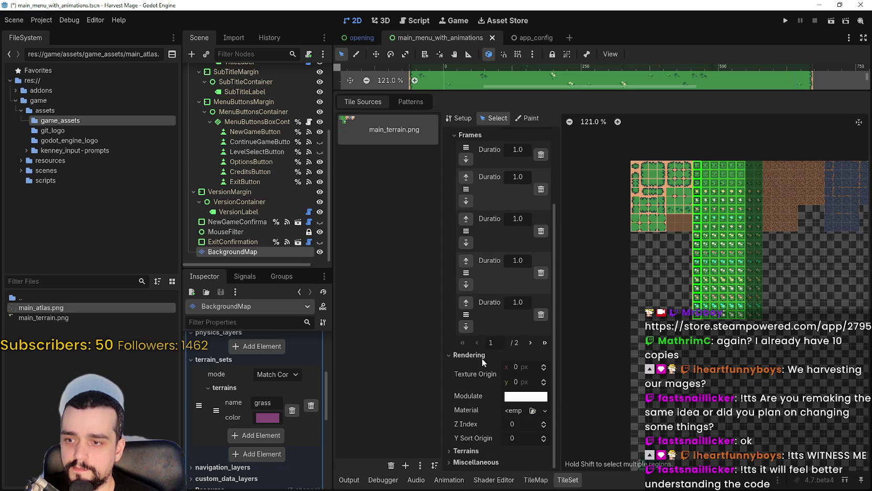
scroll(492, 382, up, 4)
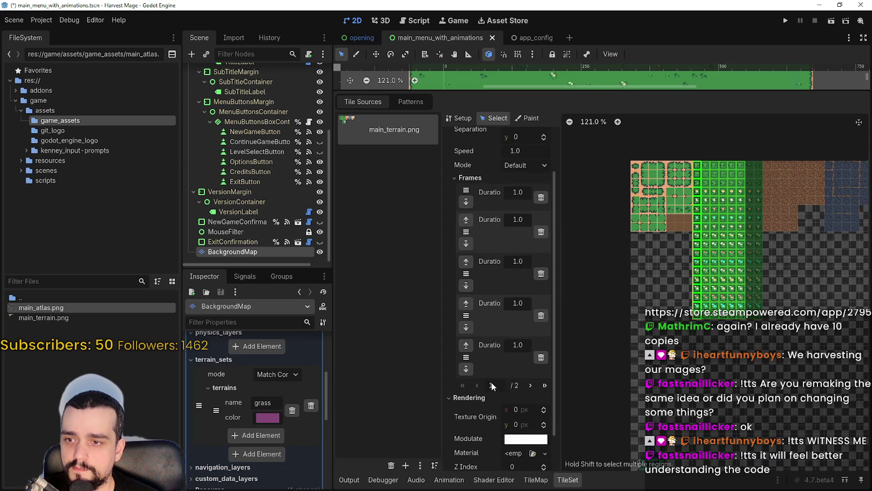
scroll(525, 407, down, 2)
click(531, 397)
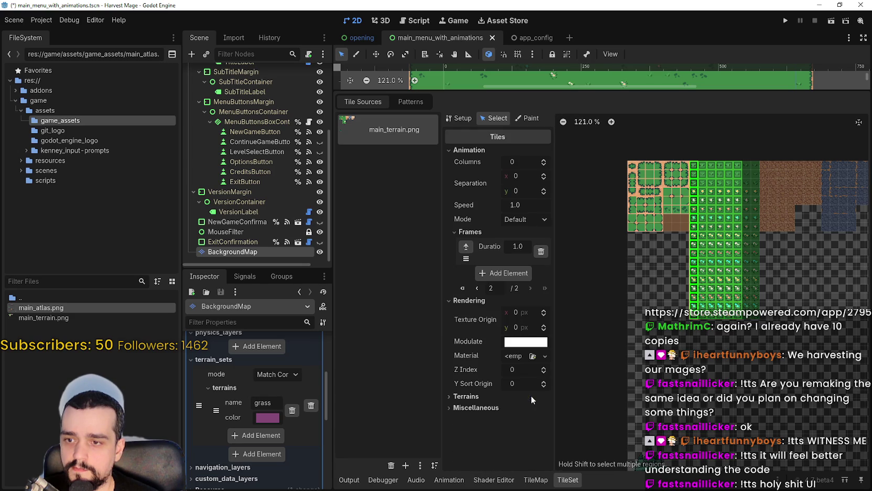
click(499, 271)
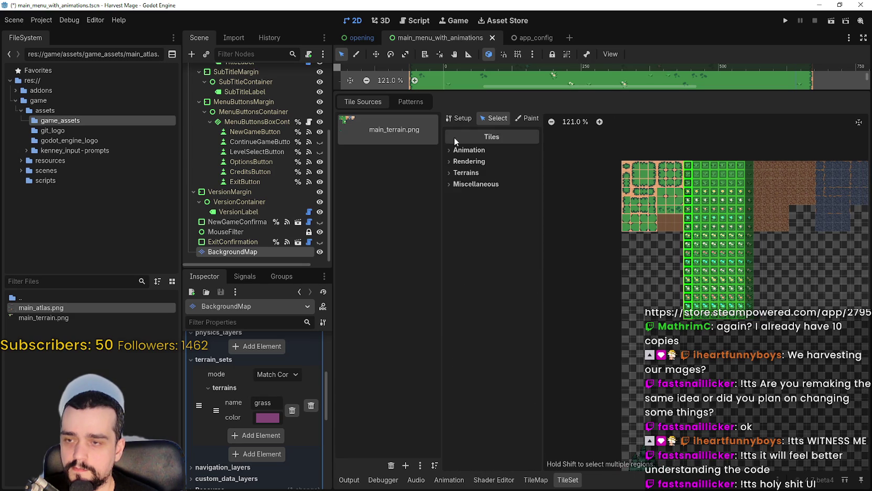
click(464, 151)
scroll(503, 354, down, 1)
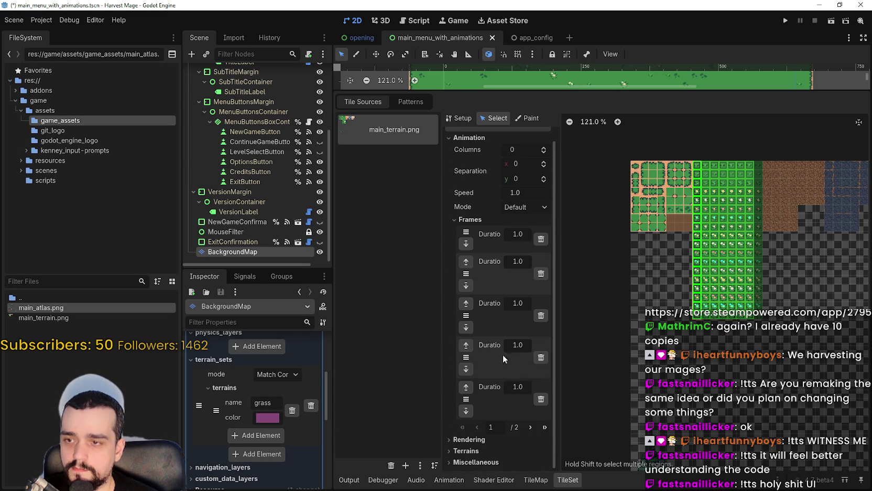
click(532, 426)
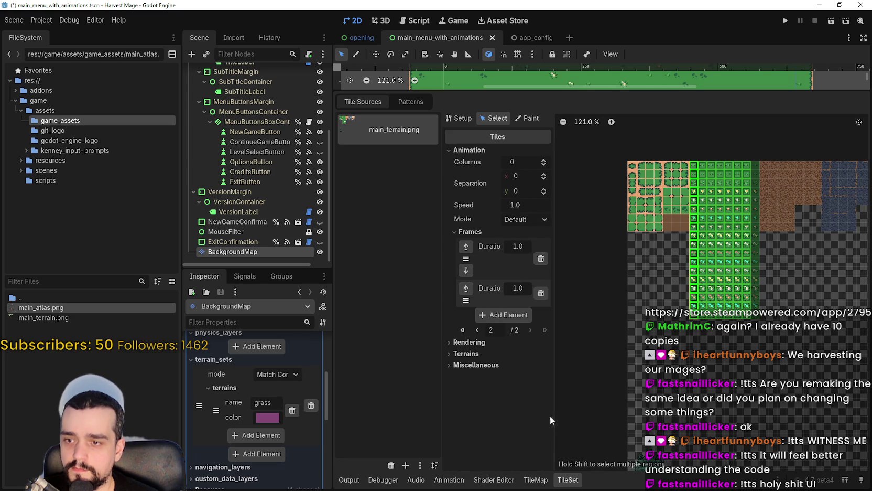
click(504, 316)
- Deselect the atlas tiles, save the scene, and restore the bottom panel size
scroll(769, 262, up, 5)
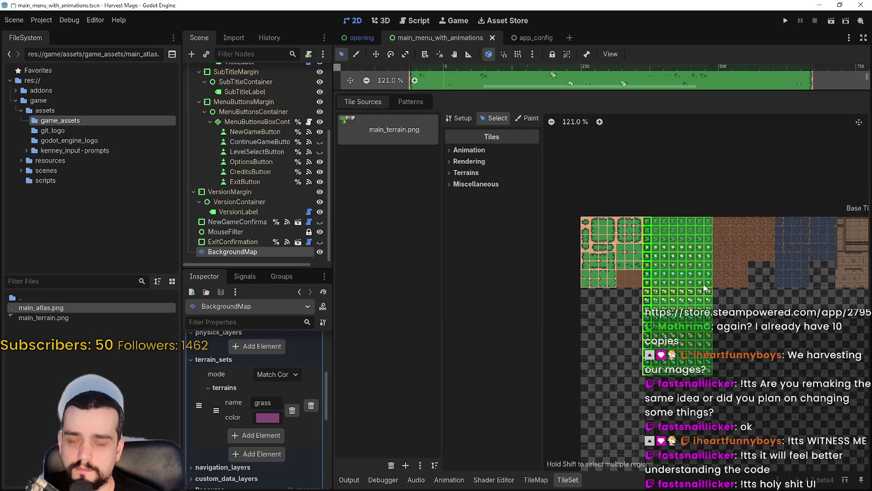
click(792, 347)
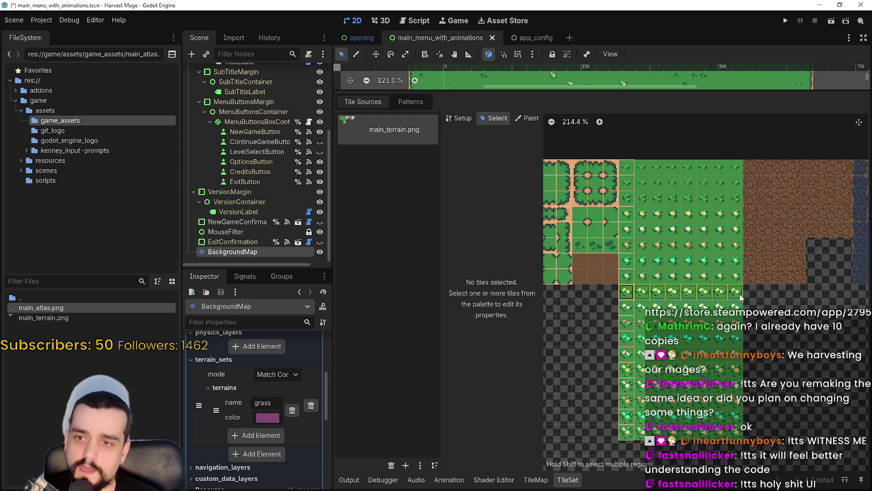
key(ctrl+s)
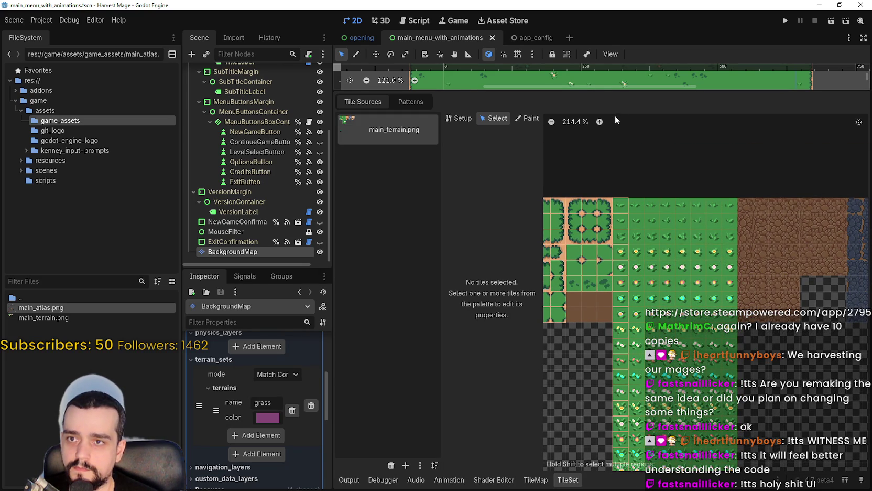
key(shift+F12)
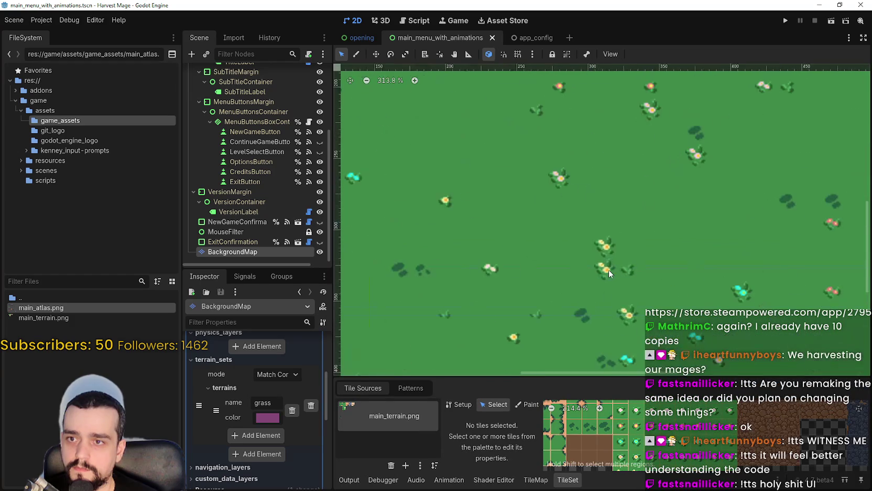
- Open Project Settings and look over the Input Map and Autoload tabs before returning to General
scroll(609, 269, up, 5)
scroll(608, 269, down, 2)
click(41, 20)
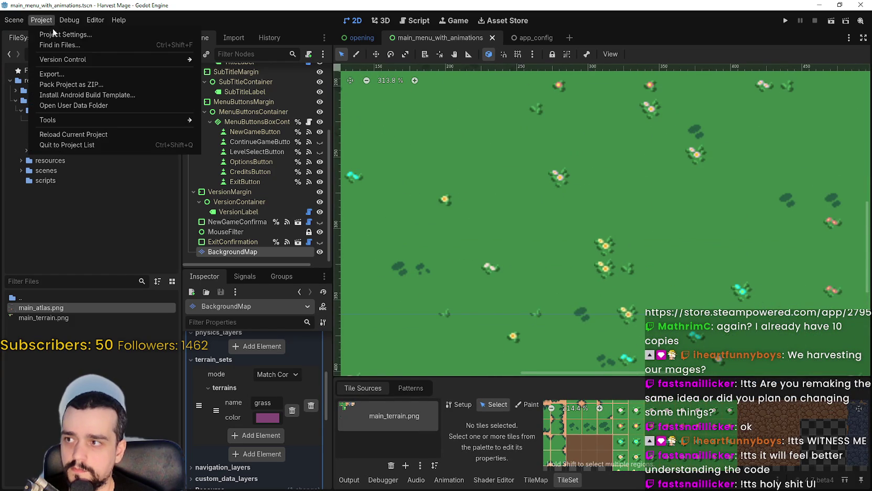
click(40, 33)
click(105, 115)
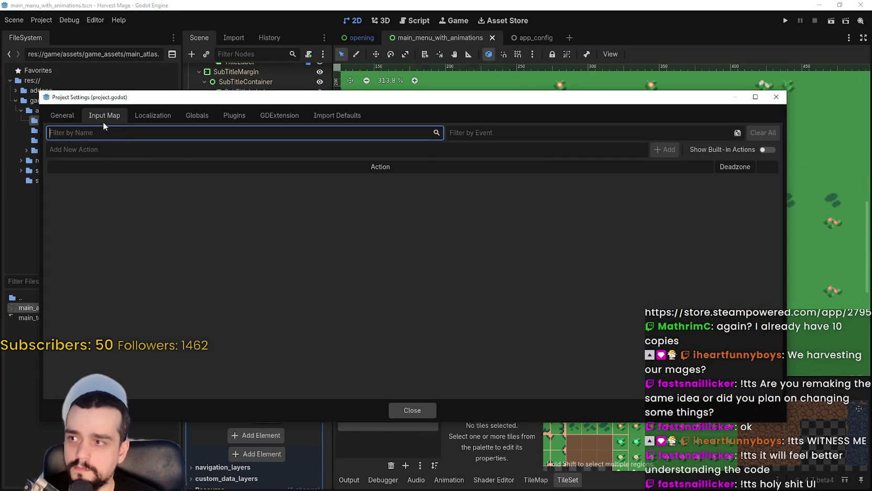
click(198, 115)
click(68, 116)
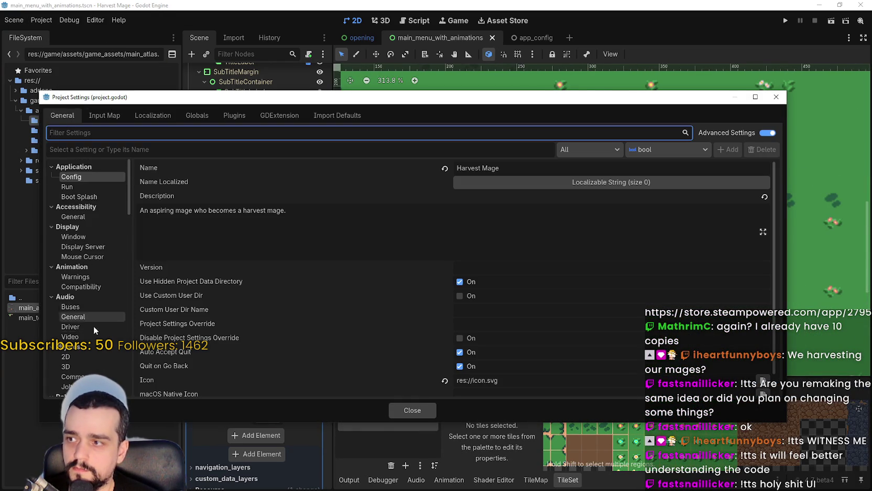
- Under Rendering > Textures, set Default Texture Filter from Linear to Nearest
scroll(89, 314, down, 10)
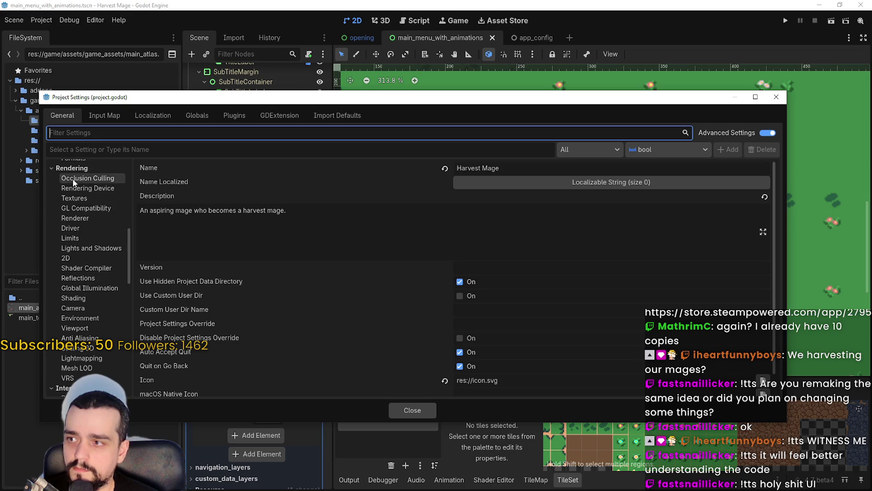
click(79, 189)
scroll(412, 304, down, 3)
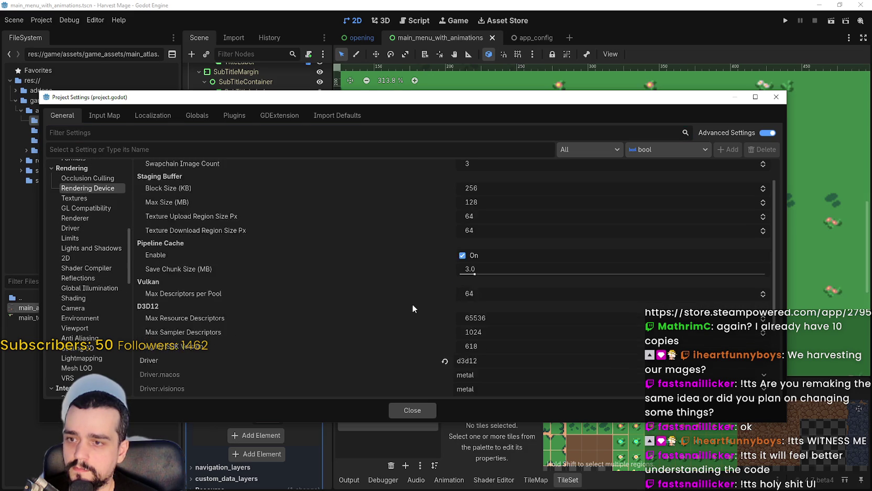
scroll(412, 308, up, 2)
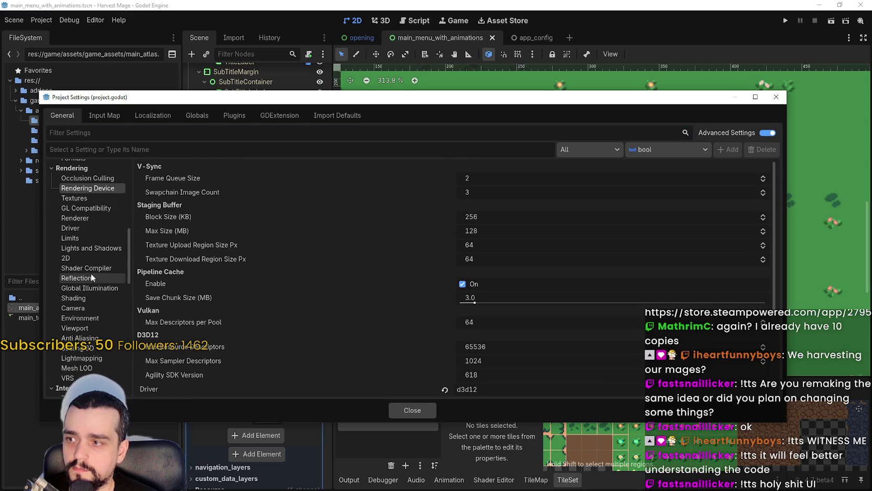
click(82, 230)
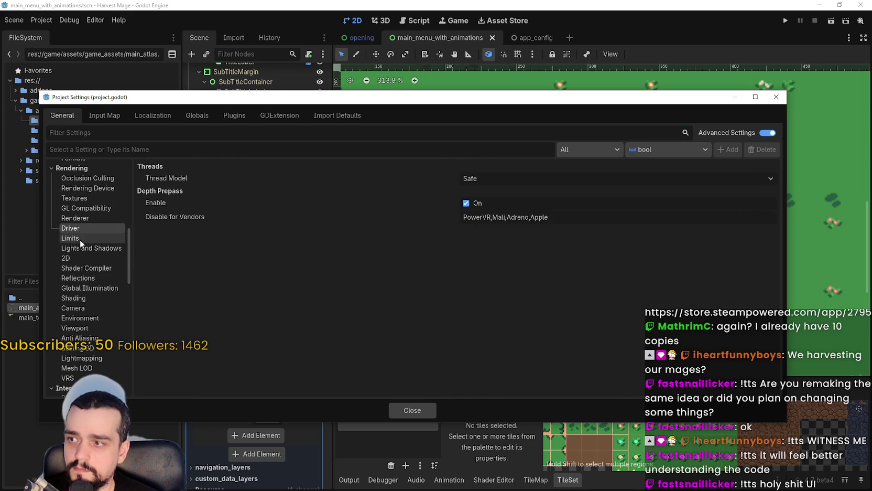
click(84, 198)
click(484, 185)
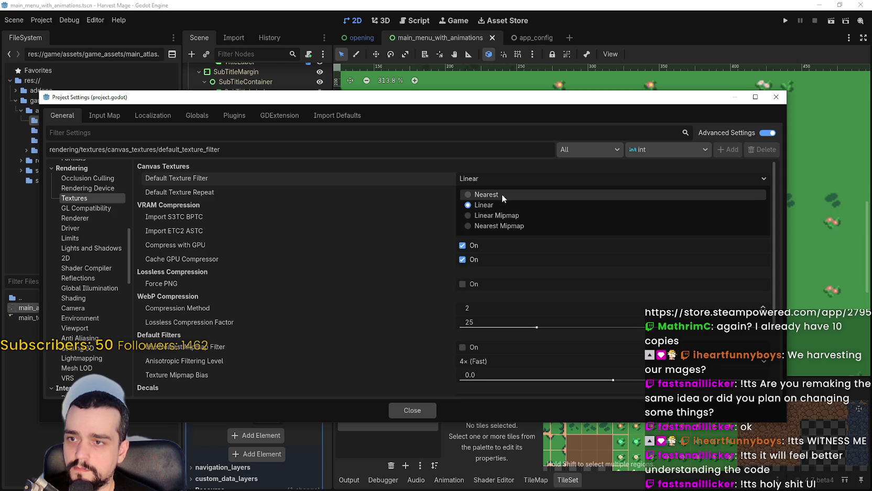
click(502, 194)
- Close Project Settings, enlarge the TileSet panel, and select the tile at atlas coords 7, 0
click(412, 410)
scroll(656, 179, up, 5)
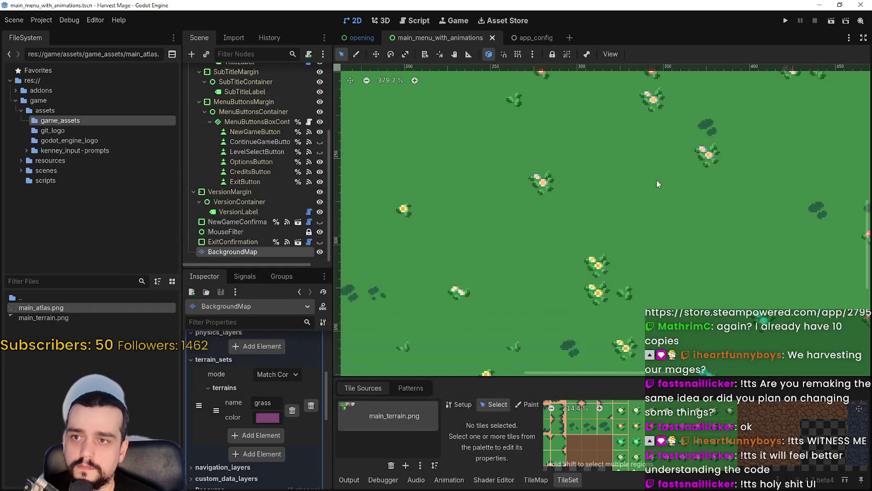
scroll(594, 274, down, 3)
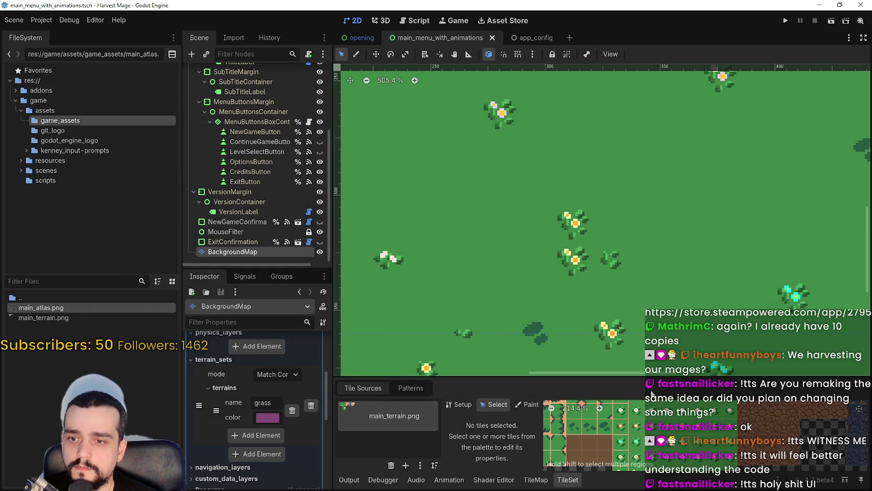
drag(649, 376, 648, 140)
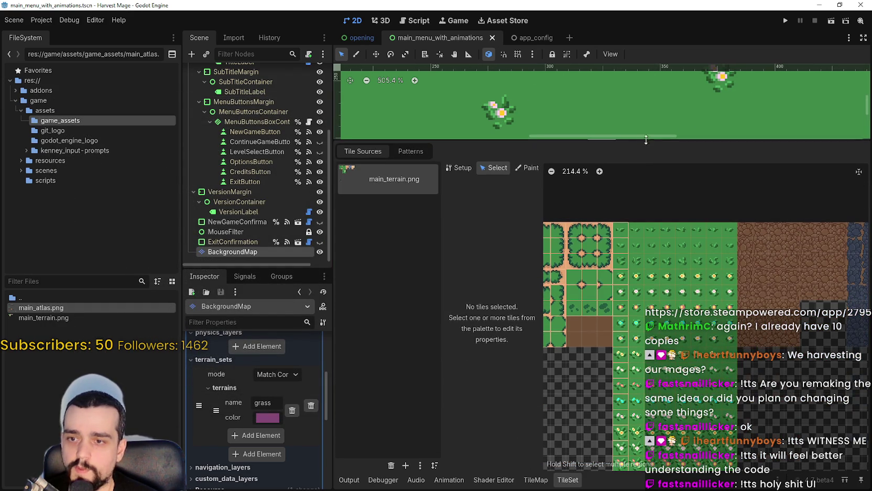
click(621, 234)
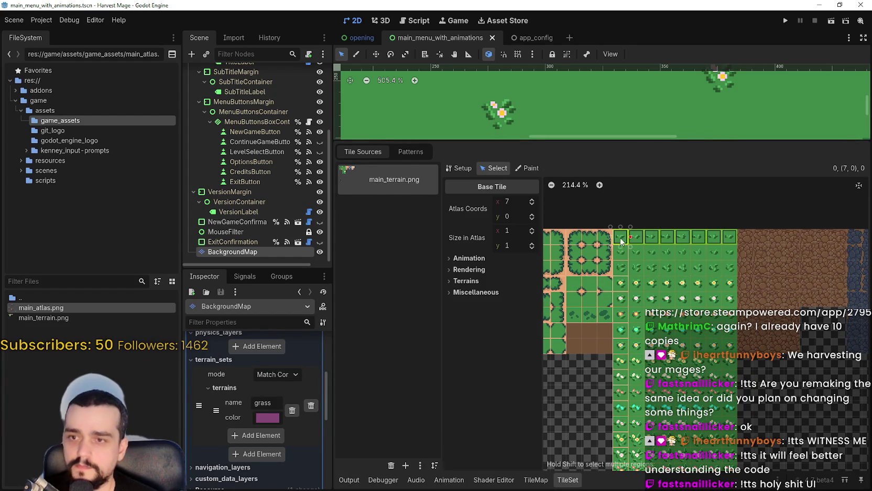
- Clear the selection and drag-select the whole block of grass tiles in the atlas
click(588, 400)
scroll(629, 264, down, 3)
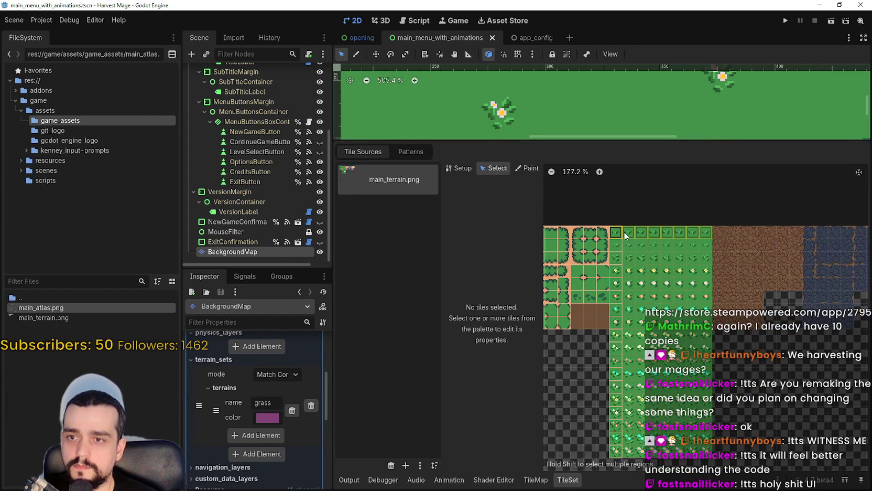
scroll(617, 239, down, 1)
drag(615, 235, 611, 422)
- Give the selected tiles animation speed 4.0 and Random Start Times mode
click(466, 200)
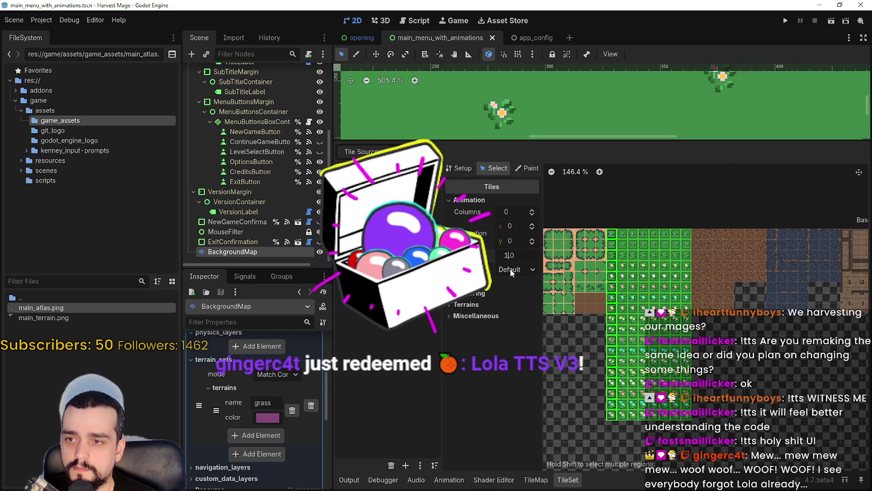
double_click(508, 255)
text(3)
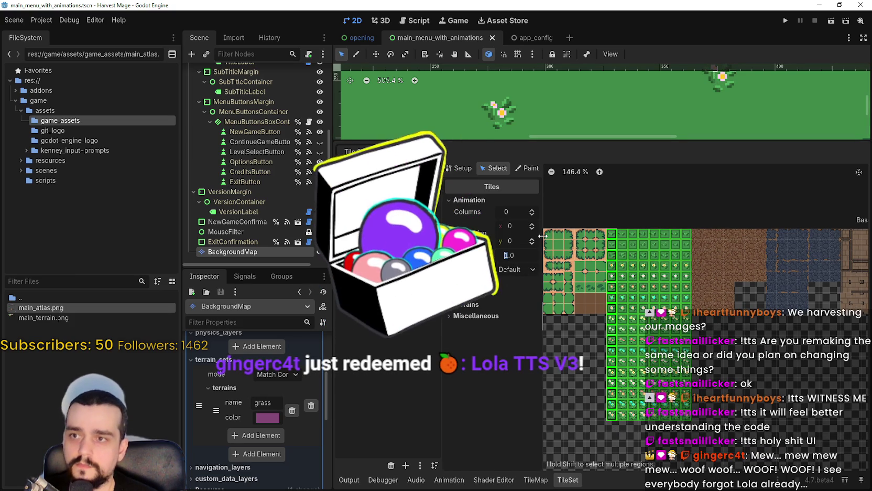
key(Return)
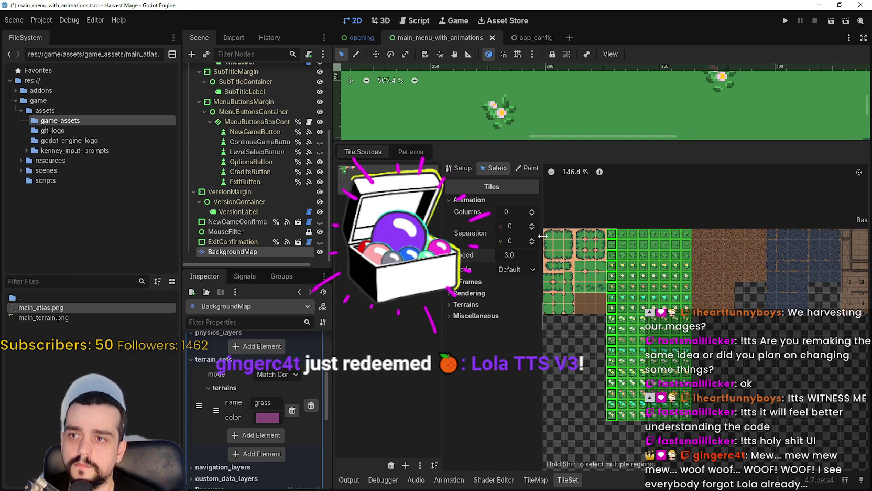
double_click(508, 255)
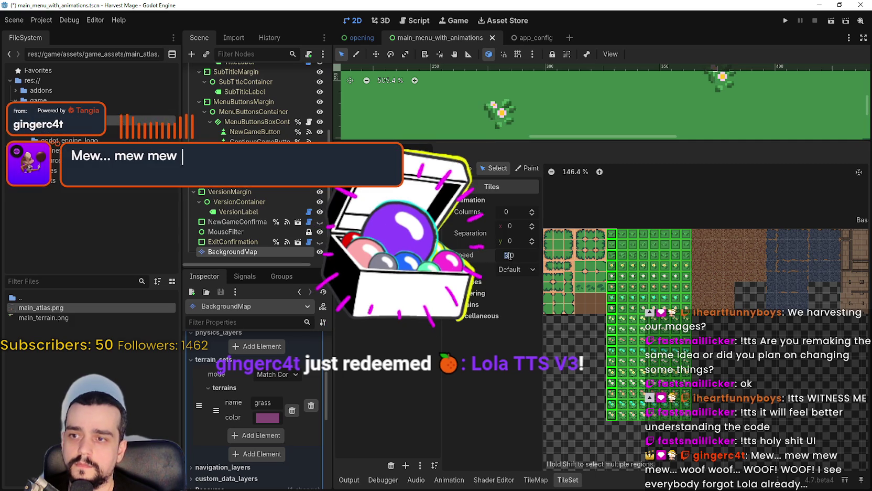
text(4)
key(Return)
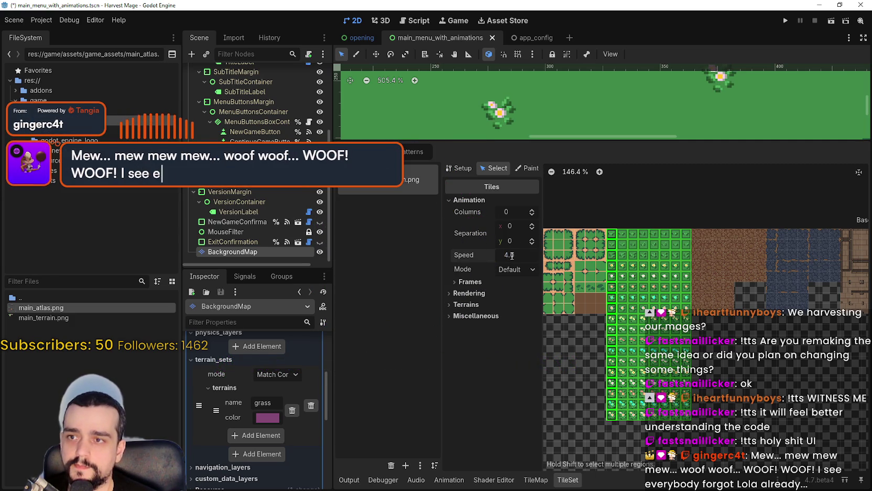
click(502, 270)
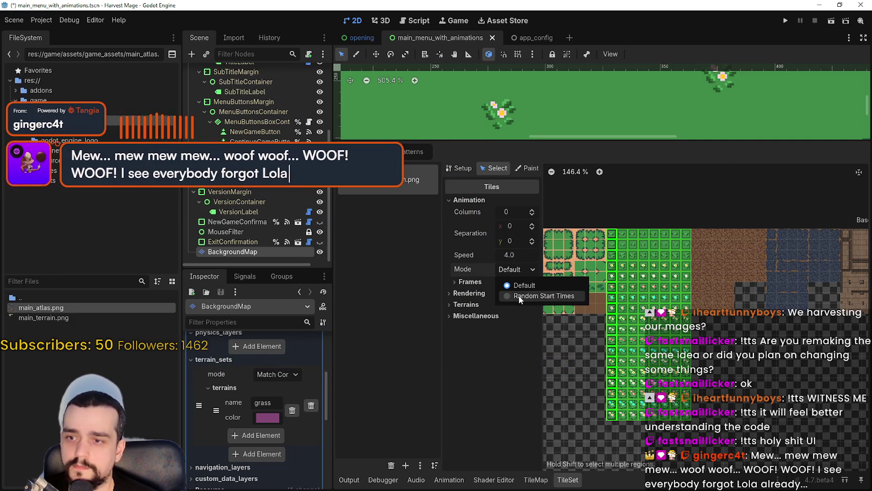
click(550, 372)
- Save the scene and shrink the TileSet panel to show the whole map
key(ctrl+s)
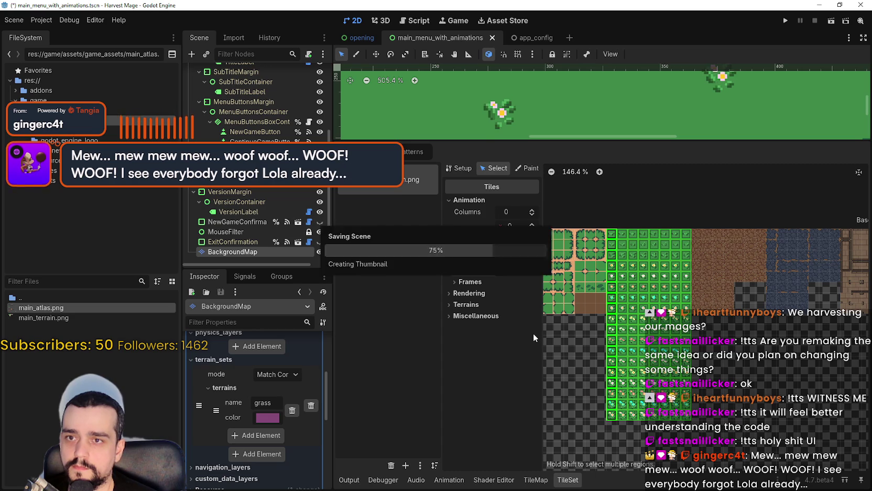
scroll(601, 105, down, 3)
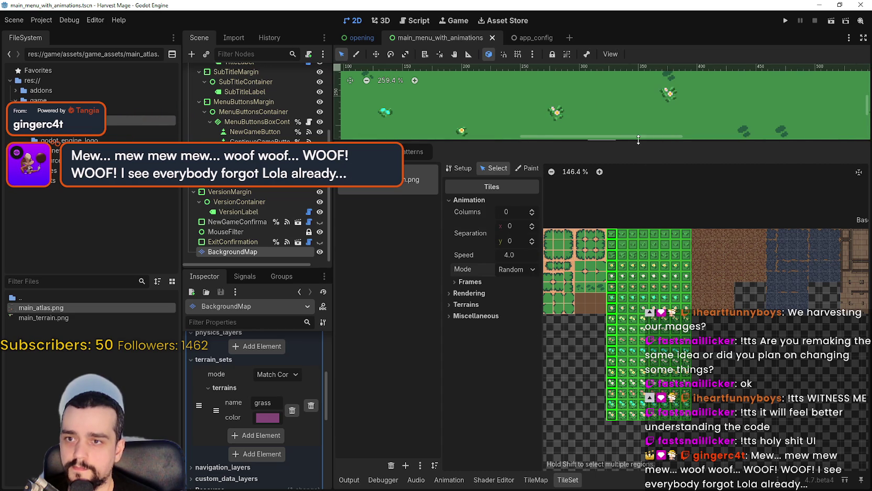
drag(639, 139, 639, 316)
scroll(562, 188, down, 5)
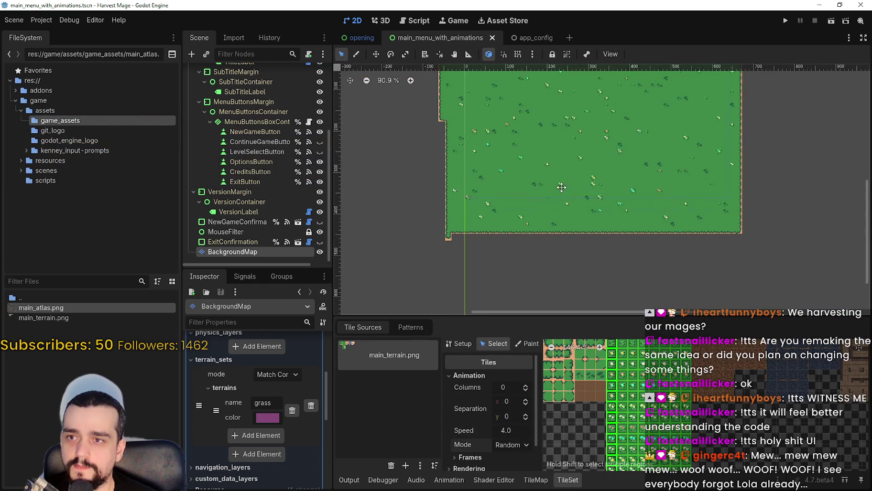
- Save, show the output log, and test-run the game to check the grass map, then stop it
key(ctrl+s)
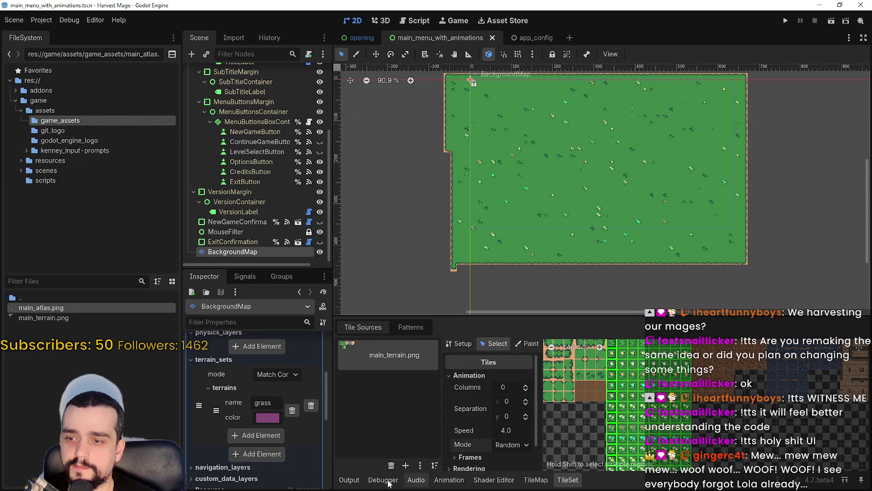
click(349, 480)
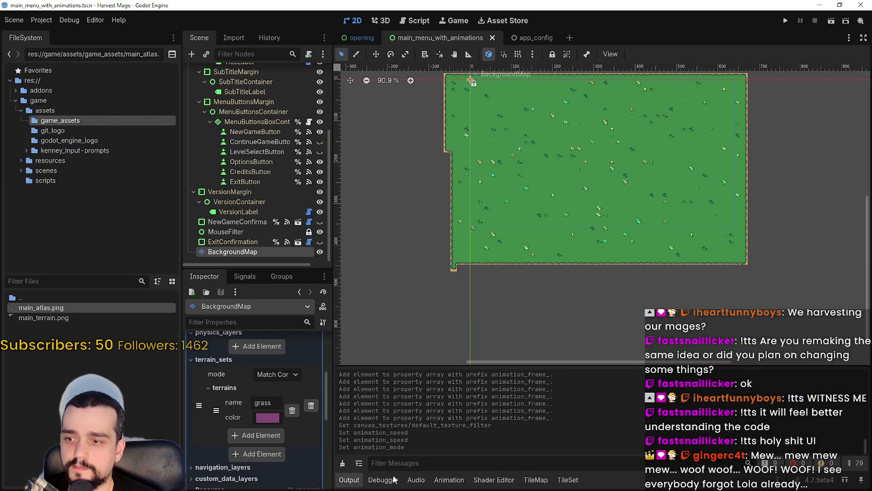
click(785, 20)
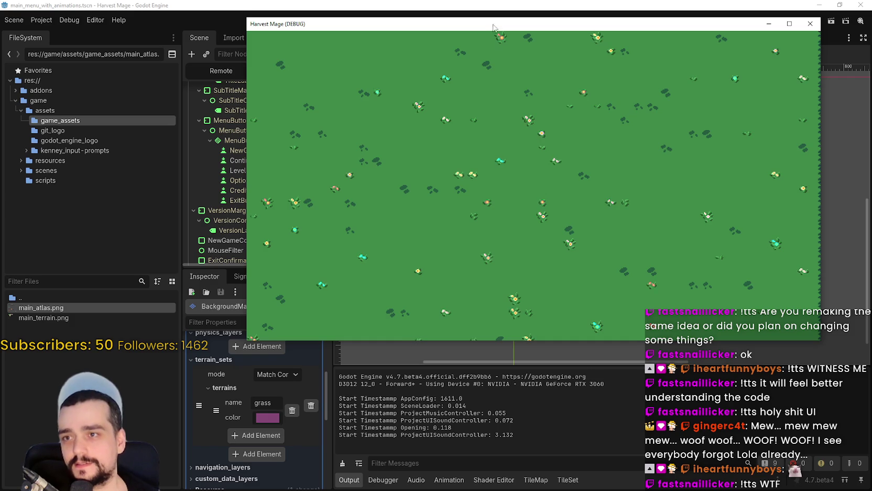
drag(492, 27, 462, 46)
click(815, 21)
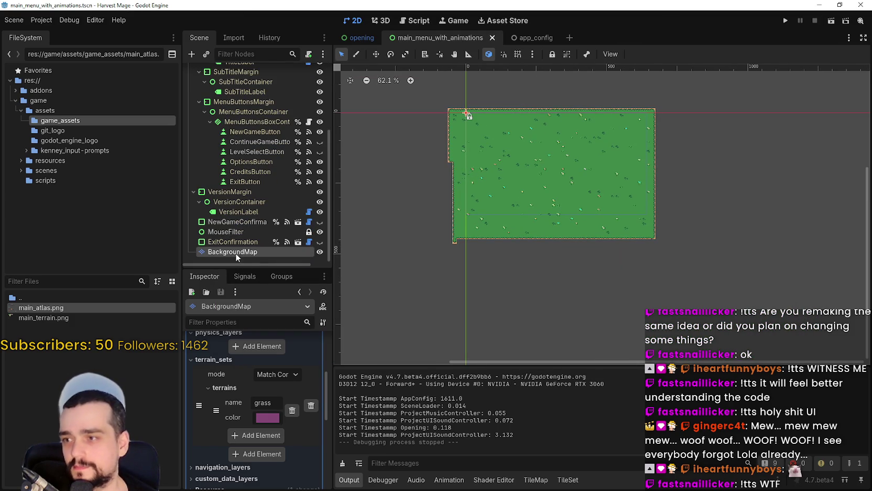
- Move BackgroundMap to be the first child of MainMenu and save the scene
drag(235, 253, 253, 73)
scroll(597, 140, up, 4)
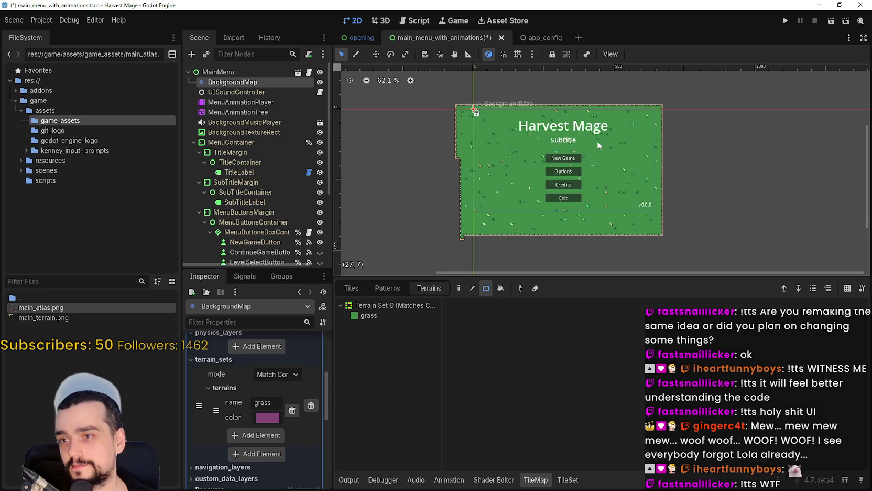
key(ctrl+s)
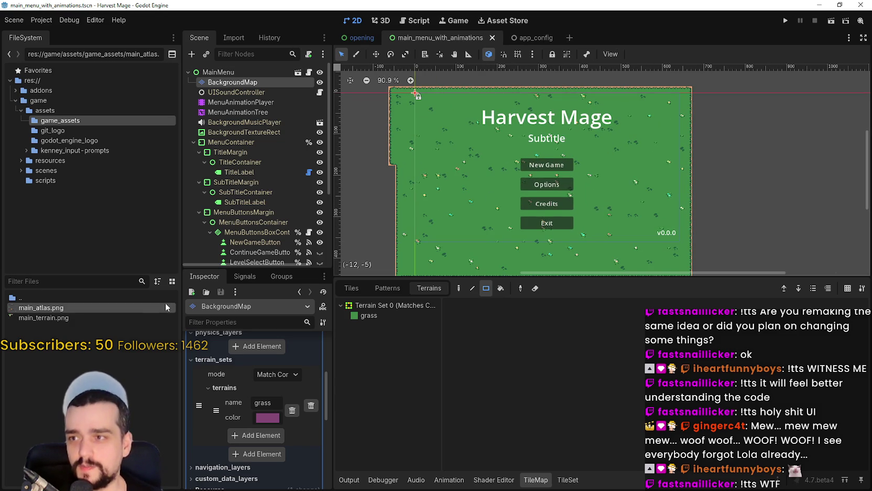
- In the Script editor, select the start_timestamp variable and _init lines in opening.gd
click(308, 71)
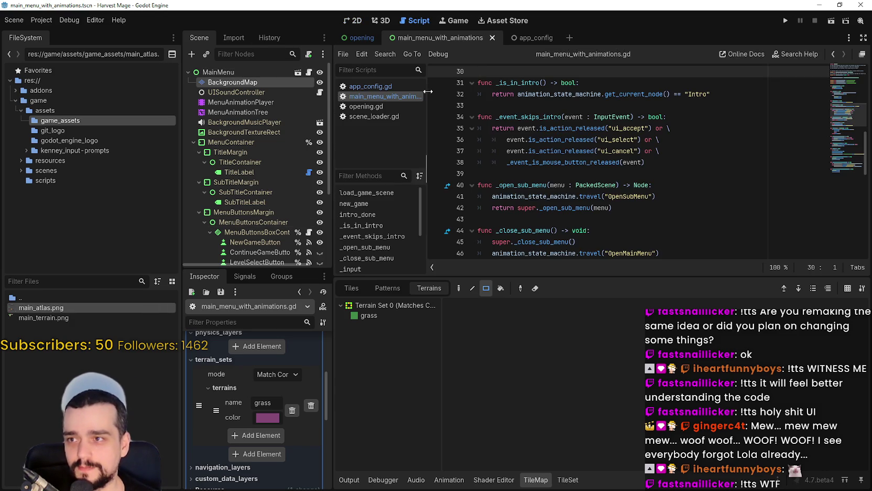
click(377, 86)
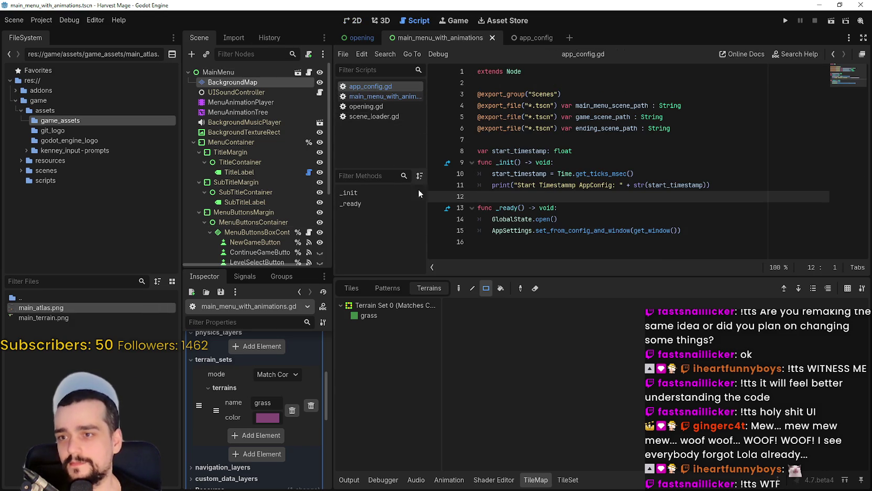
click(381, 106)
scroll(524, 158, down, 7)
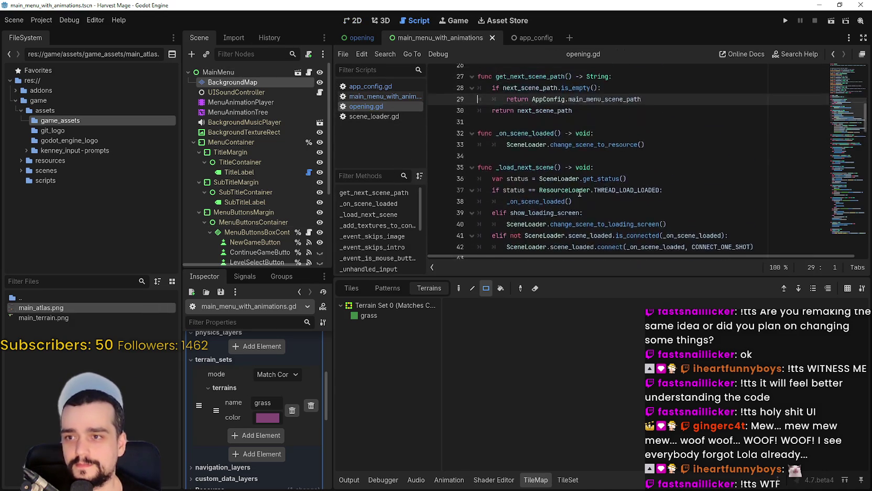
scroll(611, 165, down, 20)
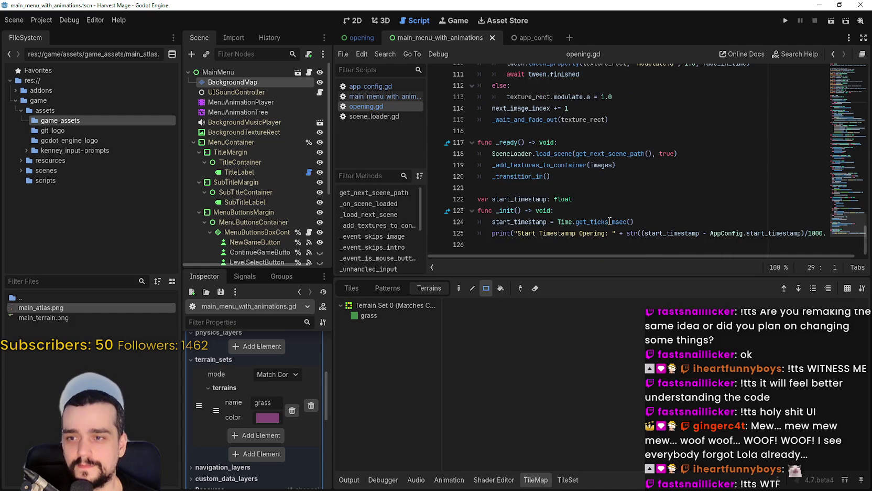
mouse_move(645, 241)
mouse_down()
mouse_move(482, 201)
mouse_move(478, 188)
mouse_up()
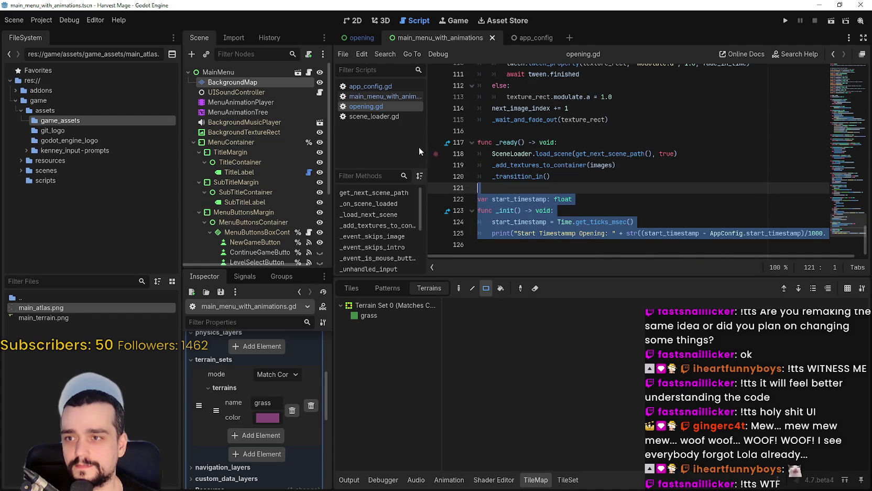
- Paste the timestamp variable and _init function at the end of main_menu_with_animations.gd
click(380, 116)
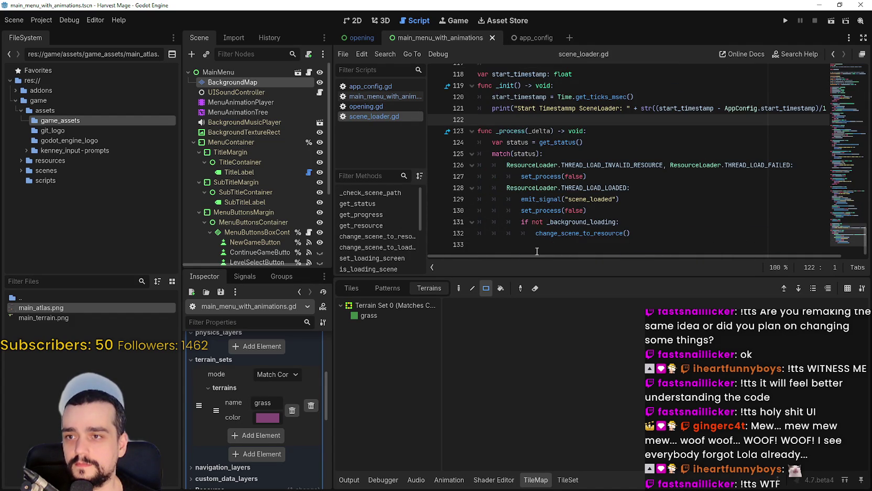
click(374, 96)
scroll(524, 239, down, 10)
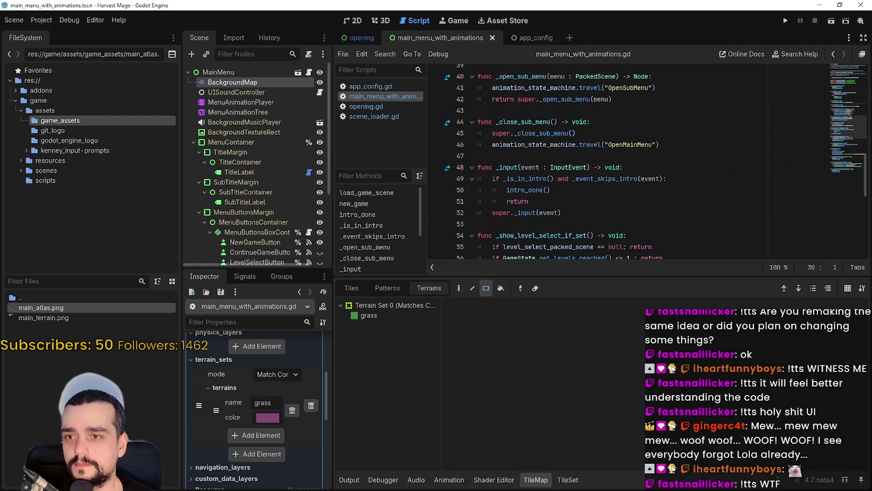
scroll(524, 240, up, 15)
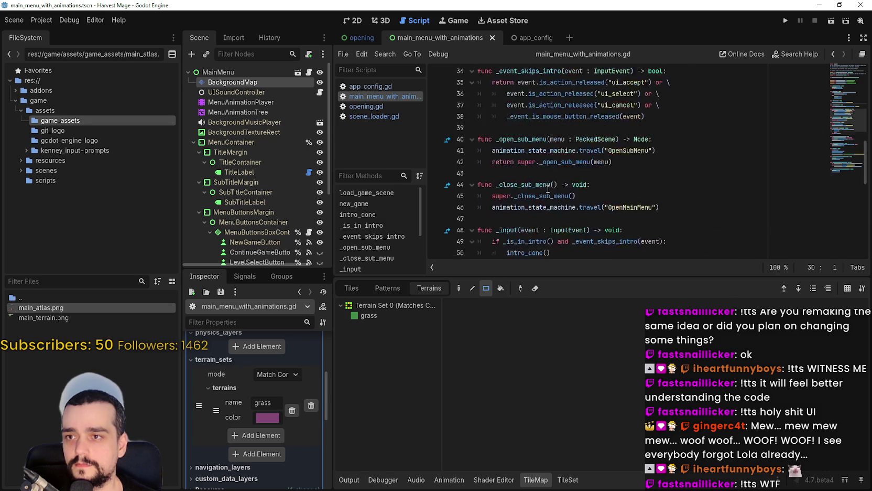
scroll(506, 162, up, 2)
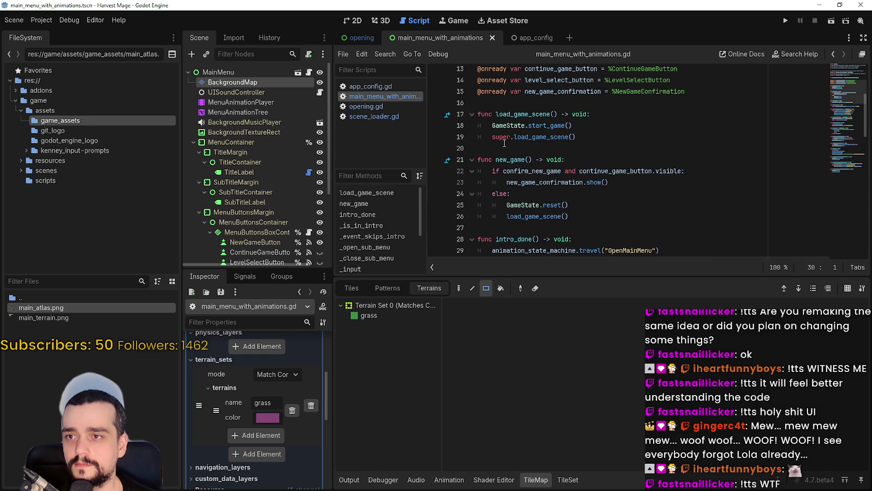
scroll(504, 143, up, 3)
scroll(503, 152, down, 10)
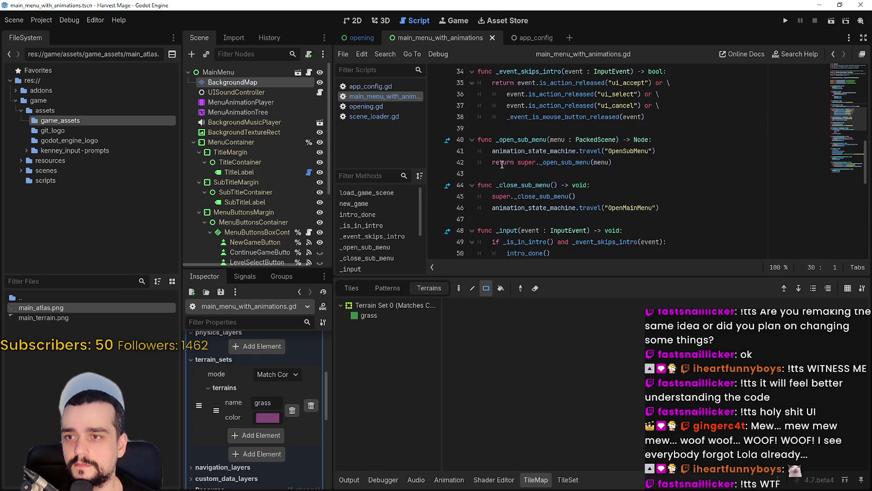
scroll(502, 164, down, 10)
click(538, 252)
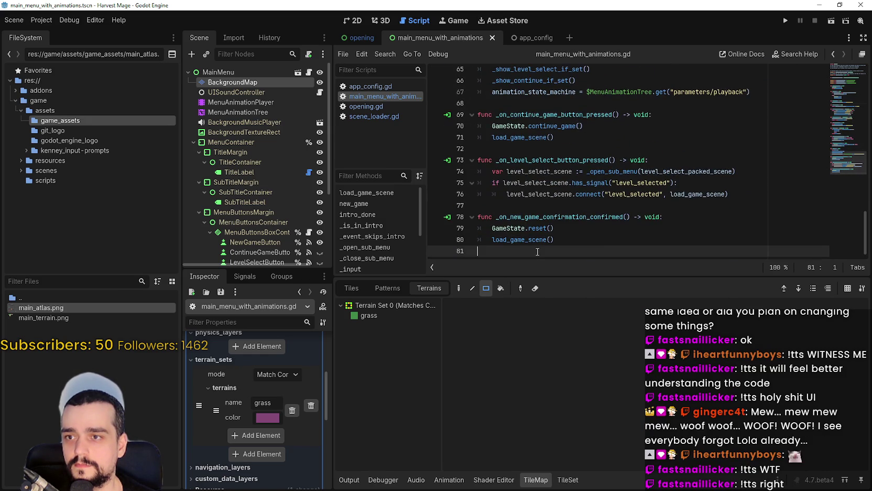
key(ctrl+v)
- Change 'Opening' to 'Main Menu' in the print text and save
double_click(593, 239)
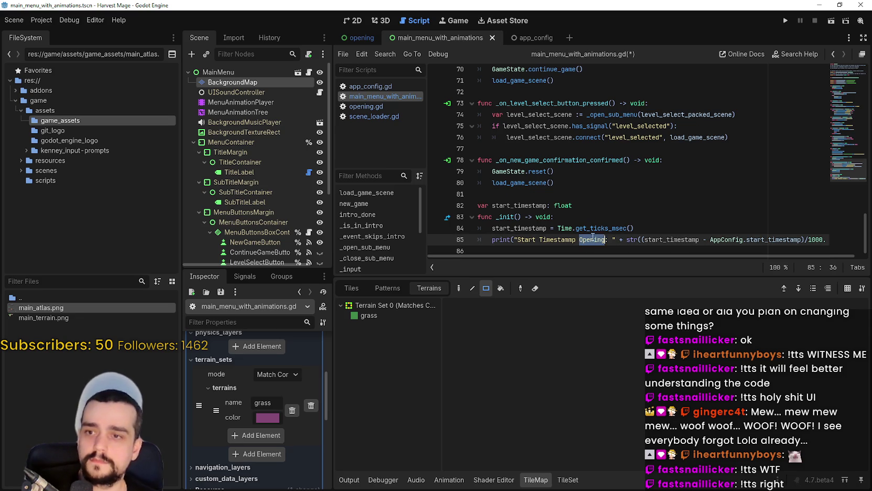
text(Main Menu)
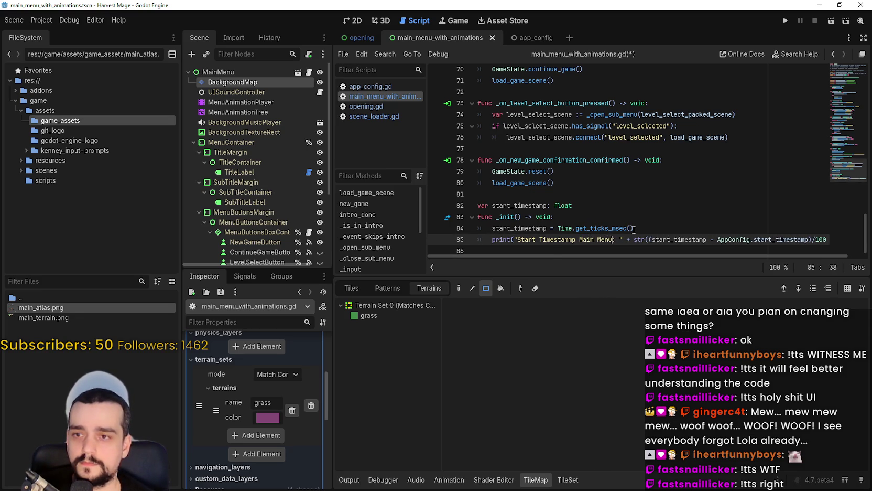
key(ctrl+s)
key(Up)
key(Up)
key(Up)
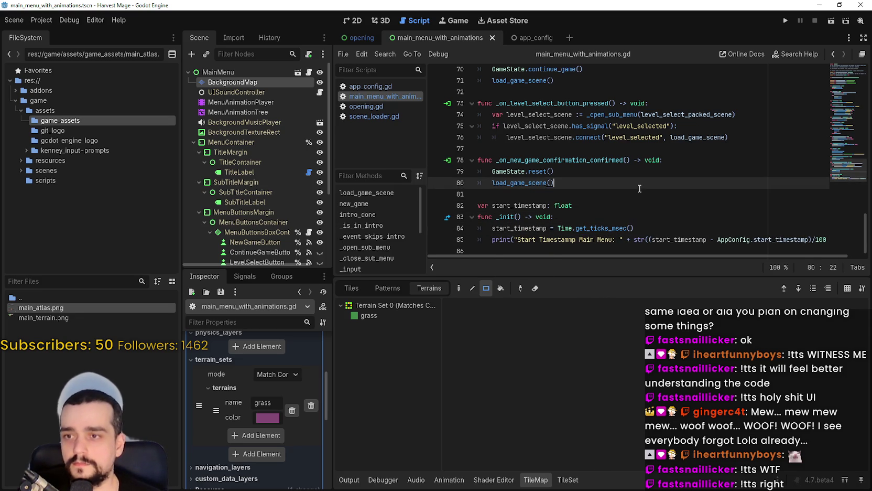
key(ctrl+s)
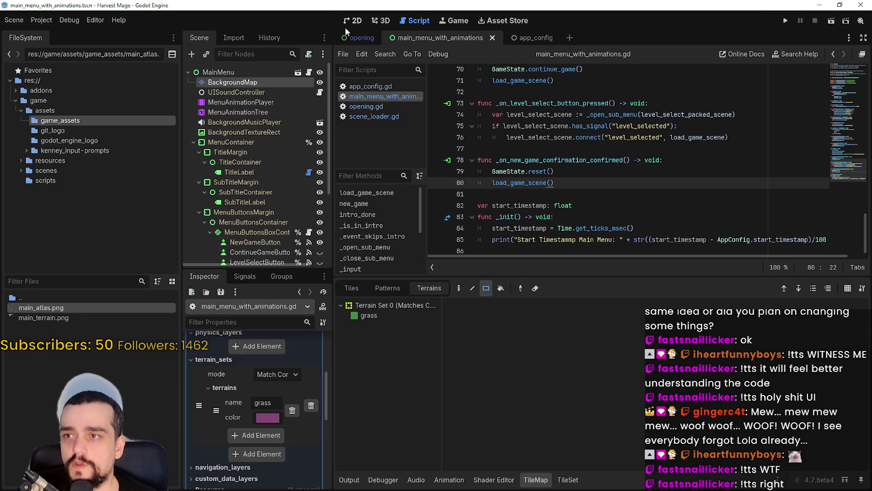
- Test-run Harvest Mage from the 2D view, then quit via Escape and confirm
click(353, 21)
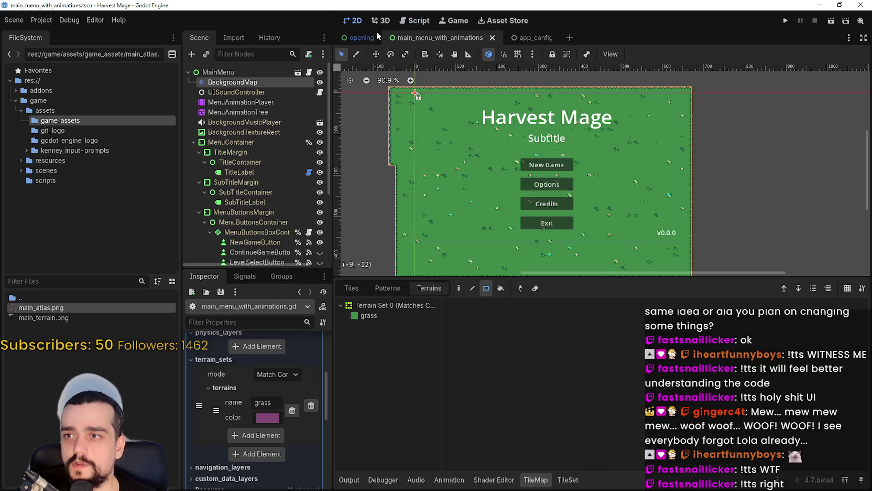
click(784, 21)
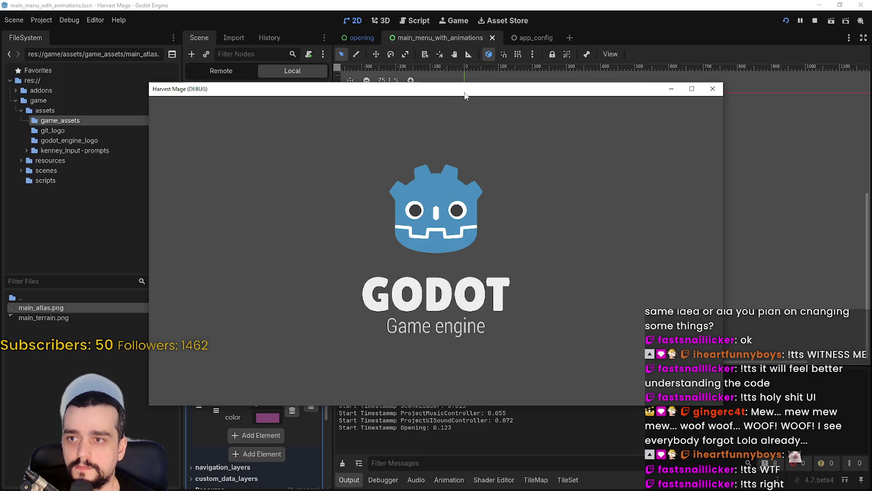
drag(465, 96, 546, 49)
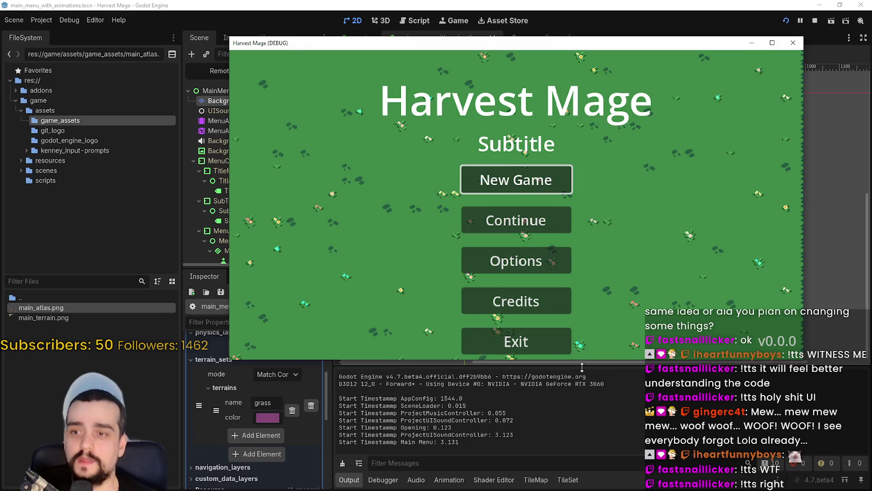
key(Escape)
click(548, 258)
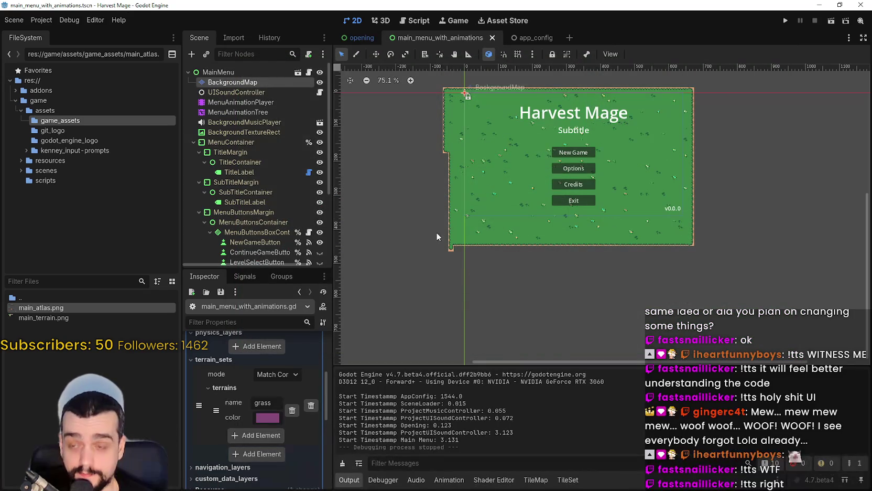
- Delete the BackgroundMap node from MainMenu and run the game again without it
right_click(233, 85)
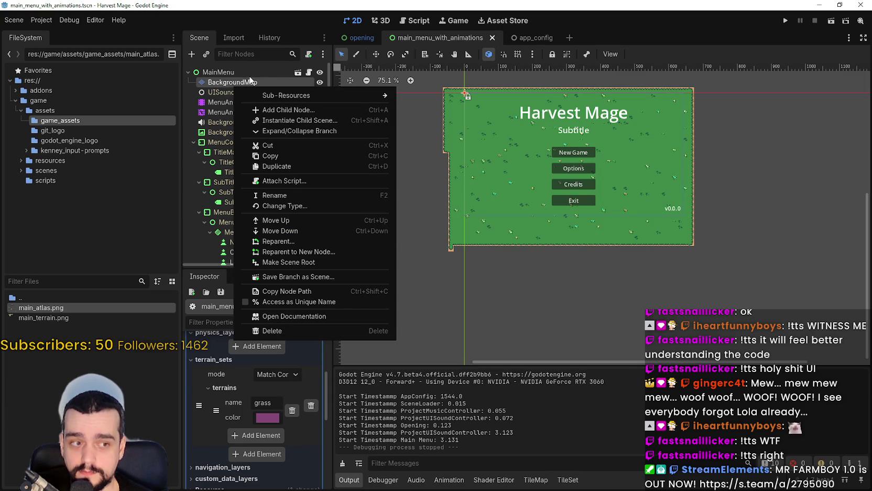
click(286, 328)
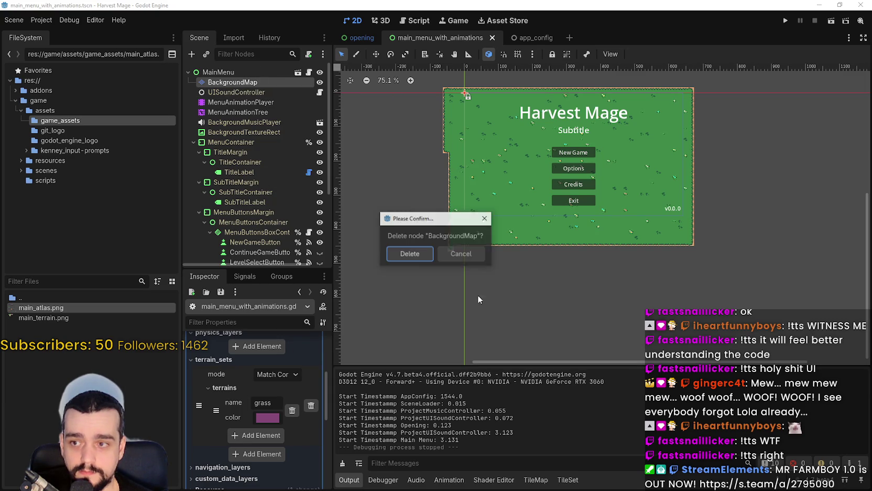
click(420, 258)
click(785, 21)
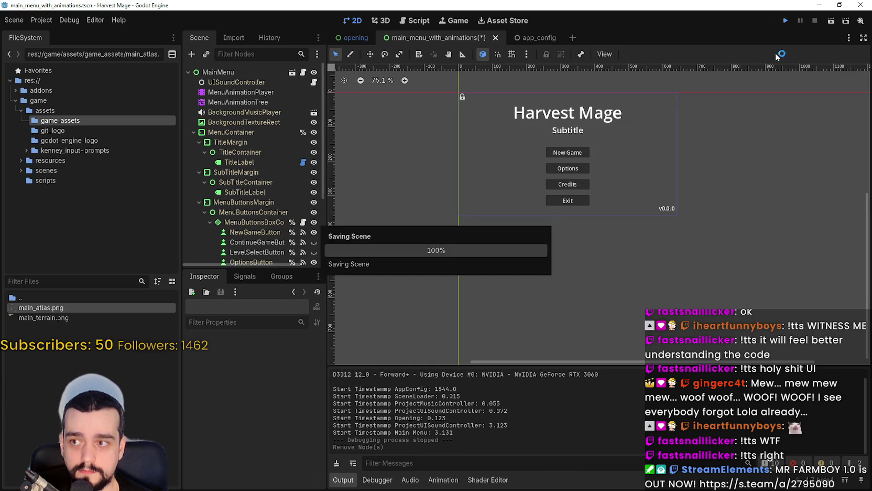
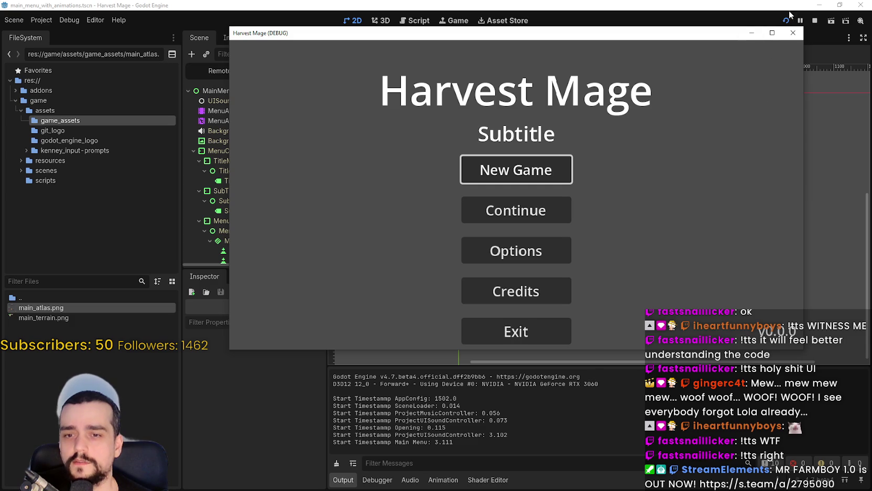
- Quit the running game, undo the BackgroundMap node removal, and relaunch the project
click(540, 321)
click(542, 238)
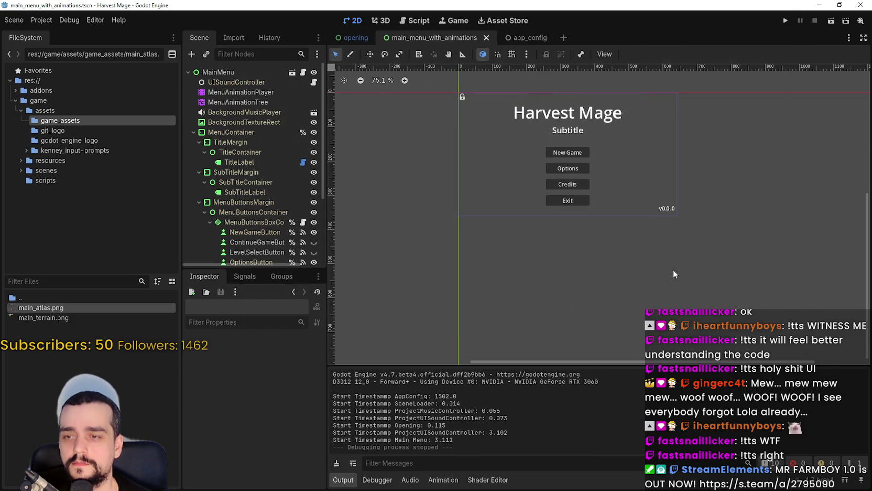
key(ctrl+z)
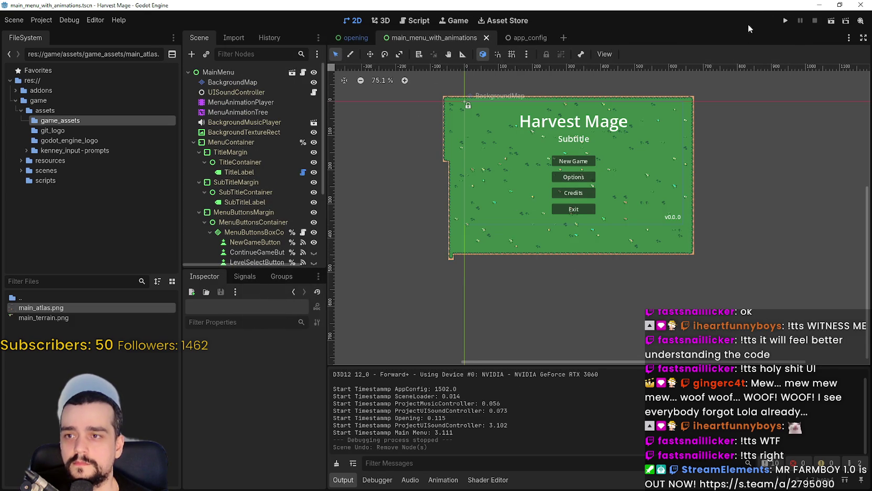
click(783, 21)
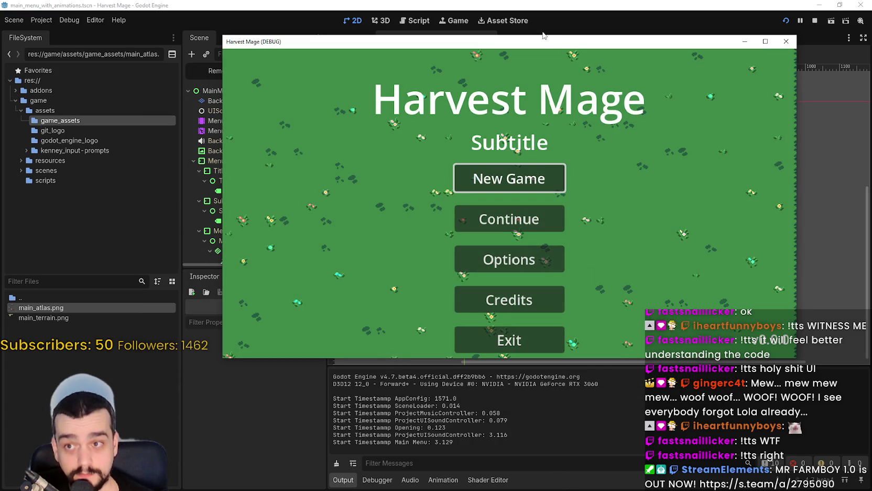
- Maximize the game window and switch Fullscreen on under Options > Video
drag(541, 43, 577, 33)
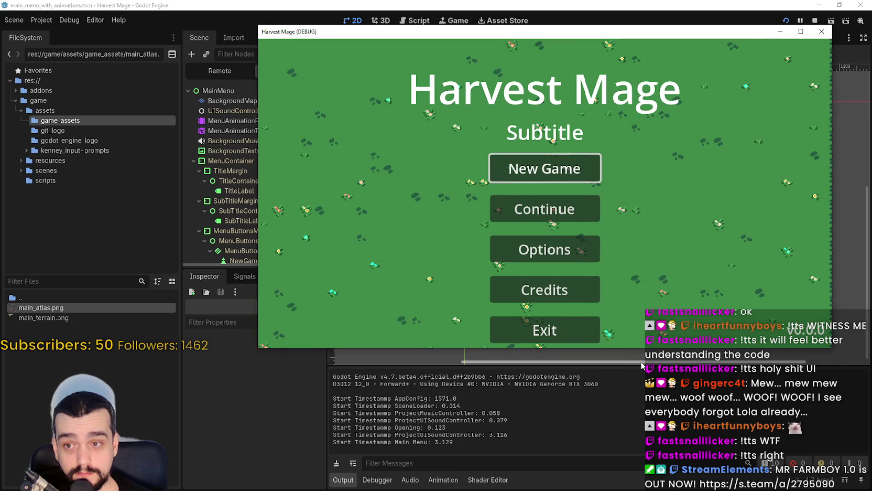
click(807, 33)
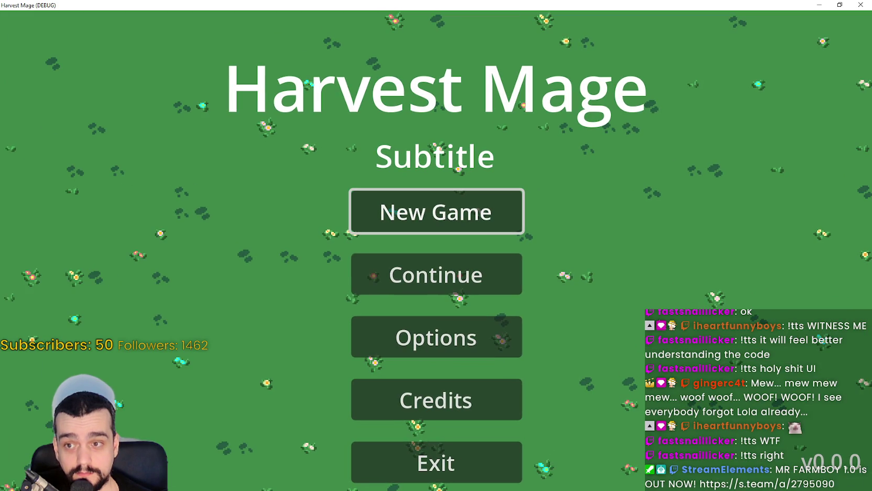
click(451, 355)
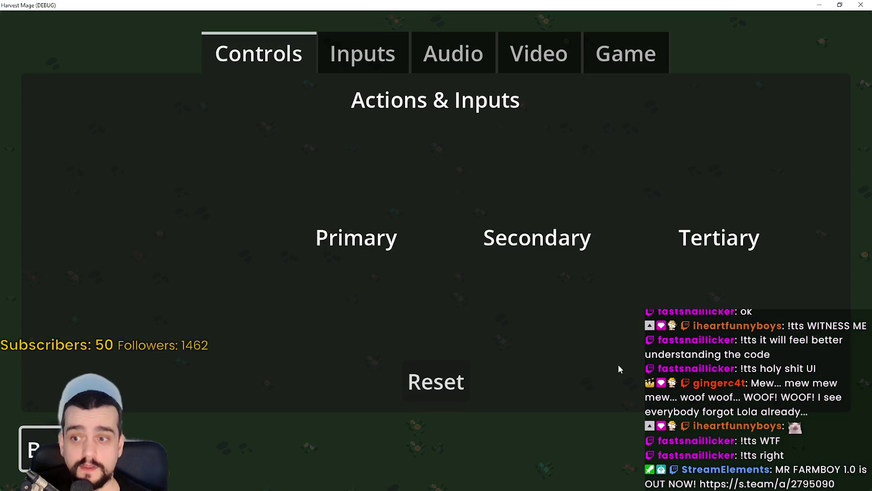
click(528, 52)
click(663, 151)
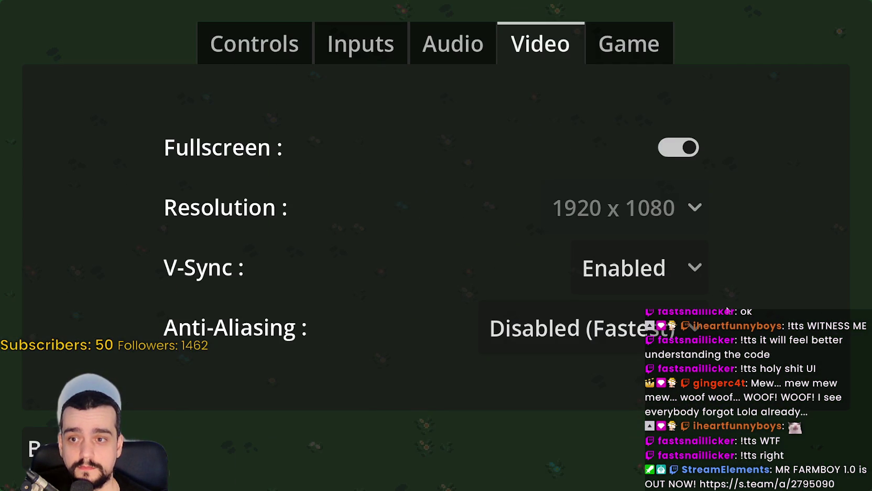
key(Escape)
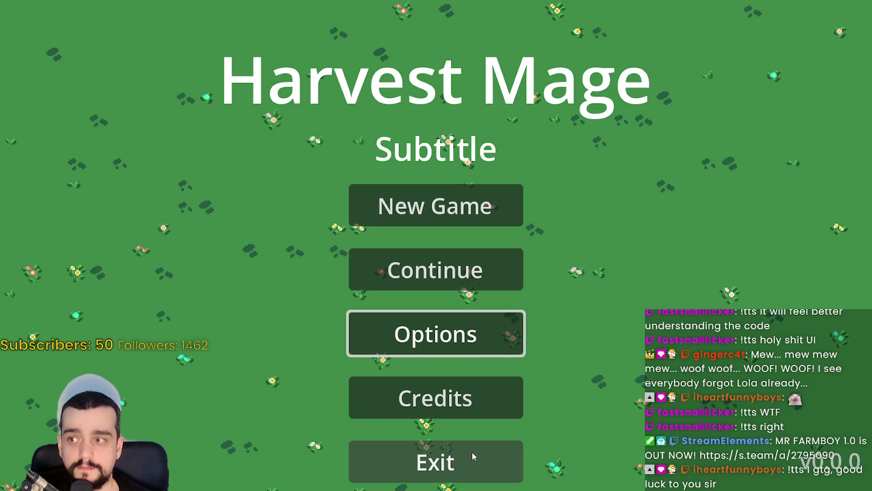
- Turn Fullscreen back off in Video options, return to the menu, and close the game
click(479, 330)
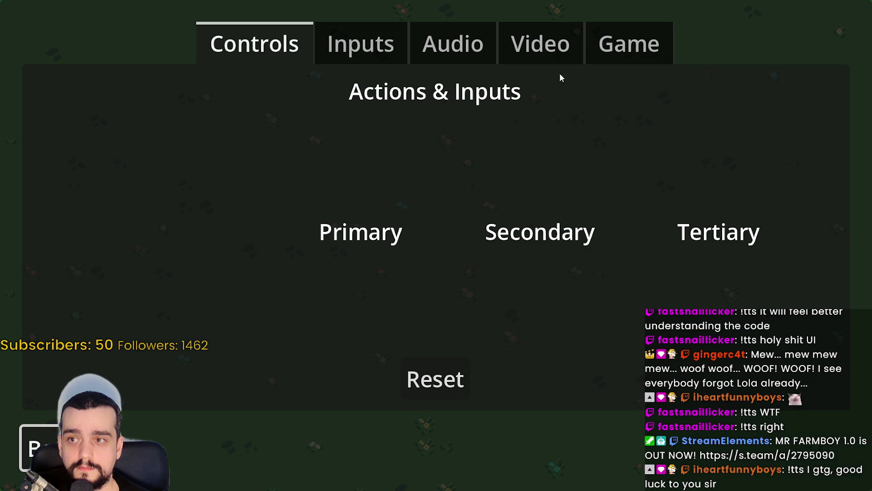
click(556, 57)
click(677, 144)
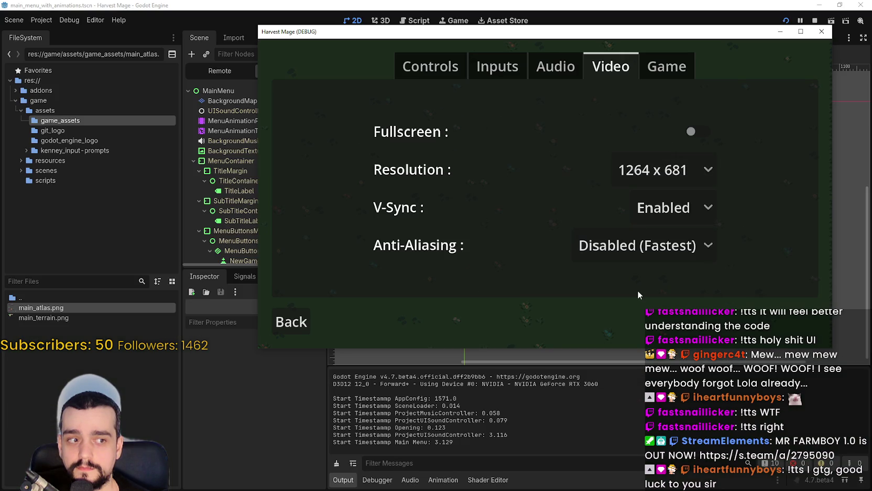
click(291, 322)
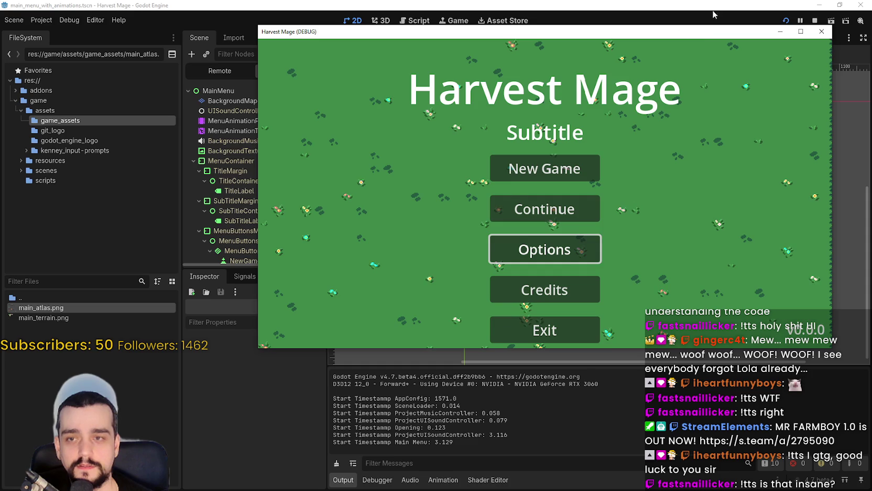
drag(712, 32, 628, 9)
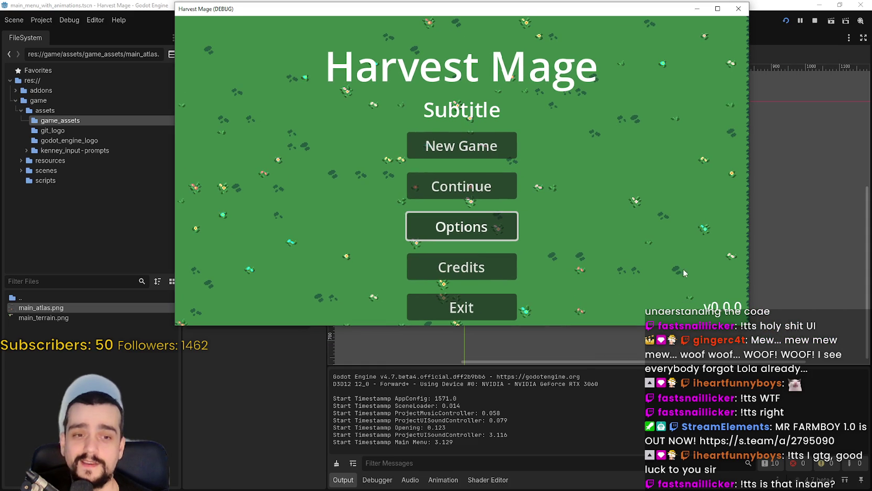
click(738, 8)
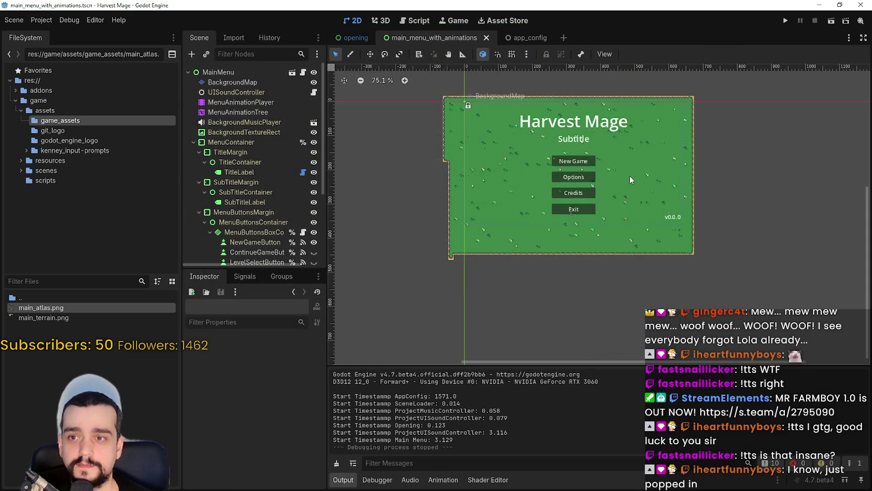
scroll(625, 193, up, 2)
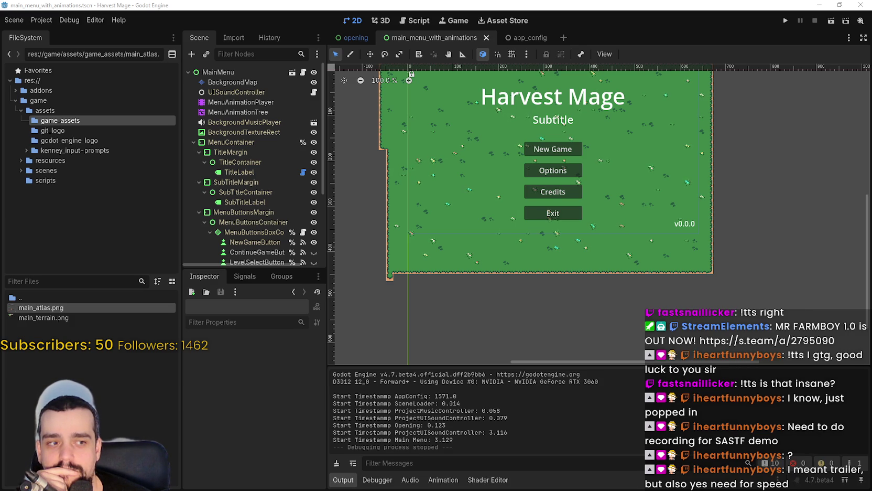
- Search the Steam store for 'Need for speed' and open the Need for Speed Heat page
key(alt+Tab)
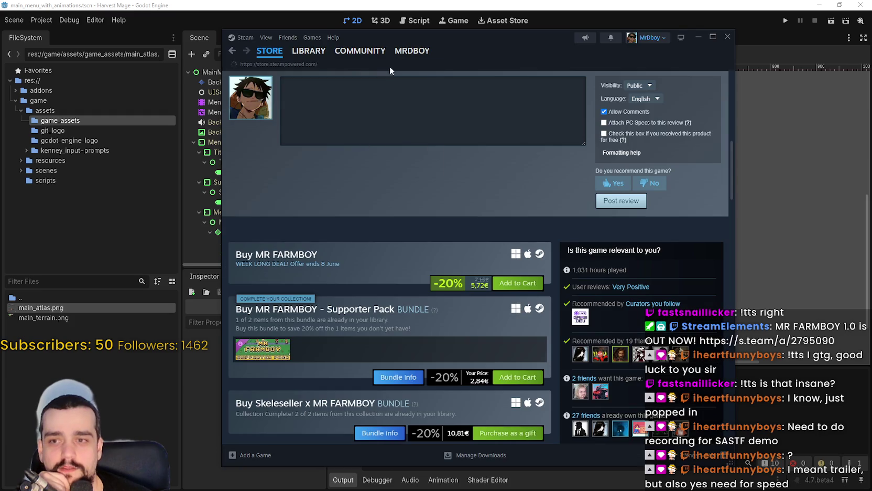
click(269, 51)
click(555, 81)
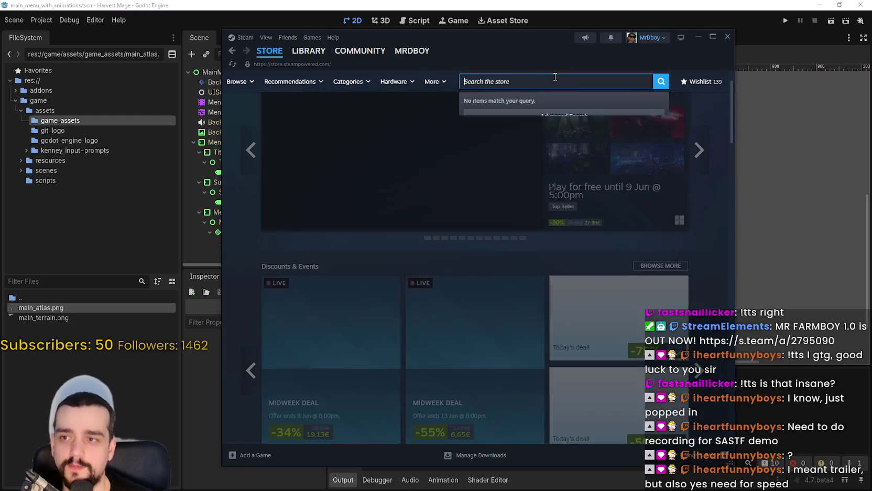
text(Need for speed)
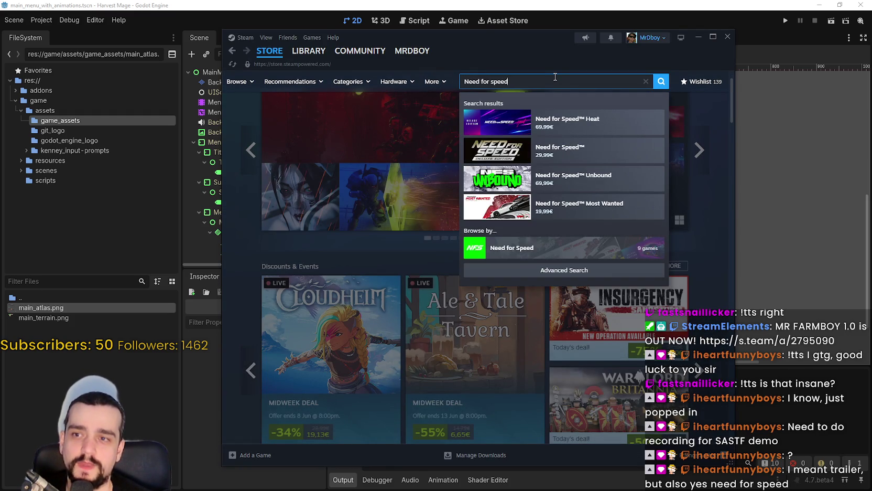
click(616, 153)
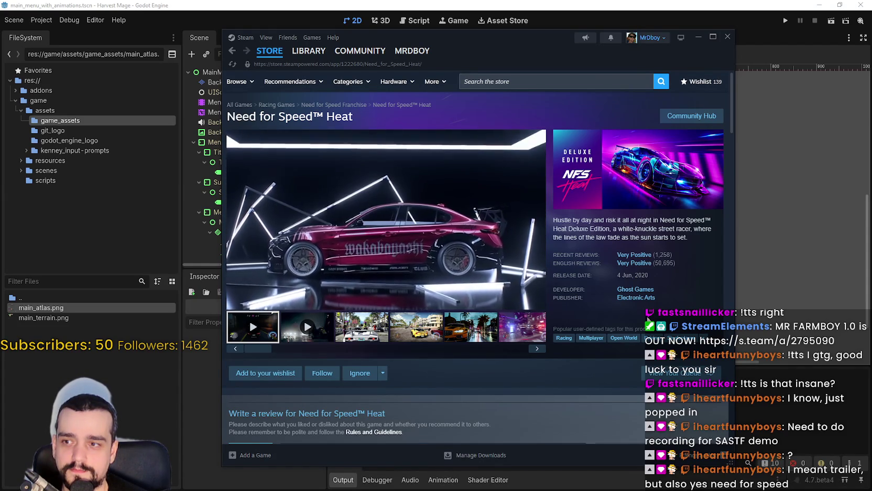
- Start a new store search for 'Stop and sm'
click(553, 86)
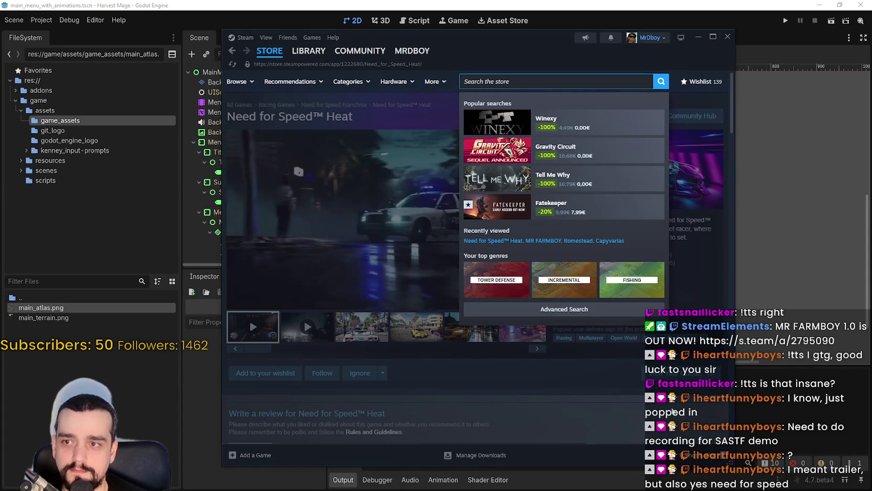
click(703, 283)
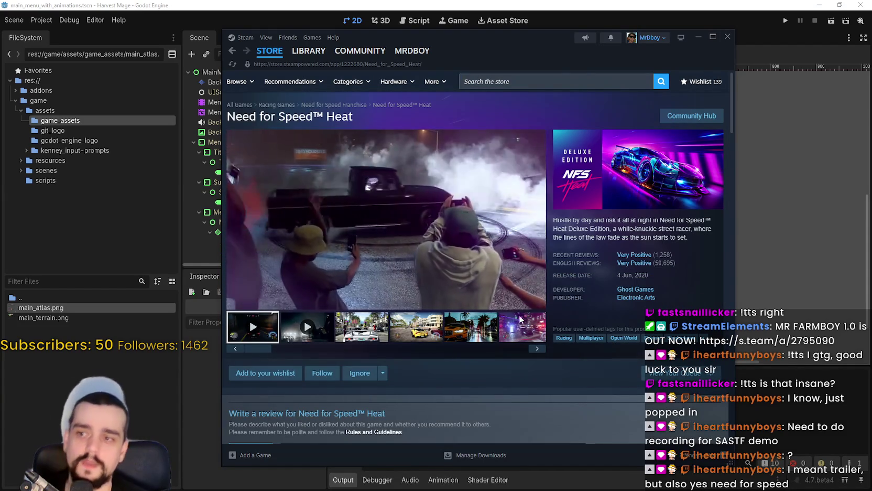
click(562, 79)
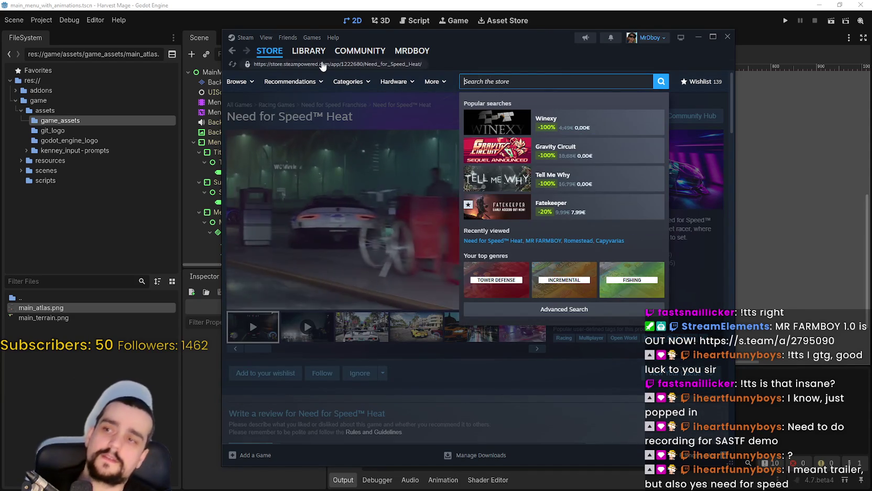
mouse_move(426, 53)
text(Stop and s)
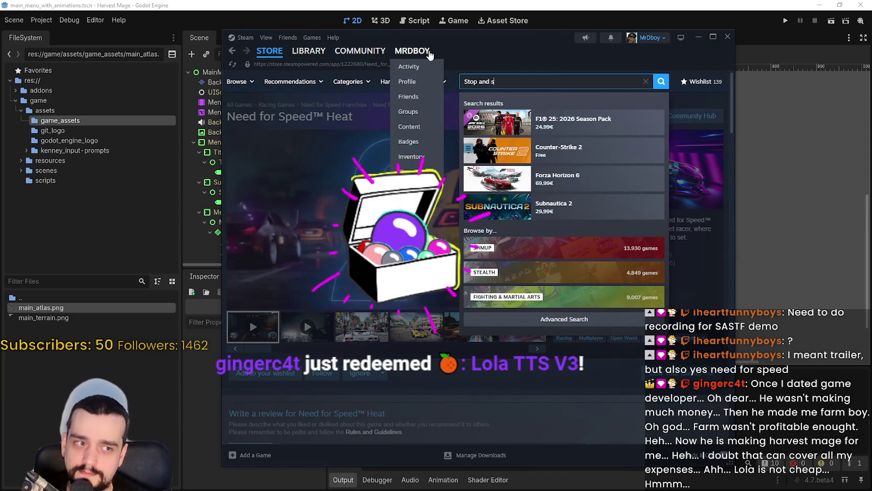
text(m)
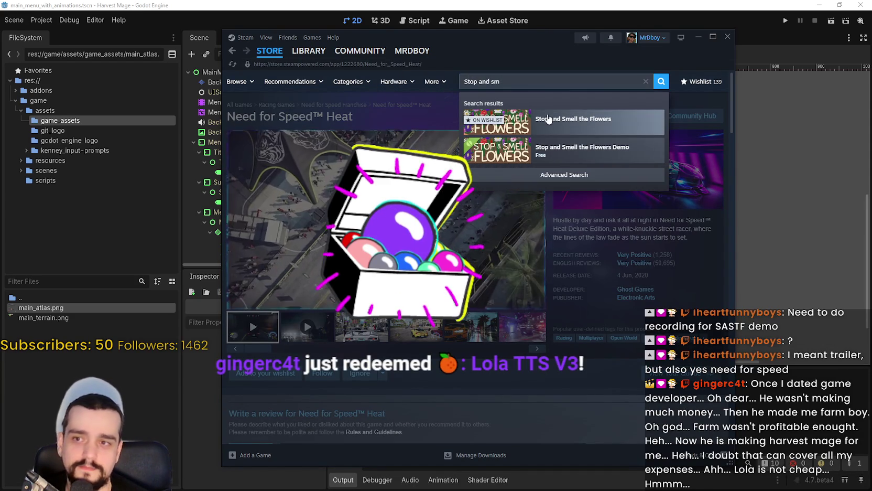
- Open the Stop and Smell the Flowers store page, then switch to the Discord stream chat
click(548, 120)
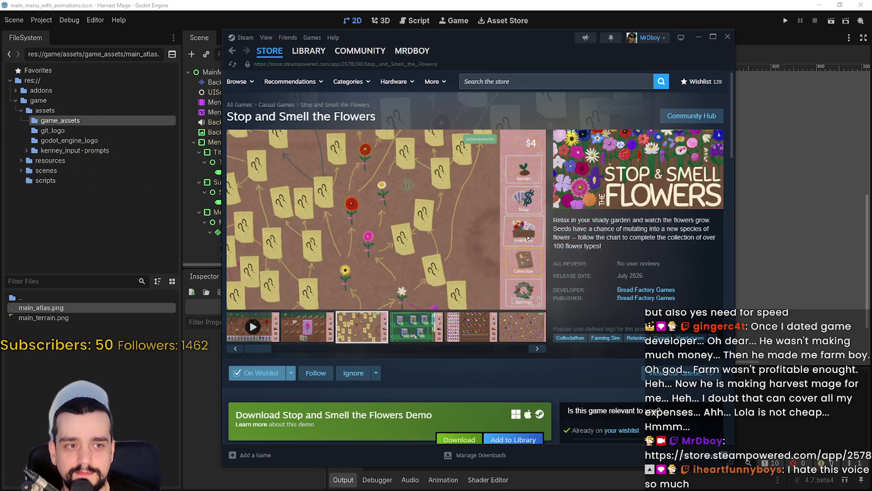
key(alt+Tab)
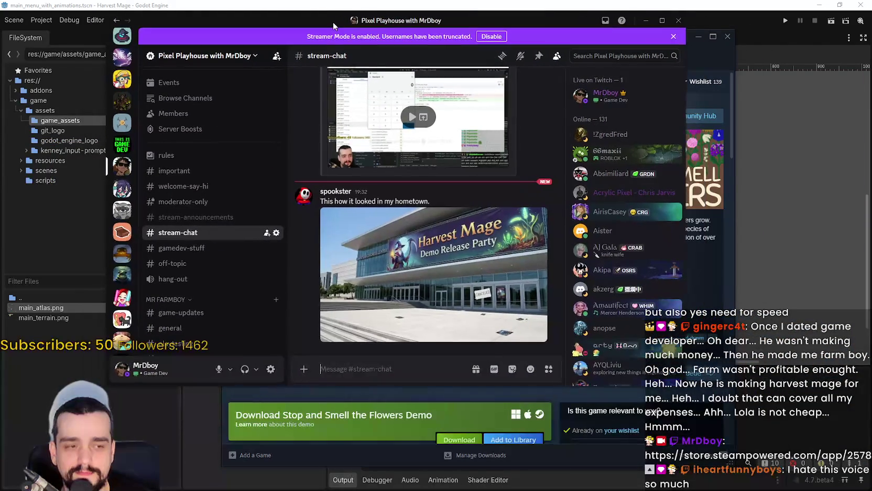
- View the Harvest Mage banner photo full size, zooming in on details like the CANCELED sign
click(468, 254)
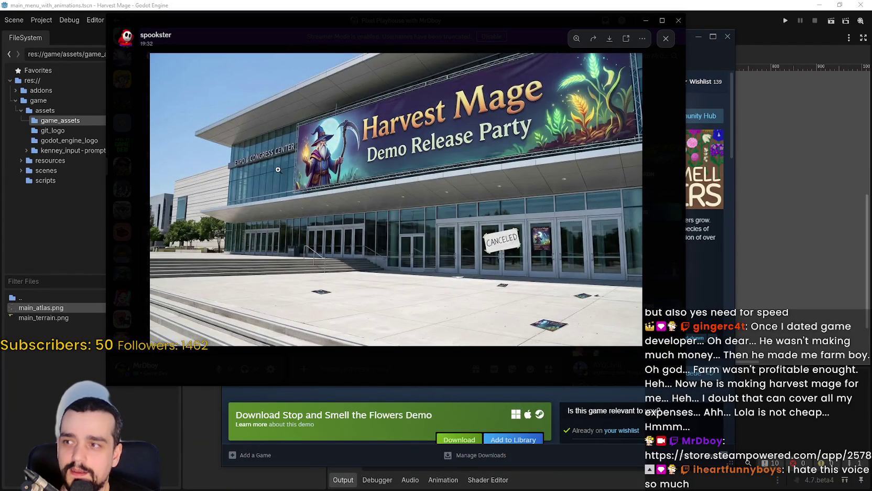
click(495, 117)
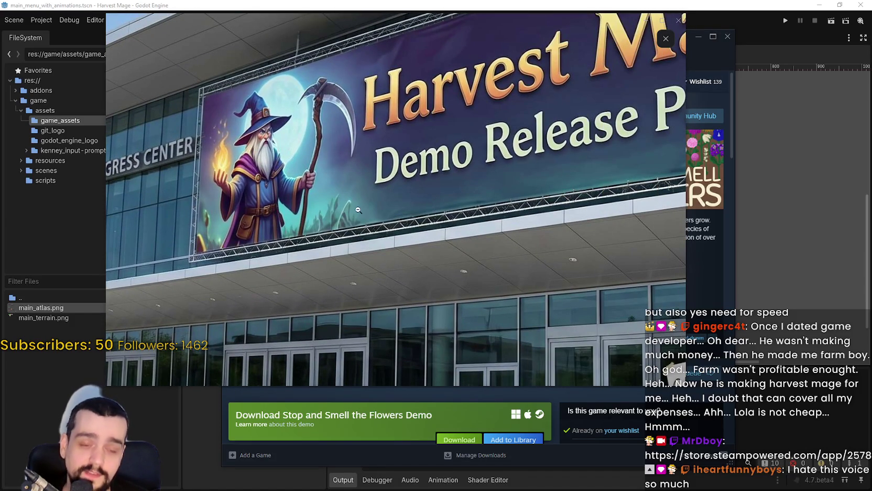
click(398, 234)
click(316, 165)
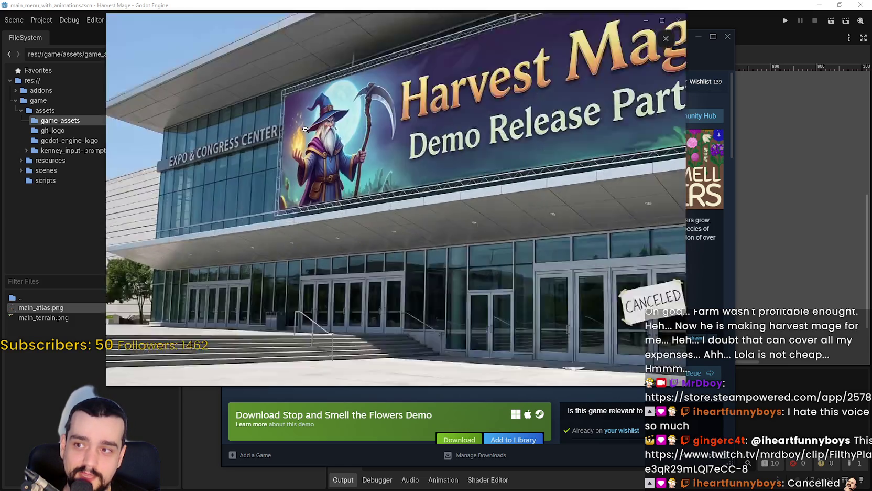
click(510, 191)
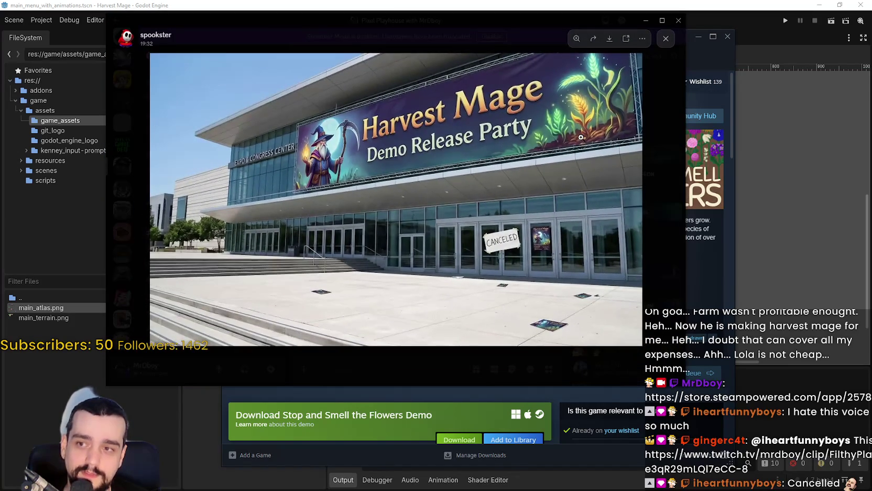
click(581, 138)
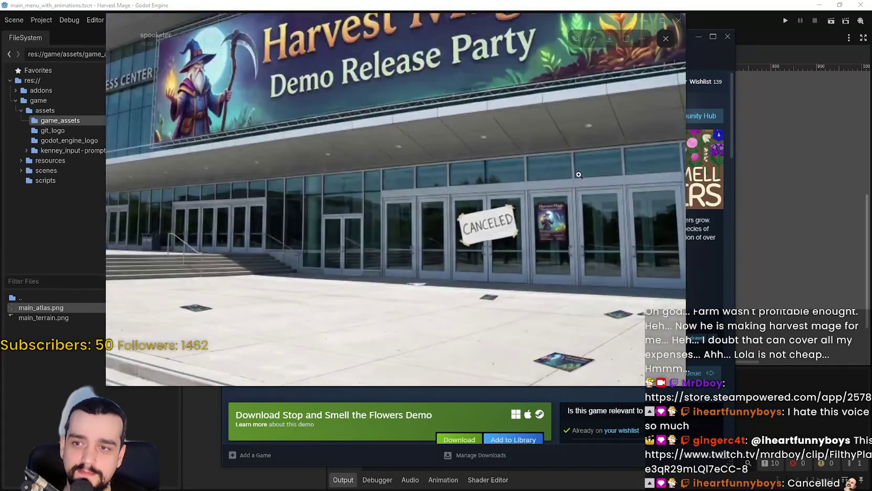
click(579, 174)
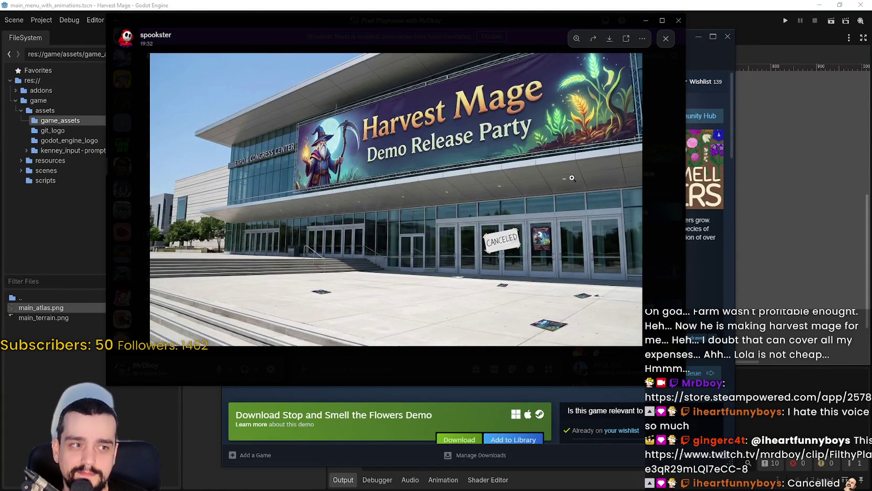
- Close the image viewer and minimize Discord to reveal the Steam store page
key(Escape)
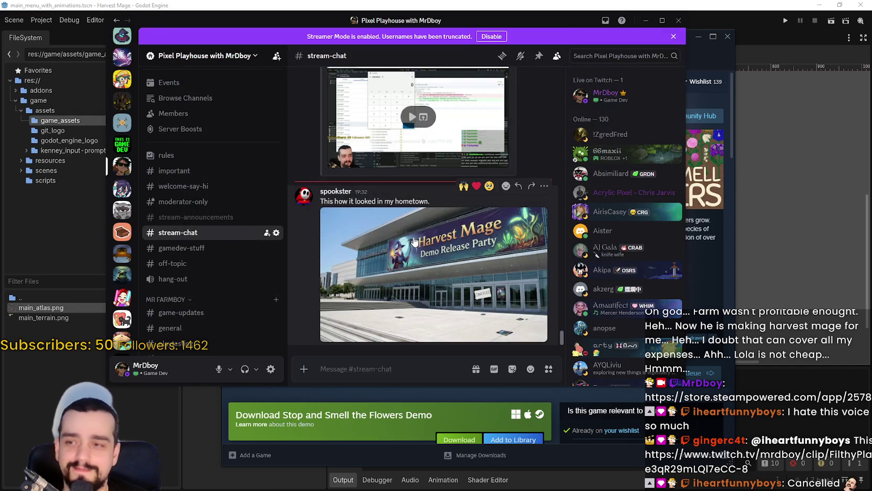
scroll(419, 236, up, 2)
scroll(445, 157, down, 2)
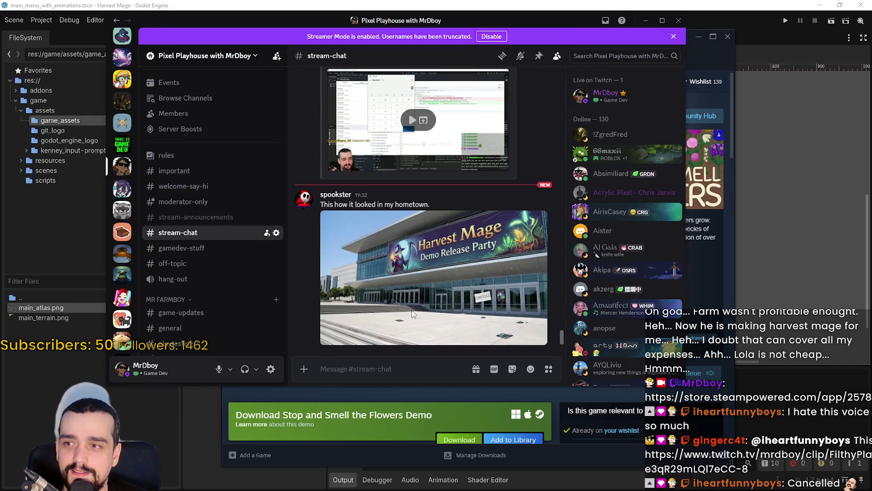
click(645, 20)
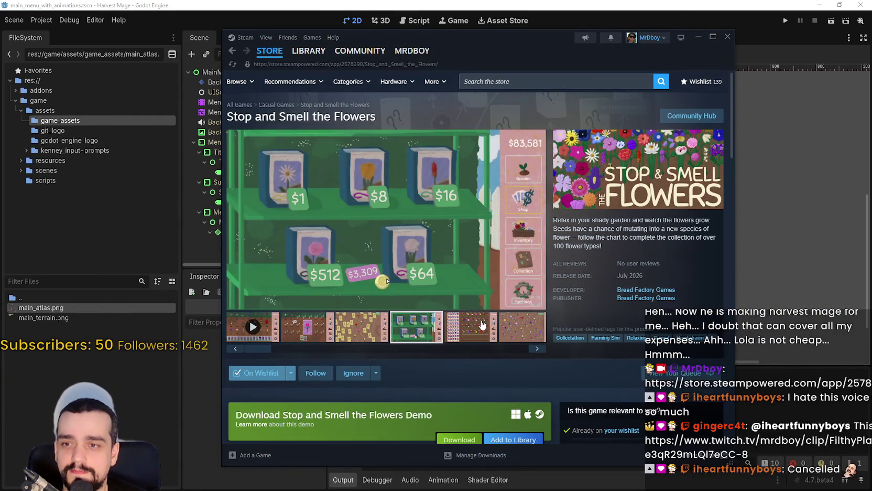
scroll(486, 343, down, 3)
scroll(377, 311, down, 7)
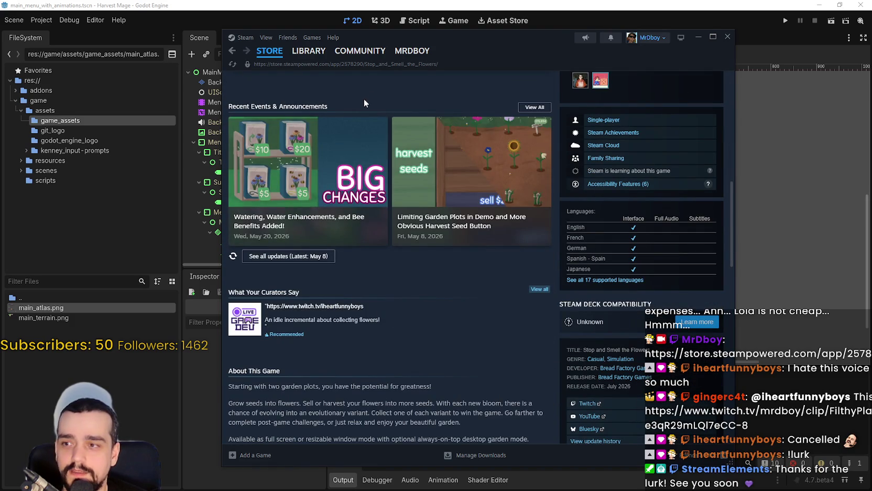
scroll(503, 108, up, 8)
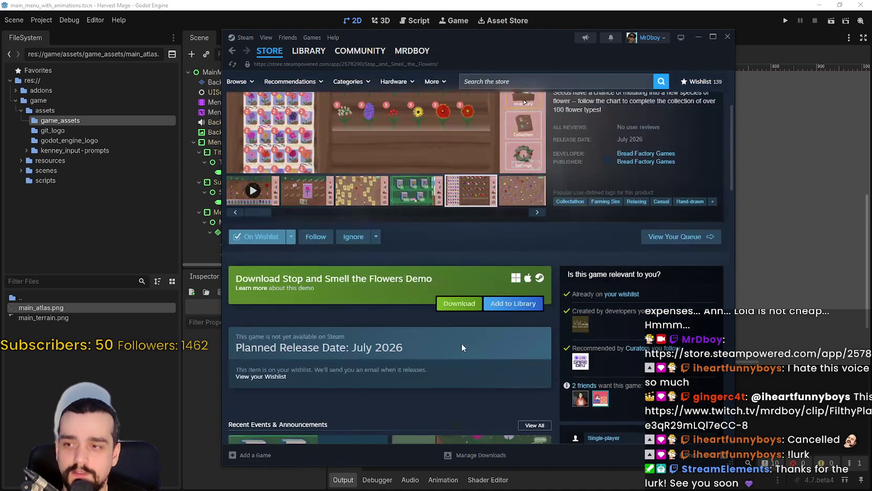
scroll(384, 289, up, 3)
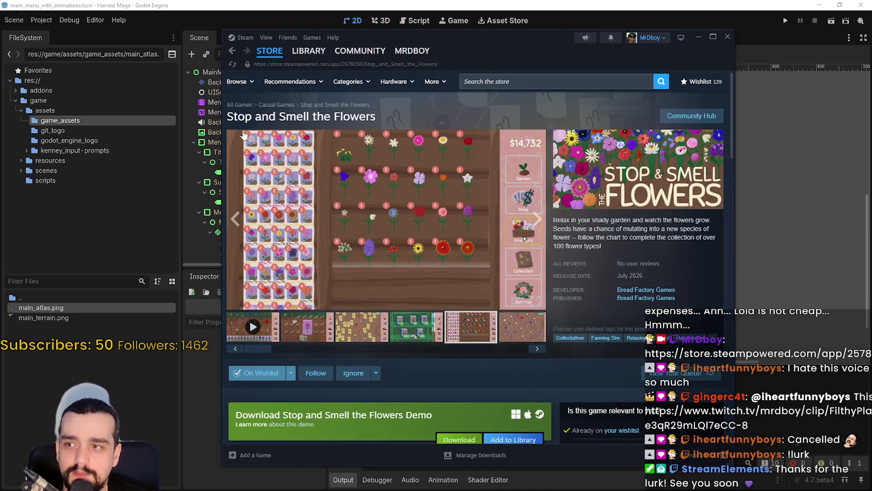
drag(238, 118, 381, 121)
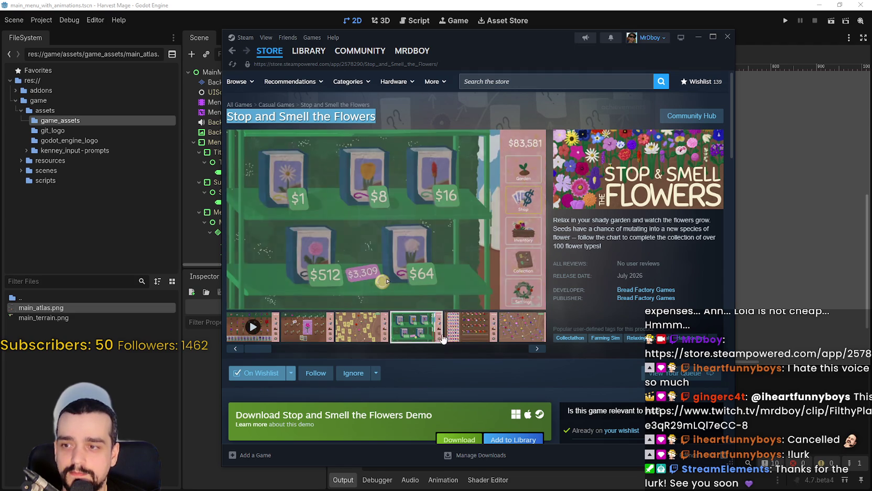
click(513, 338)
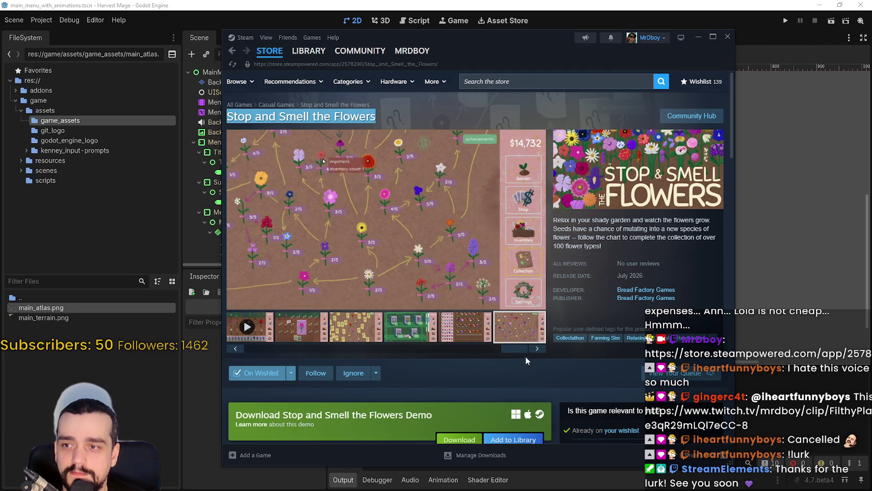
drag(523, 352, 280, 347)
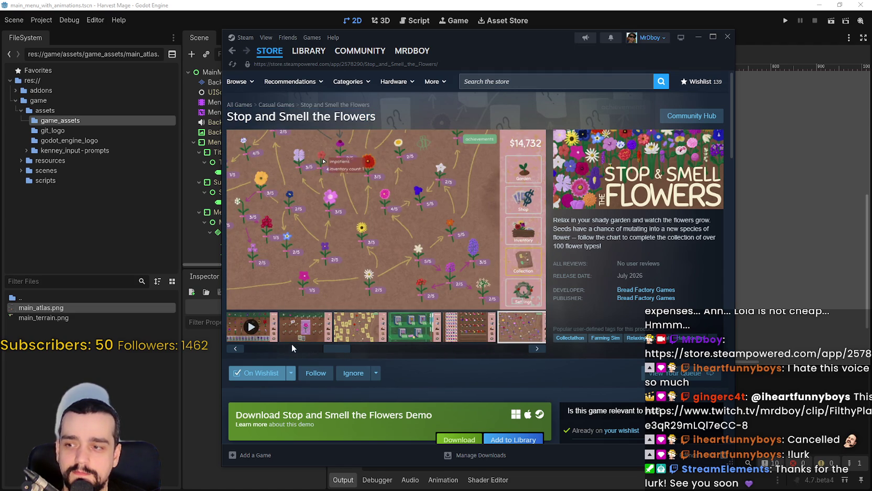
scroll(383, 369, down, 5)
scroll(382, 370, down, 4)
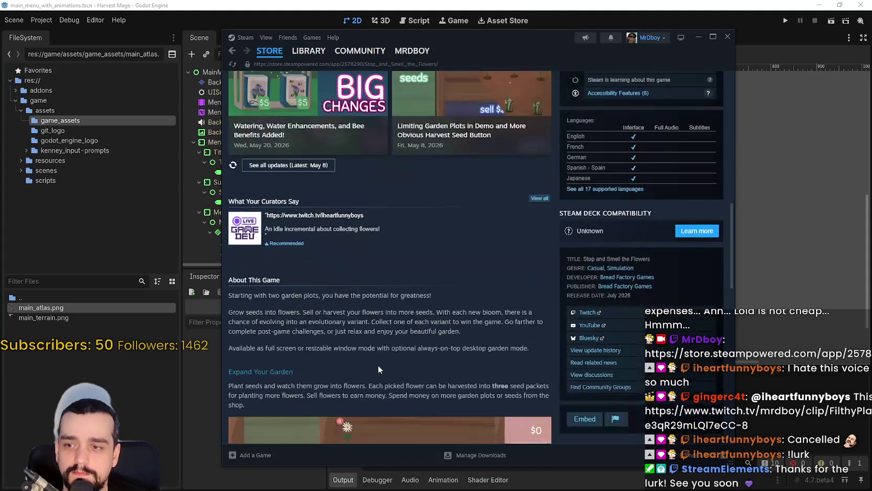
scroll(378, 365, up, 2)
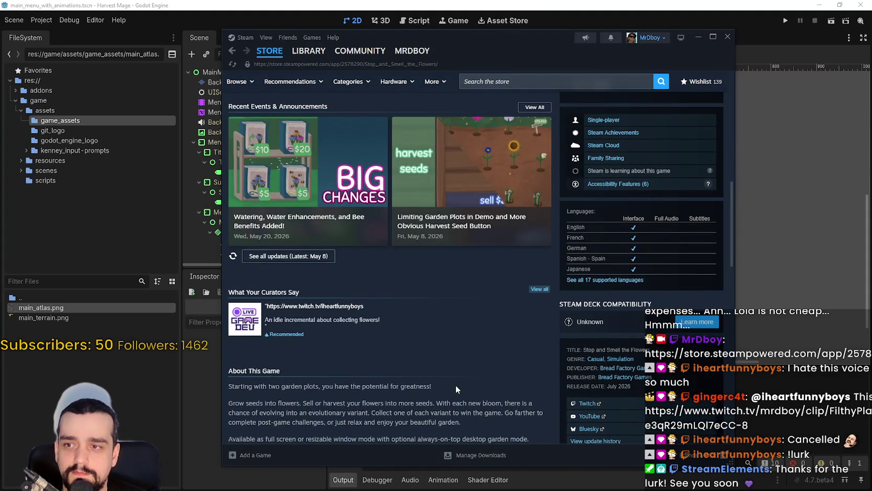
click(455, 180)
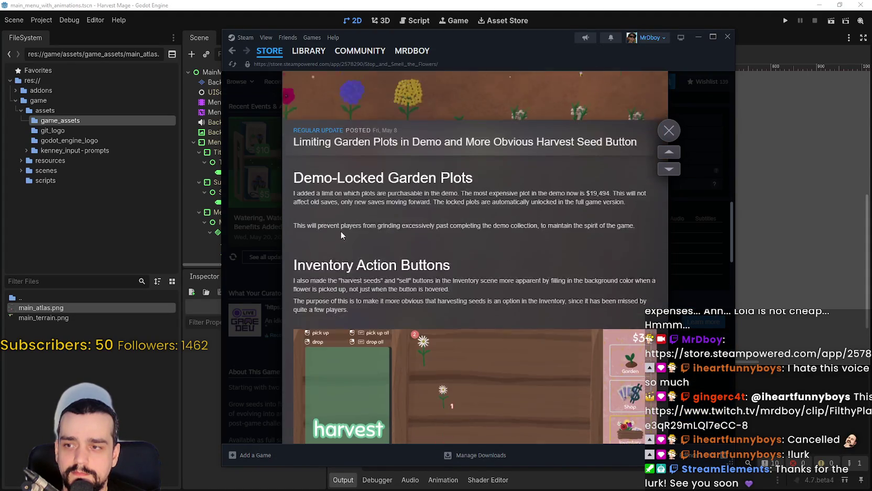
scroll(342, 234, down, 3)
scroll(500, 327, up, 3)
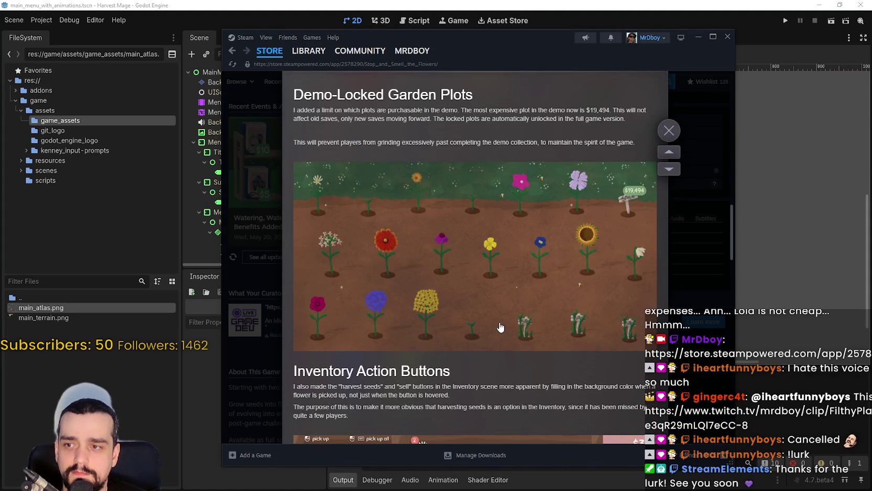
scroll(500, 327, down, 1)
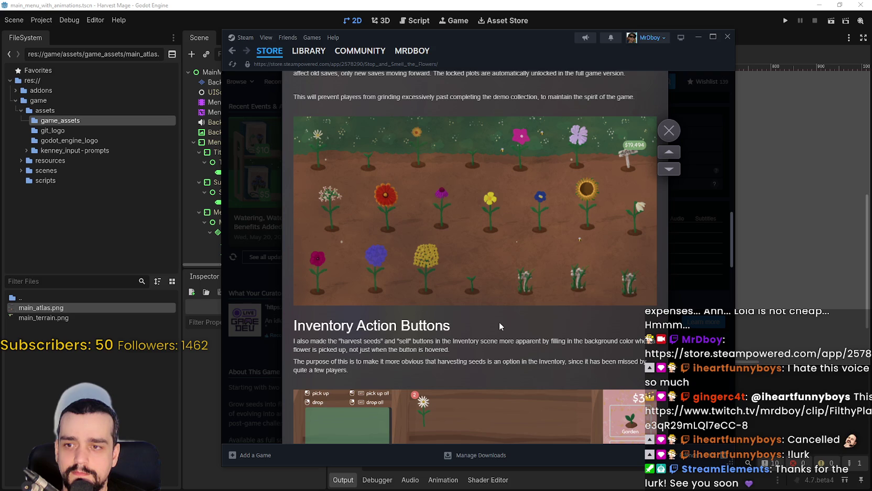
scroll(622, 216, down, 2)
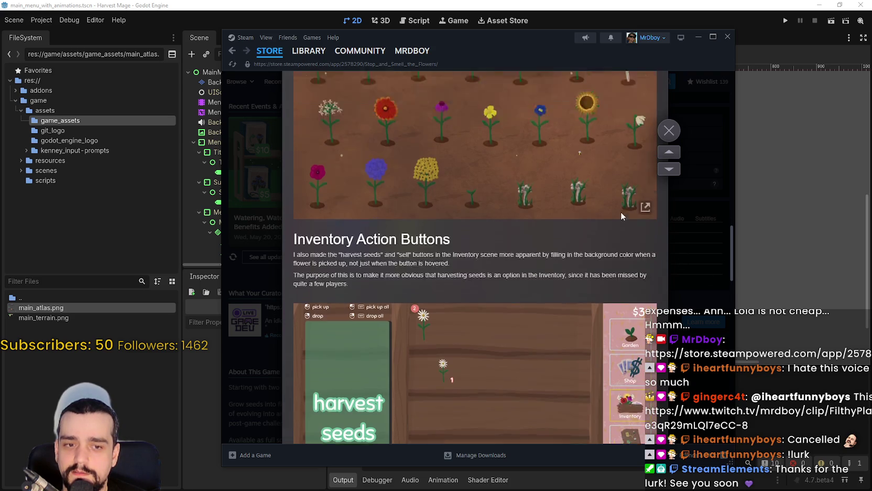
scroll(622, 216, down, 1)
scroll(531, 142, down, 2)
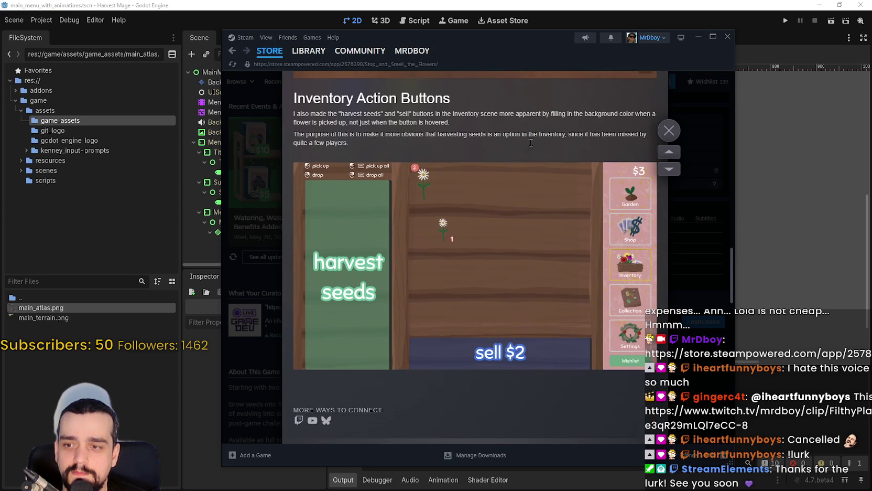
scroll(540, 134, up, 2)
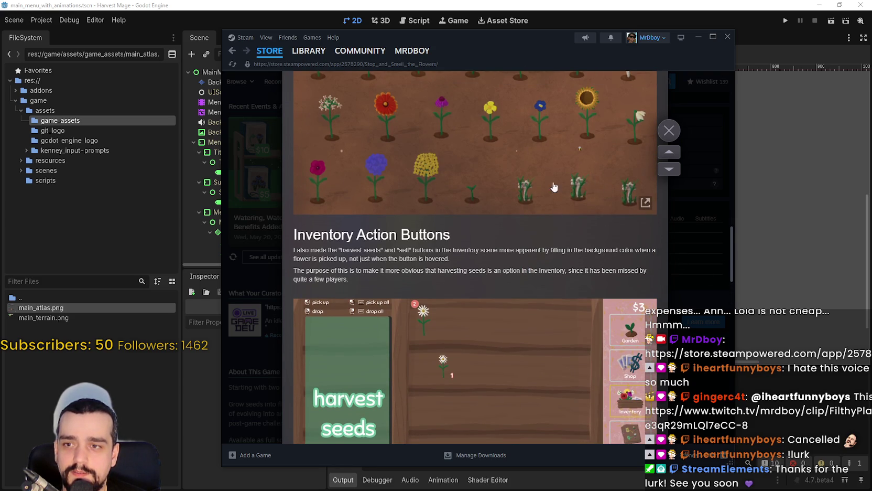
scroll(570, 234, up, 2)
click(669, 130)
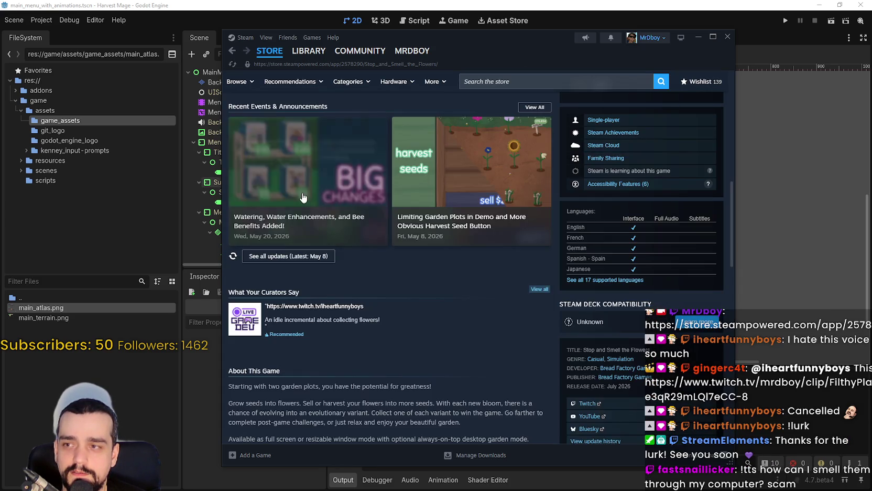
scroll(388, 236, up, 3)
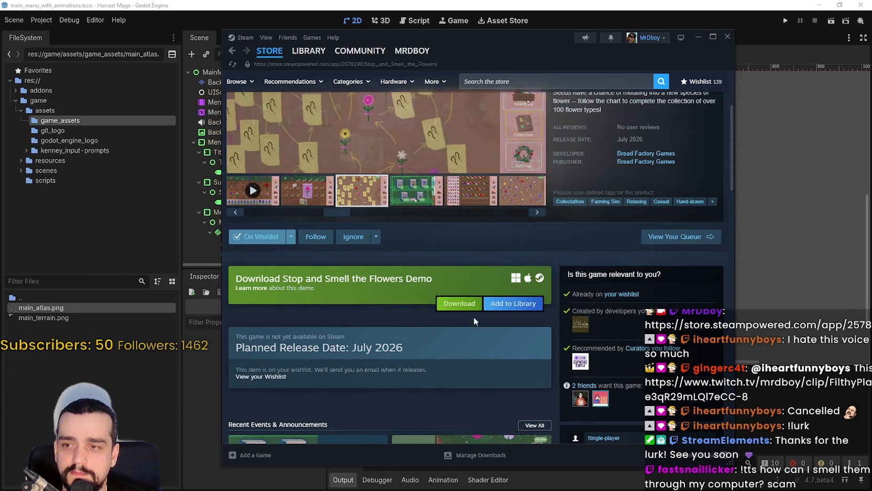
scroll(474, 347, up, 1)
scroll(425, 260, down, 2)
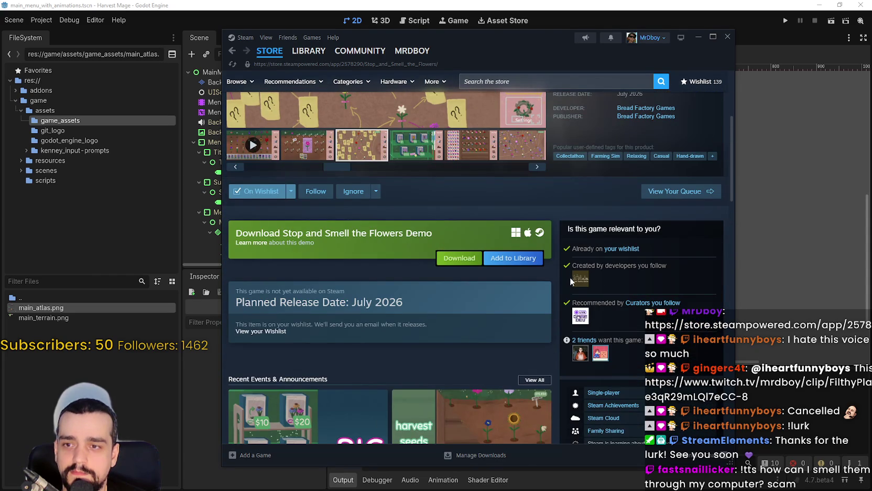
scroll(463, 276, up, 3)
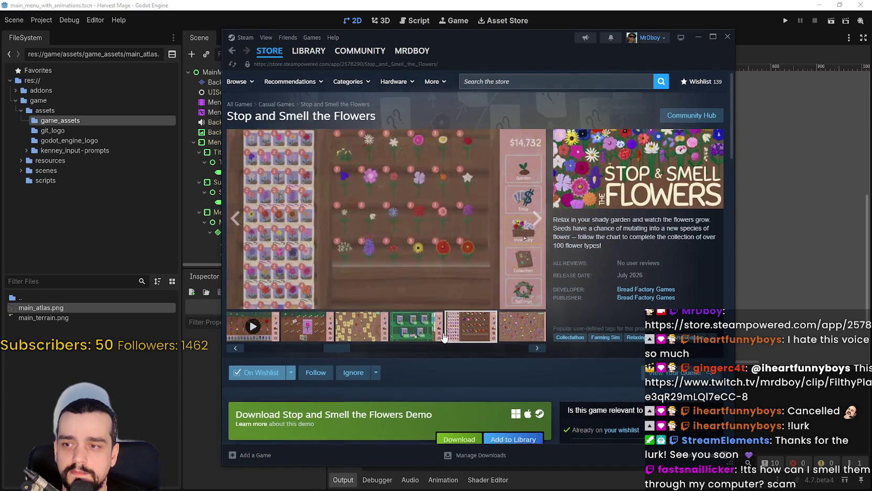
scroll(459, 265, down, 3)
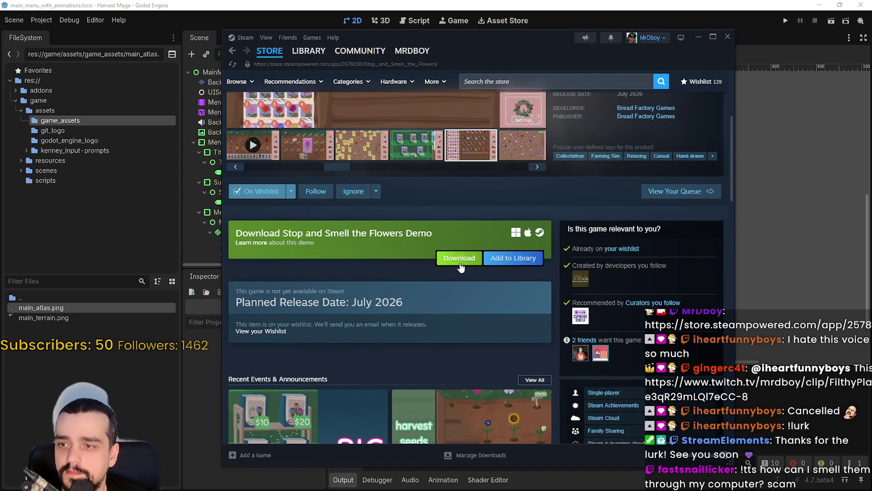
scroll(460, 268, up, 3)
scroll(523, 335, down, 5)
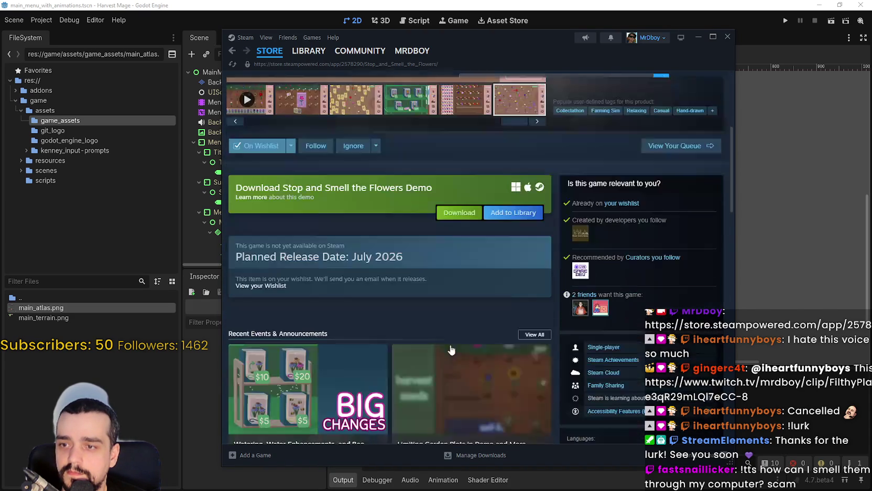
drag(448, 51, 456, 69)
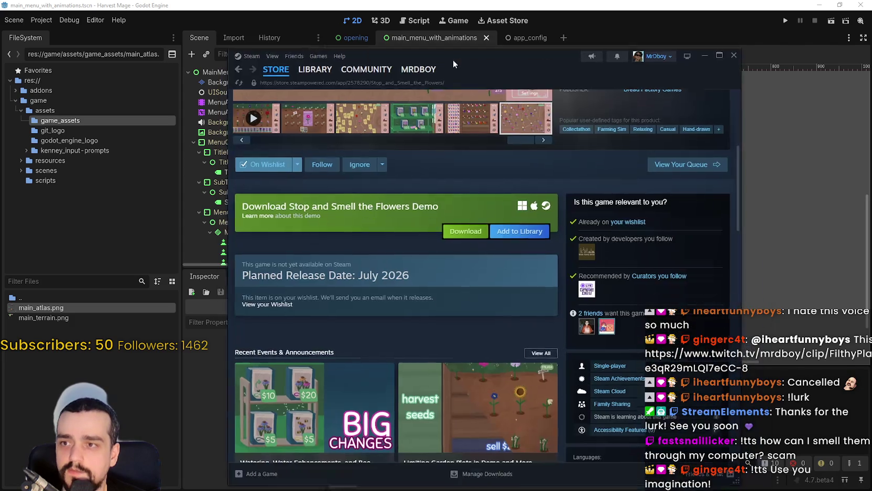
- Launch the updated Stop and Smell the Flowers Demo from the Steam library
click(316, 69)
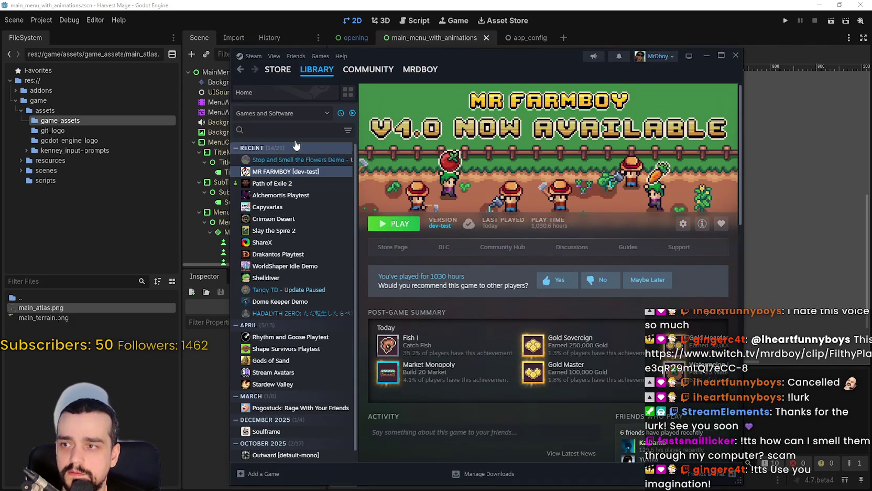
click(305, 159)
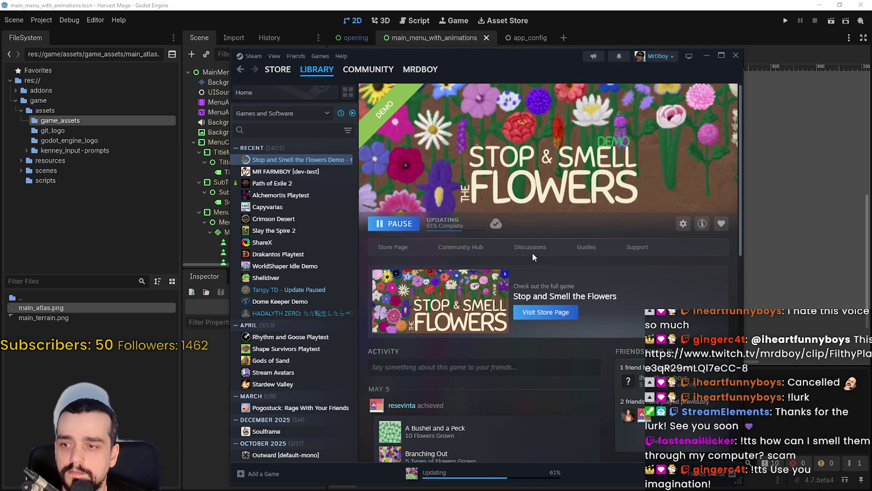
mouse_move(420, 70)
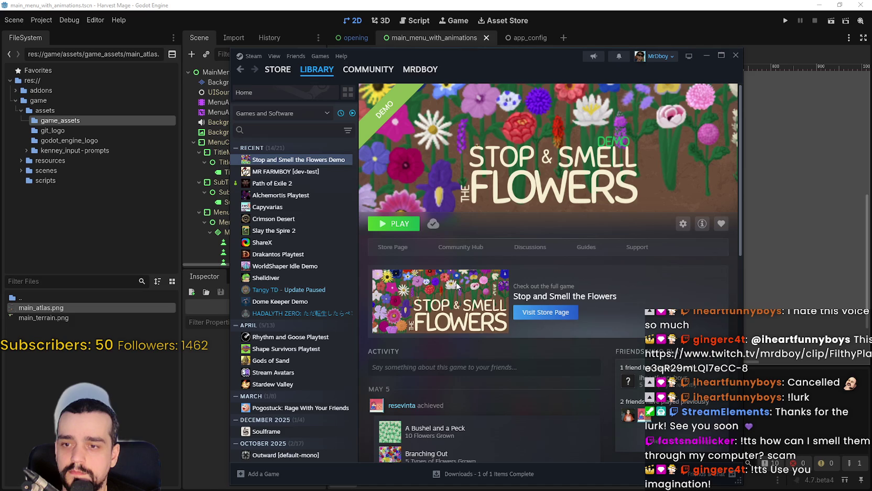
click(392, 226)
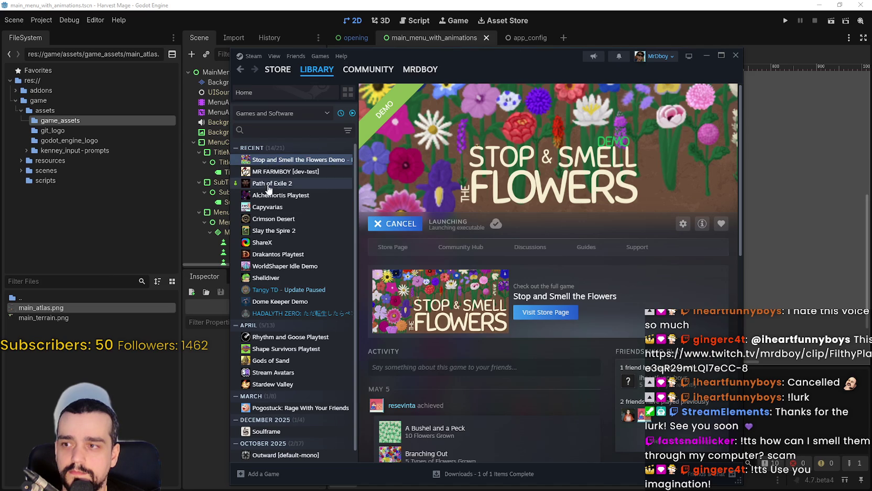
click(293, 171)
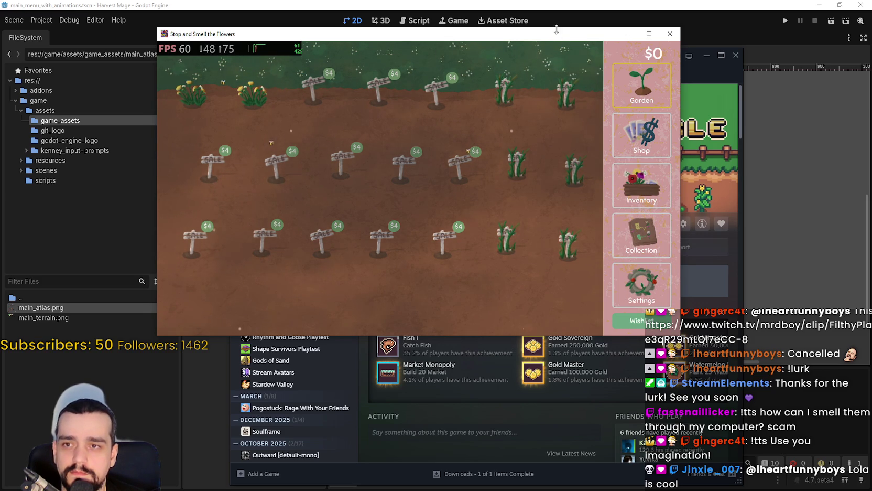
- Harvest the flowers in the top-left garden plots and maximize the game window
drag(557, 34, 632, 74)
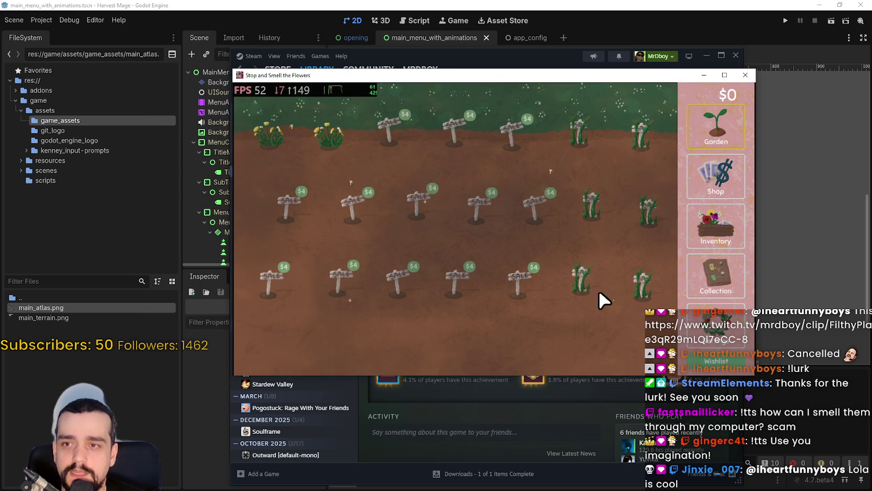
click(327, 136)
click(270, 135)
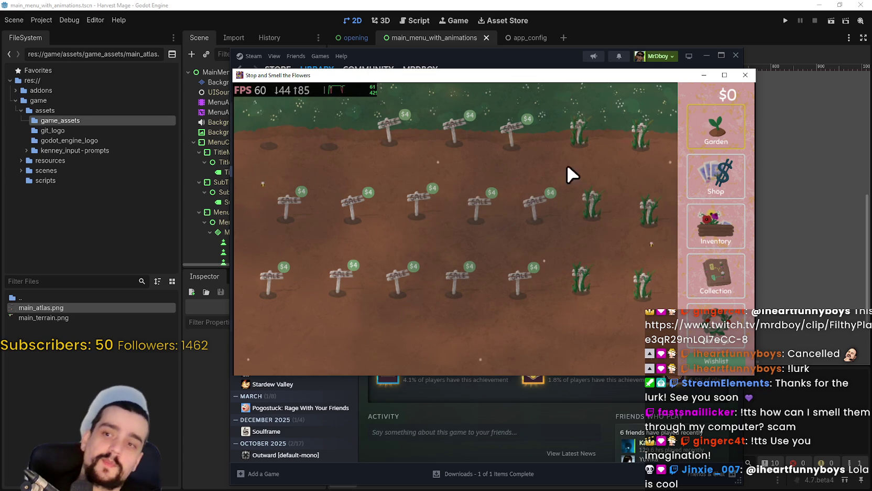
click(724, 75)
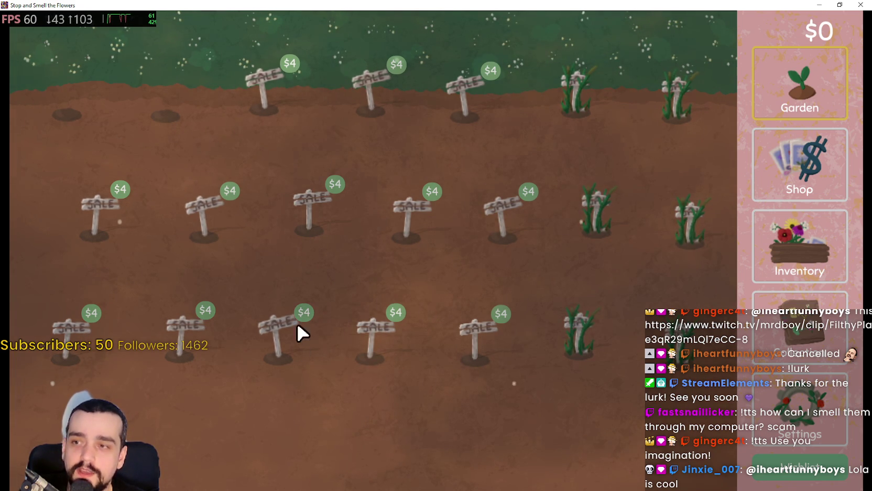
- Sell both harvested flowers from the inventory for $2, then pan the collection tree
click(810, 267)
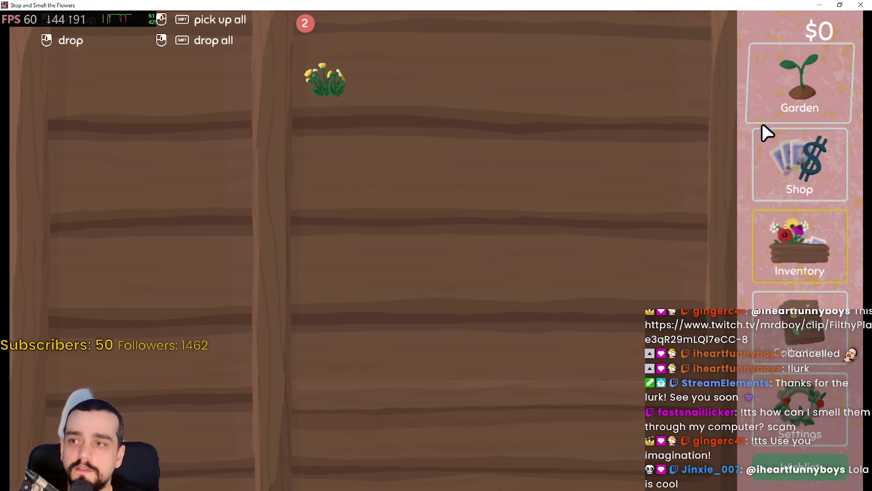
click(331, 73)
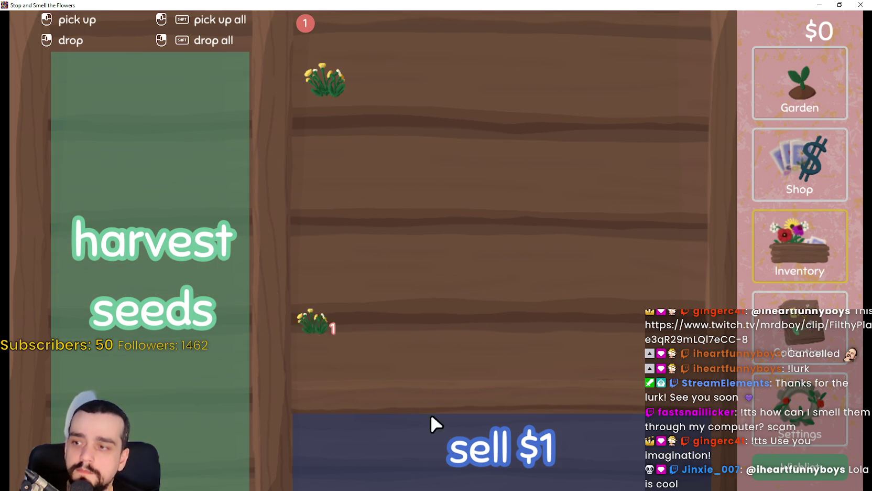
click(451, 435)
click(475, 447)
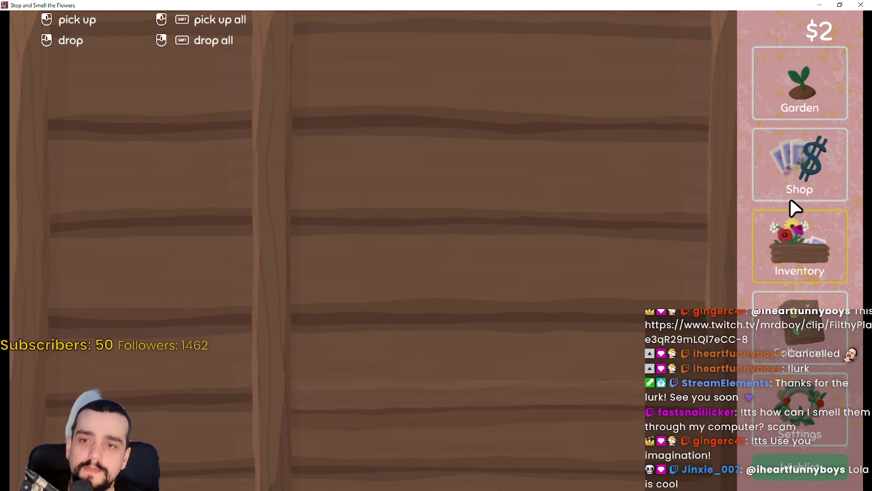
click(801, 304)
mouse_move(427, 295)
mouse_down()
mouse_move(461, 308)
mouse_move(323, 190)
mouse_move(408, 270)
mouse_move(415, 262)
mouse_move(530, 298)
mouse_move(257, 317)
mouse_move(374, 164)
mouse_move(243, 318)
mouse_move(247, 252)
mouse_move(467, 10)
mouse_move(10, 132)
mouse_move(247, 383)
mouse_move(449, 160)
mouse_up()
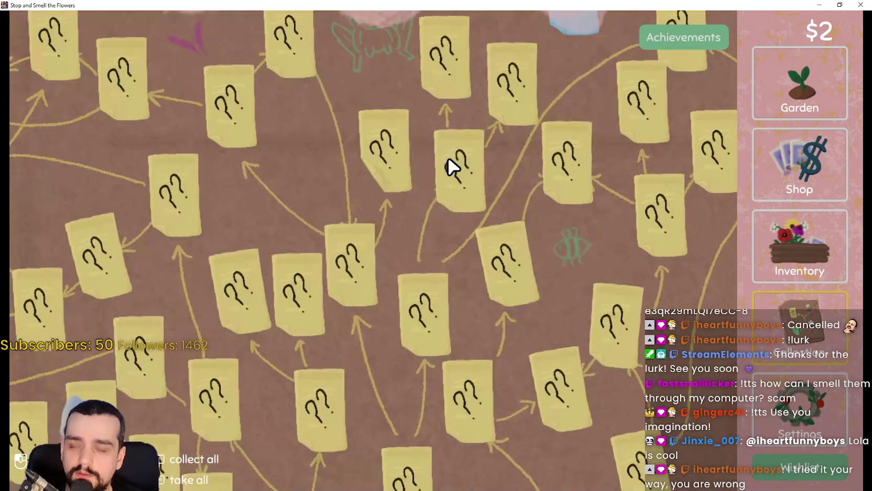
- Check the achievements screen, then browse the seed shop
click(681, 38)
click(681, 39)
drag(695, 302, 540, 335)
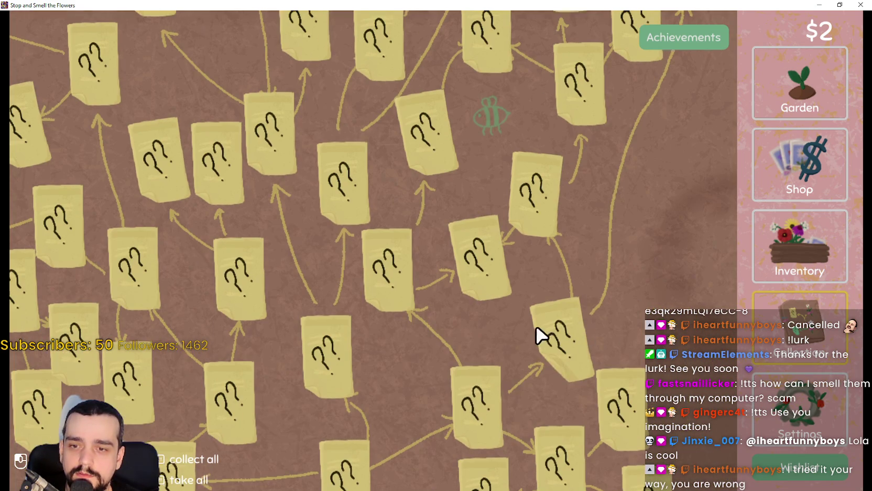
click(788, 220)
click(804, 152)
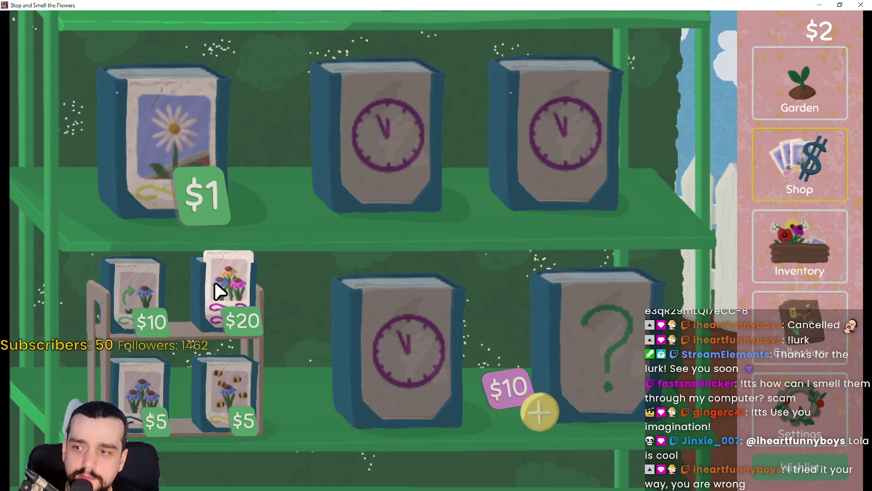
mouse_move(220, 291)
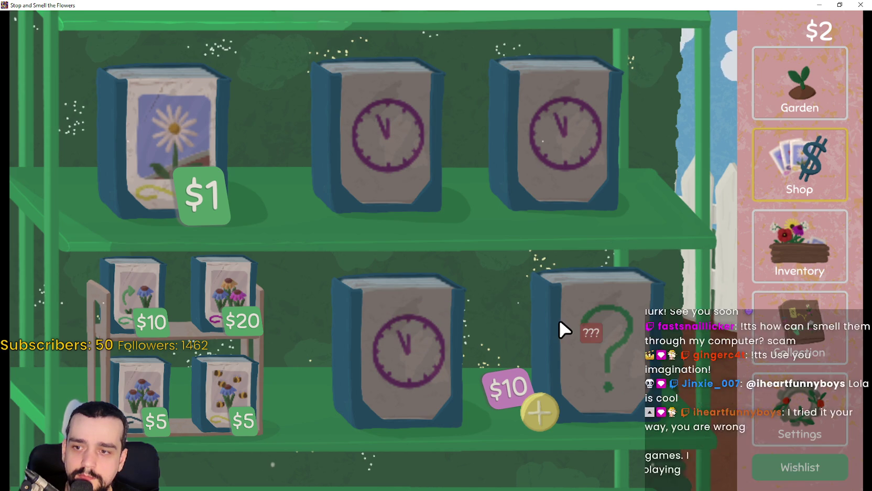
mouse_move(241, 414)
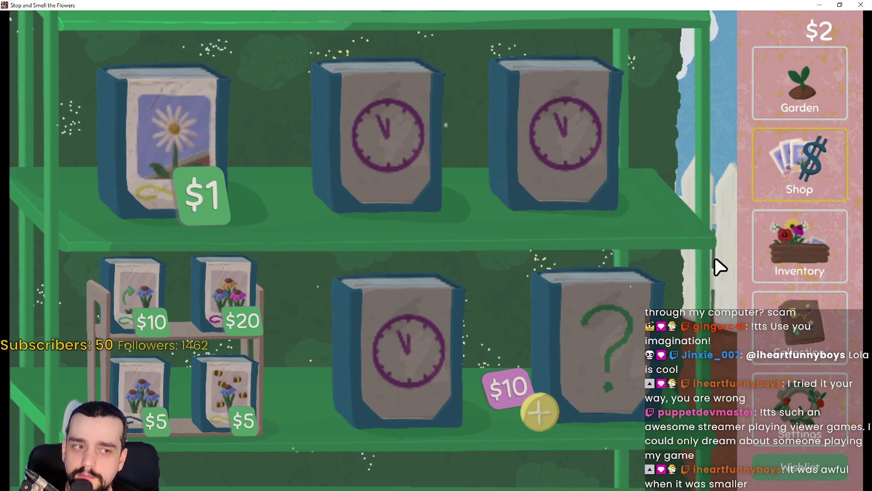
- Harvest both flowering plants in the garden, revisit collection and shop, then quit with Alt+F4
click(810, 77)
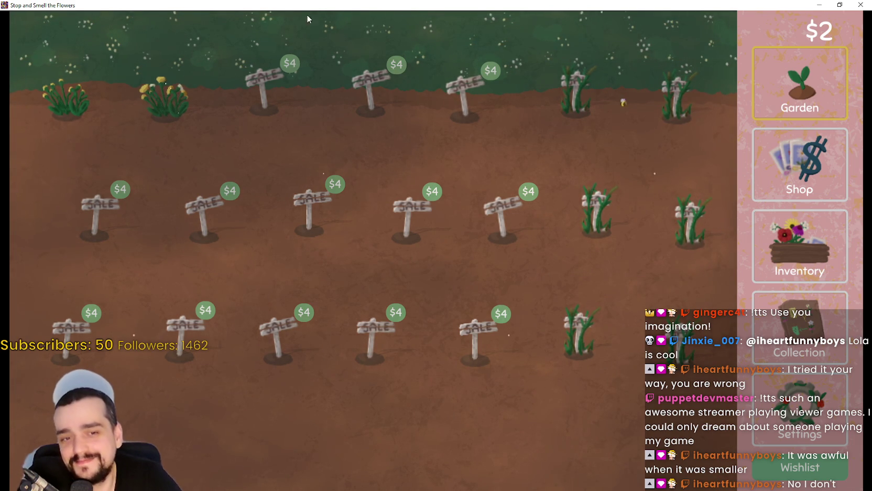
click(173, 99)
click(63, 100)
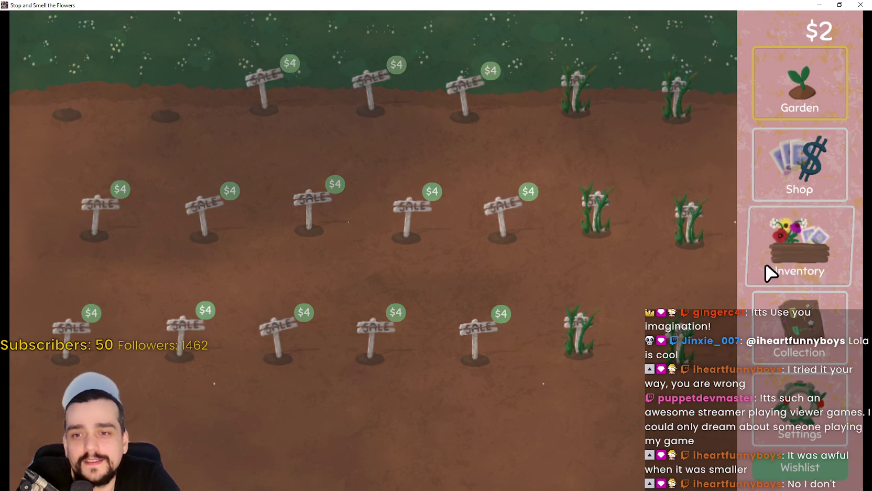
click(801, 351)
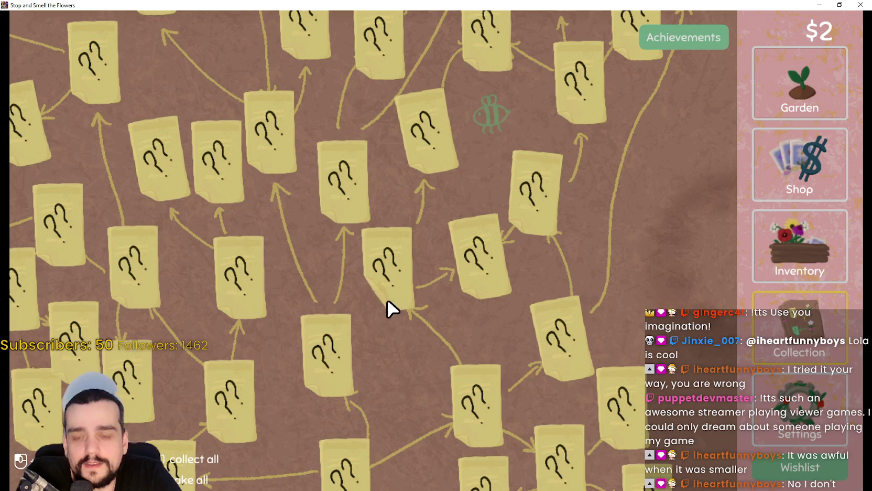
click(792, 189)
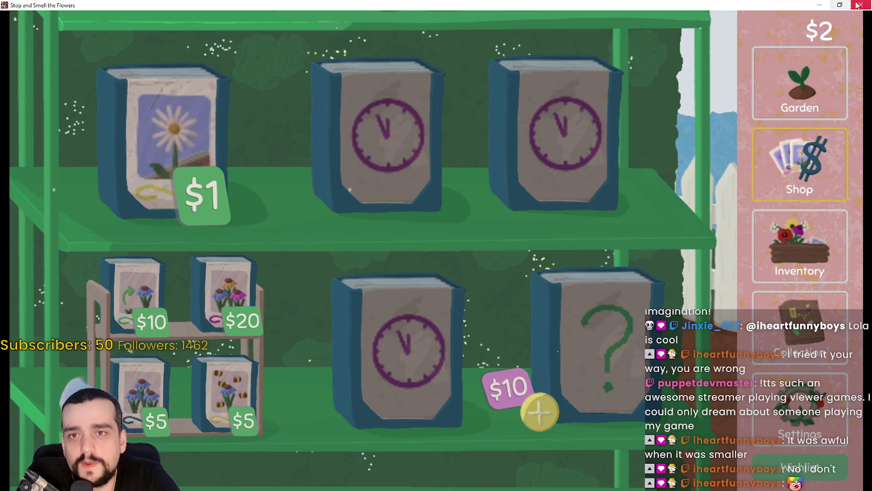
key(alt+F4)
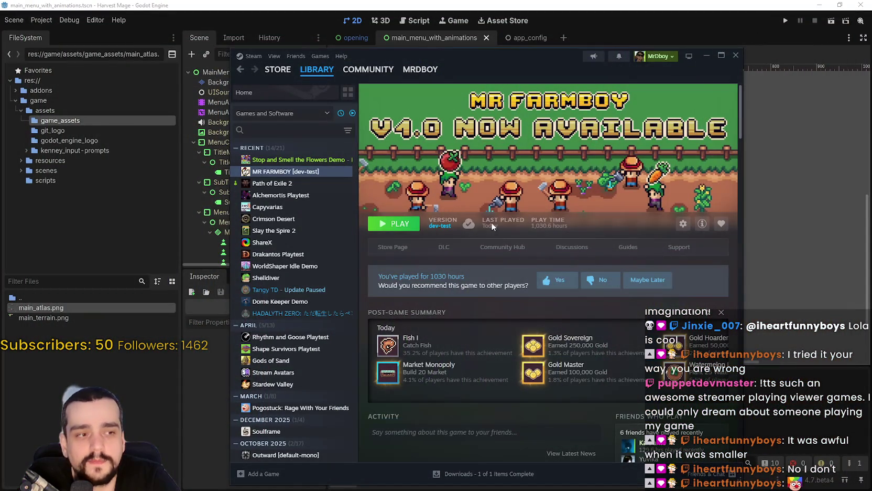
- Back in Godot, select the BackgroundMap tile map node and enlarge the 2D canvas
key(alt+Tab)
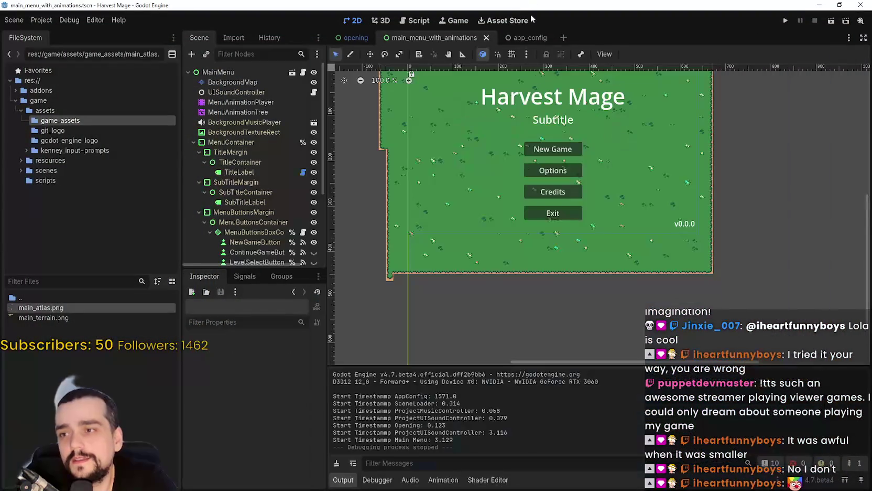
scroll(518, 227, down, 3)
scroll(434, 259, up, 3)
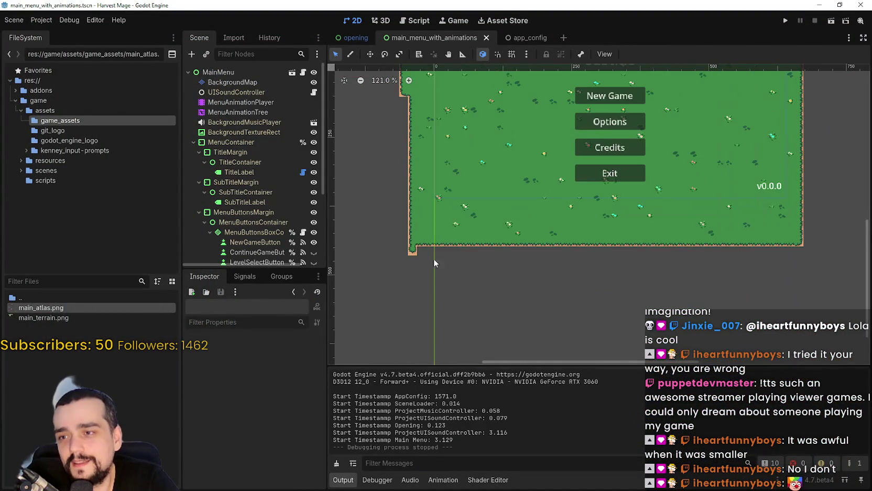
right_click(412, 244)
scroll(263, 158, down, 3)
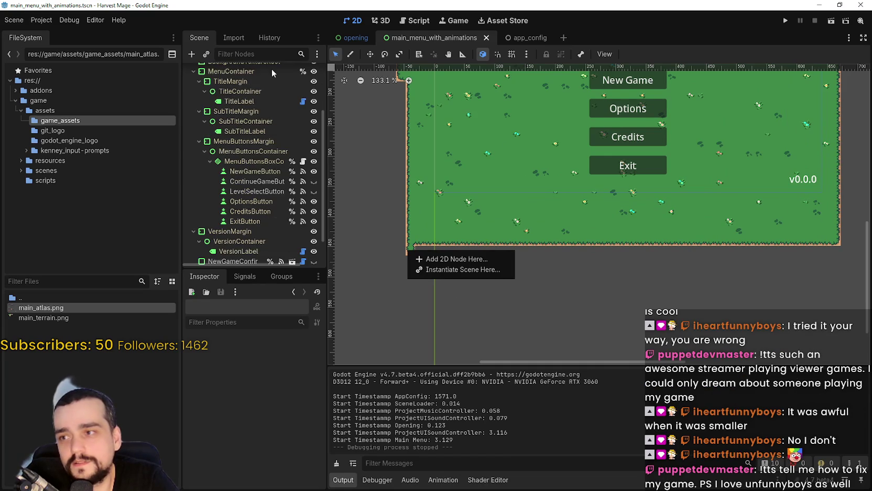
scroll(271, 69, up, 3)
click(254, 87)
click(255, 84)
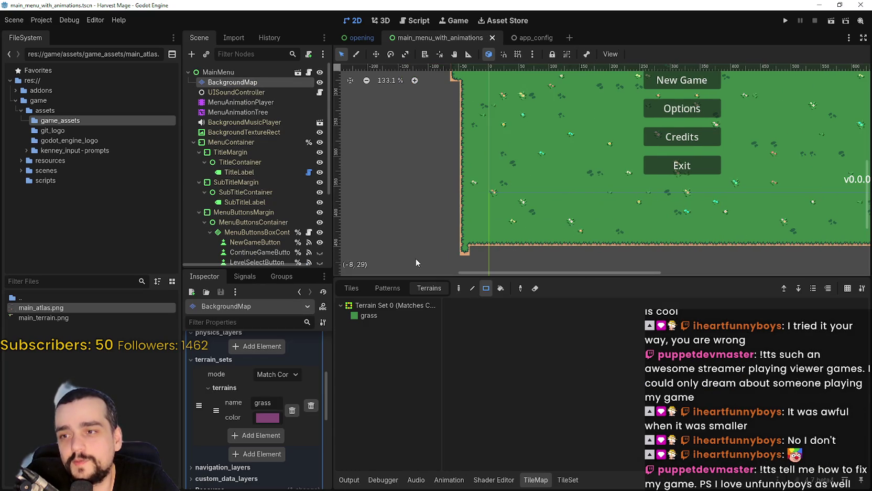
drag(577, 276, 576, 354)
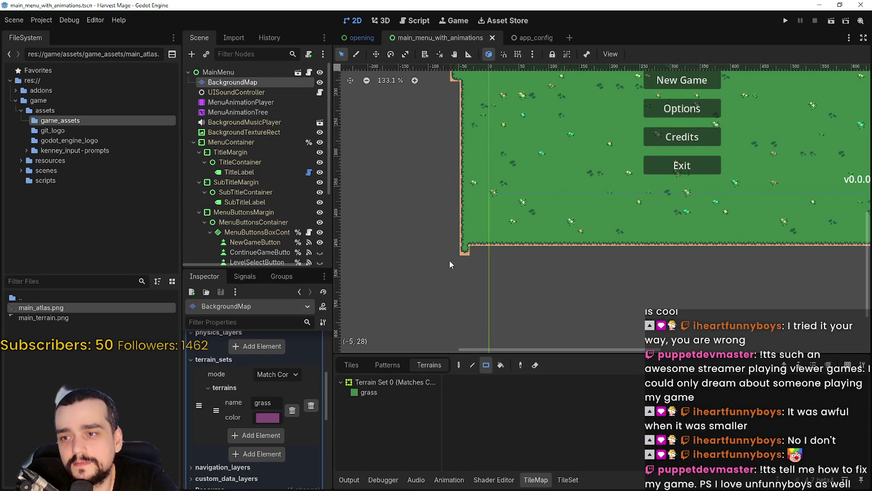
- Pick the grass terrain and try painting a bottom-left rectangle, then undo it
click(397, 391)
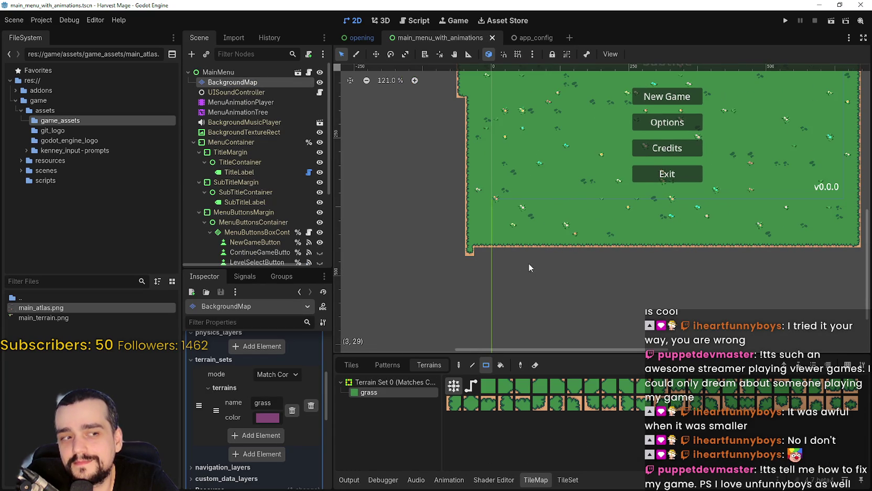
scroll(456, 265, up, 1)
mouse_move(446, 271)
mouse_down()
mouse_move(479, 258)
mouse_move(830, 256)
mouse_move(839, 228)
mouse_move(801, 234)
mouse_up()
key(ctrl+z)
- Erase tiles along the map's left edge and remove its lower-left protrusion
scroll(448, 266, down, 3)
scroll(651, 262, up, 3)
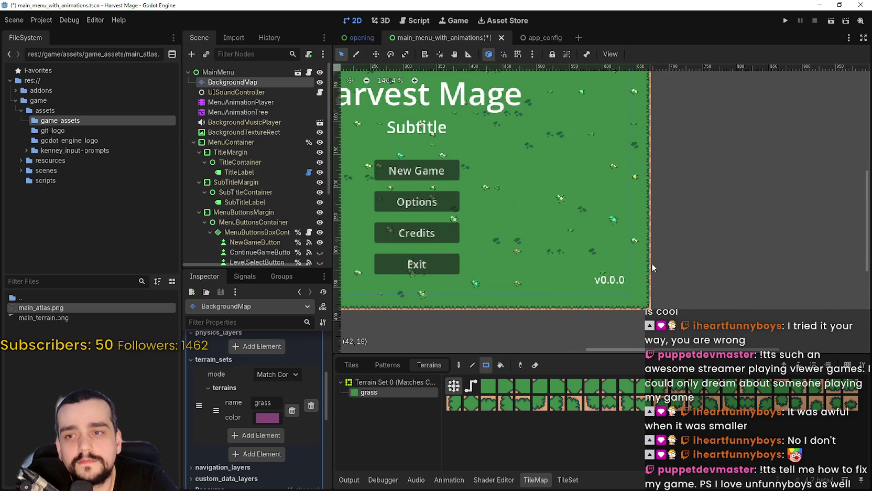
scroll(655, 267, up, 4)
scroll(659, 274, down, 5)
scroll(733, 236, down, 1)
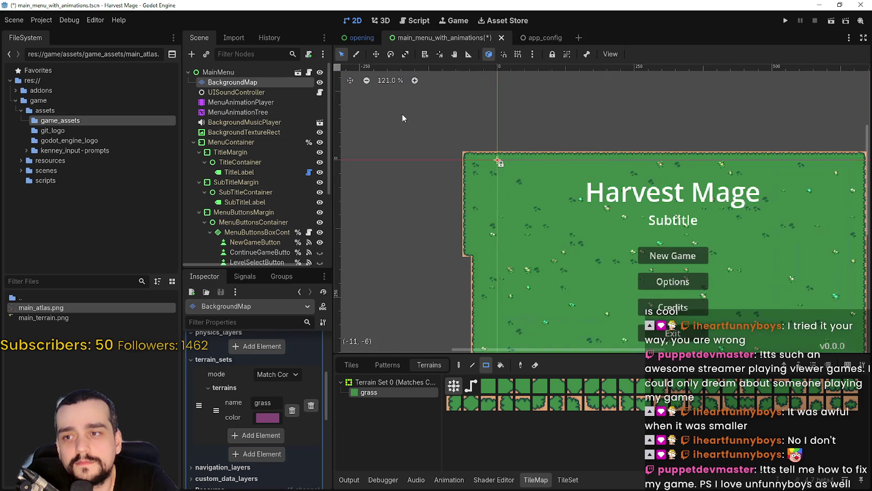
mouse_move(427, 125)
mouse_down()
mouse_move(466, 272)
mouse_move(497, 298)
mouse_up()
scroll(465, 194, down, 3)
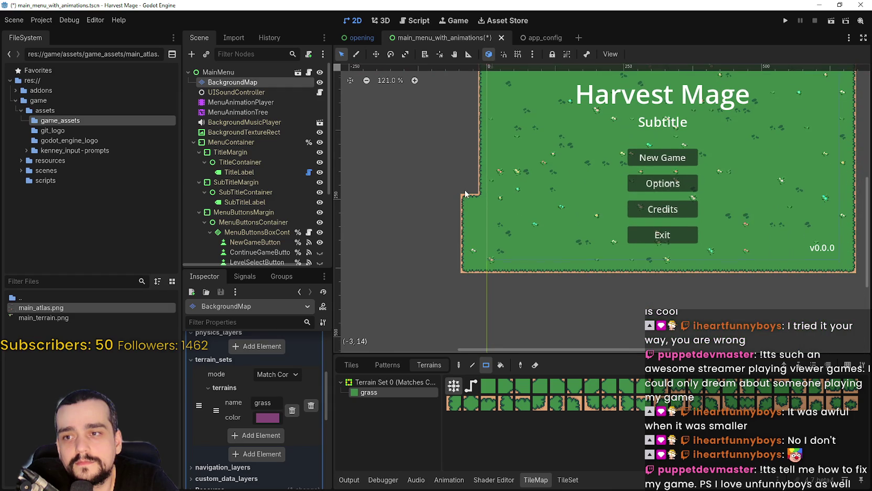
mouse_move(465, 194)
mouse_down()
mouse_move(452, 257)
mouse_move(470, 285)
mouse_up()
- Erase a strip at the BackgroundMap's lower-right corner and along its bottom edge
scroll(497, 287, right, 3)
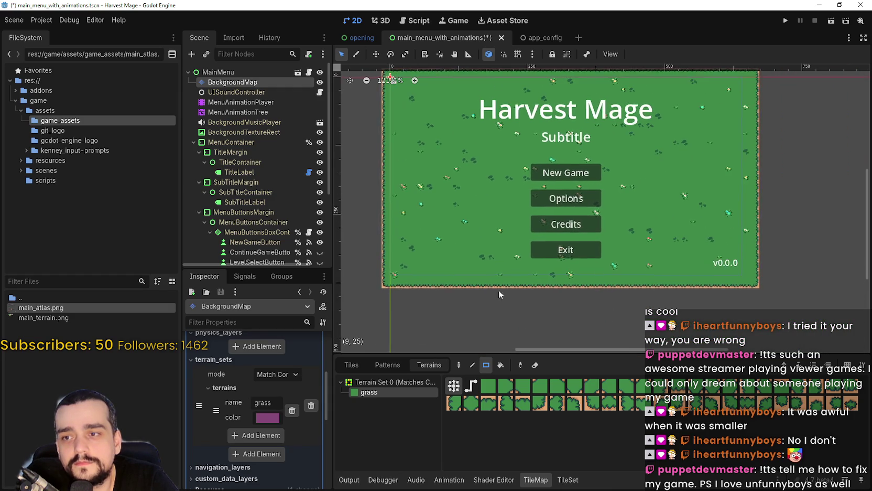
scroll(789, 295, up, 3)
drag(789, 295, 697, 276)
scroll(687, 290, down, 2)
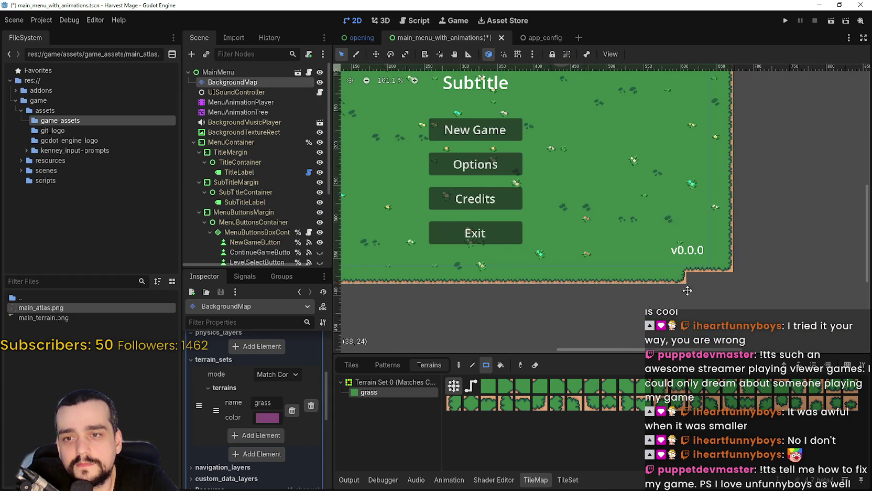
scroll(687, 290, down, 1)
mouse_move(766, 297)
mouse_down()
mouse_move(450, 298)
mouse_move(380, 289)
mouse_up()
click(41, 20)
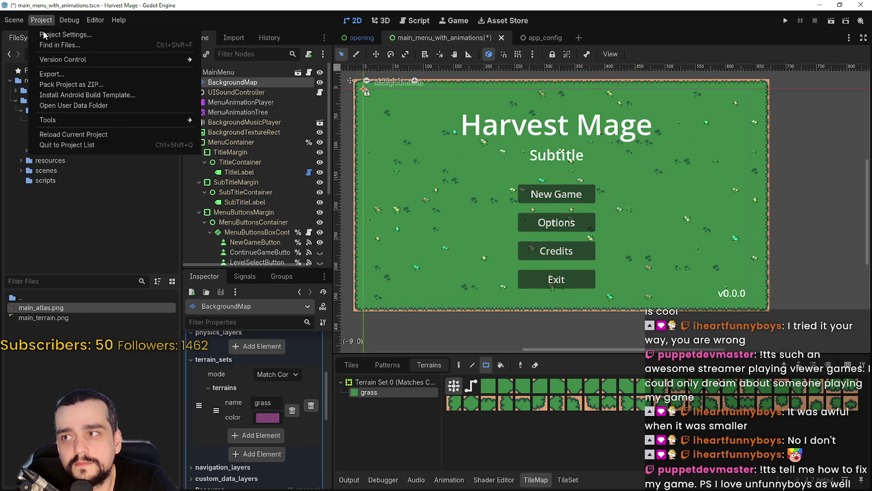
click(74, 35)
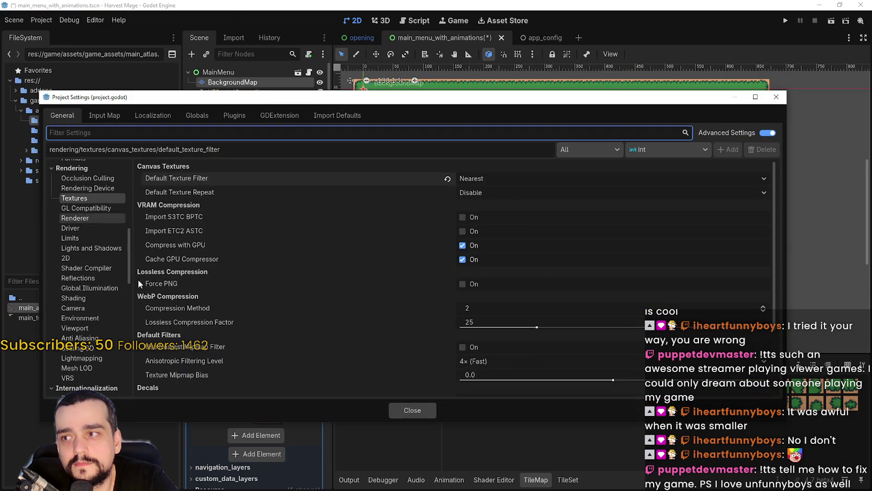
scroll(88, 281, up, 10)
scroll(90, 277, up, 5)
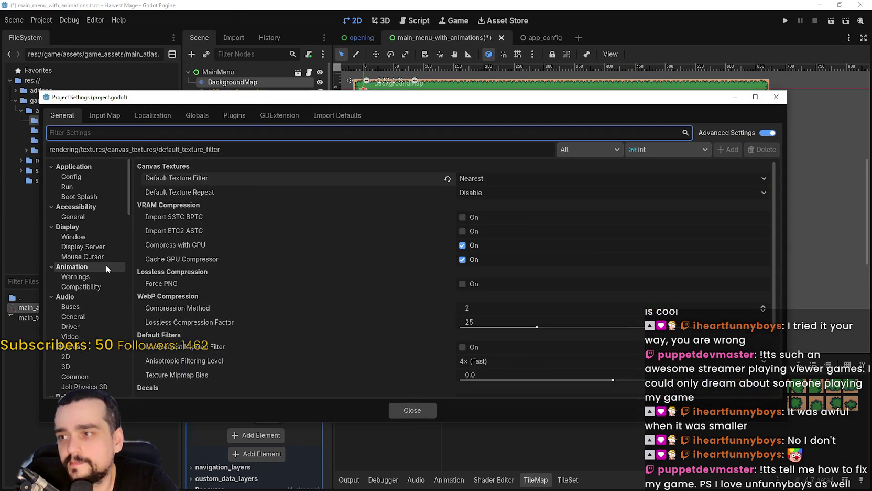
click(84, 236)
scroll(598, 295, down, 10)
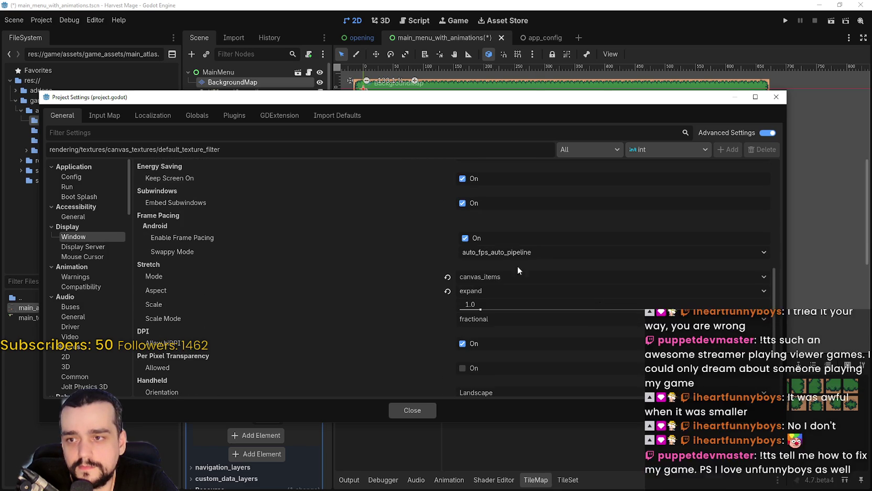
click(492, 276)
click(493, 276)
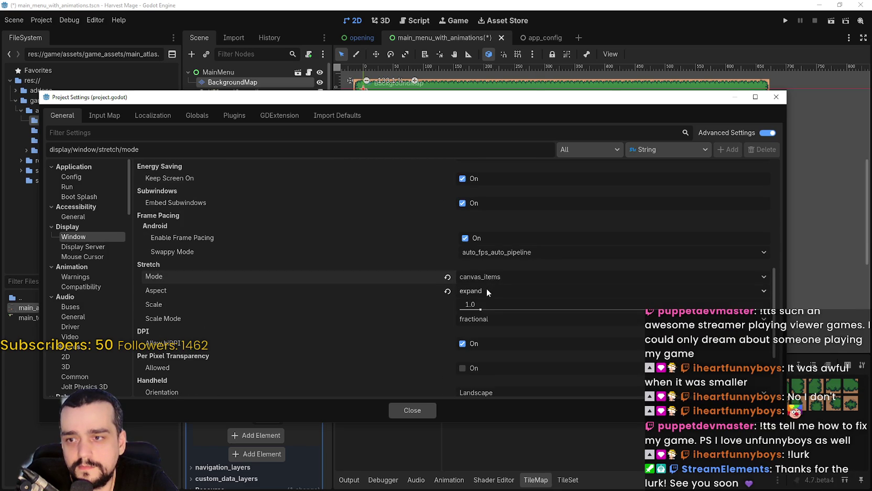
click(486, 287)
click(487, 277)
click(487, 278)
scroll(489, 347, down, 3)
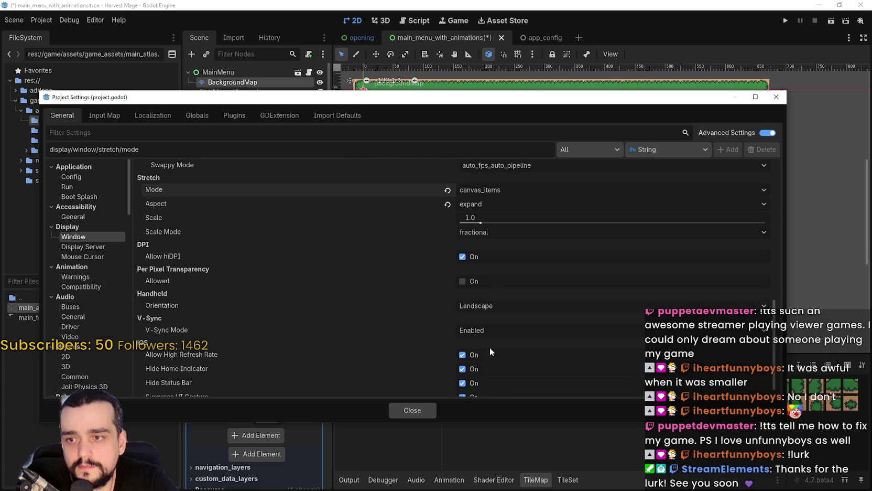
click(409, 409)
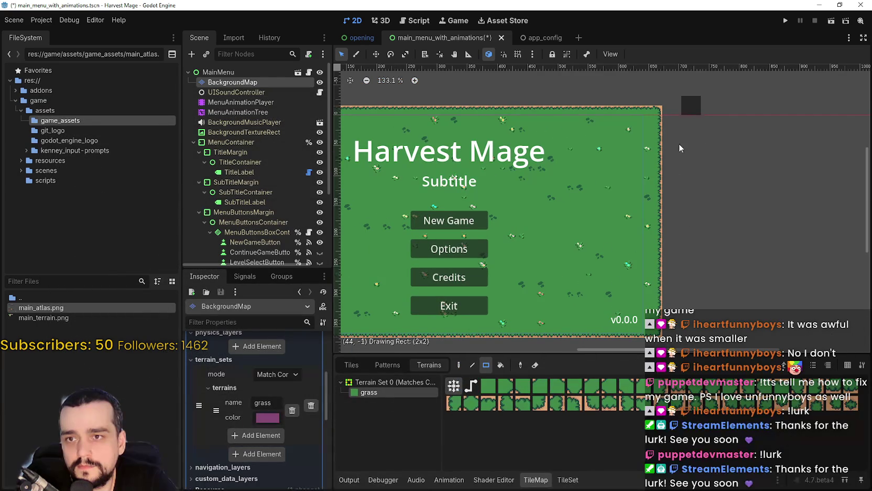
- Erase the rightmost column of grass tiles from the menu background TileMap and zoom out
drag(697, 102, 655, 346)
scroll(645, 207, up, 3)
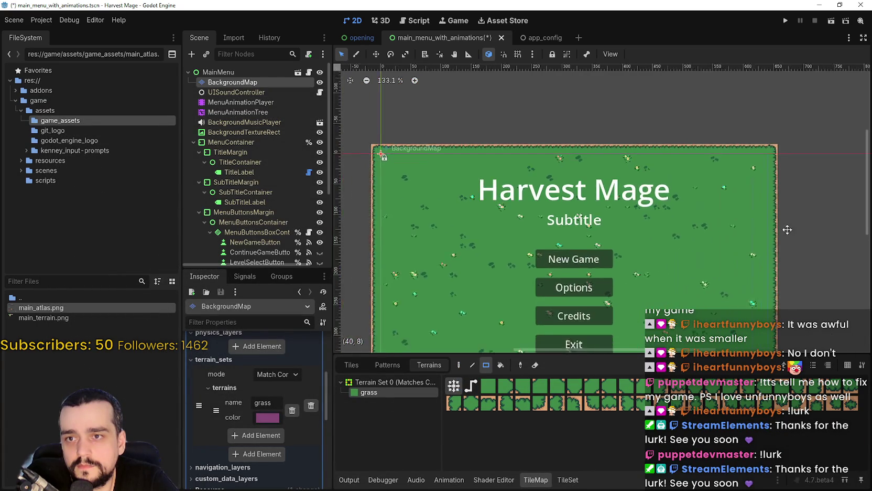
scroll(620, 240, down, 4)
scroll(618, 236, down, 1)
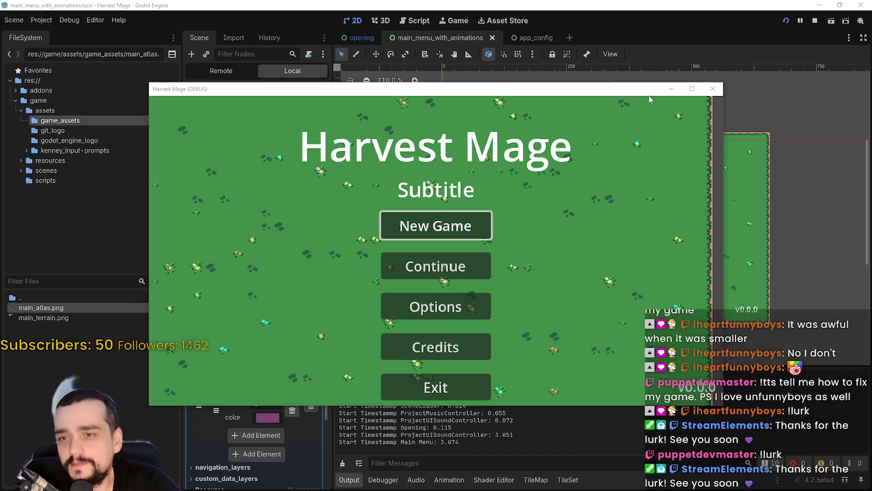
- Move, maximize and restore the game window, then go to the Options > Video settings
drag(649, 90, 726, 27)
click(770, 26)
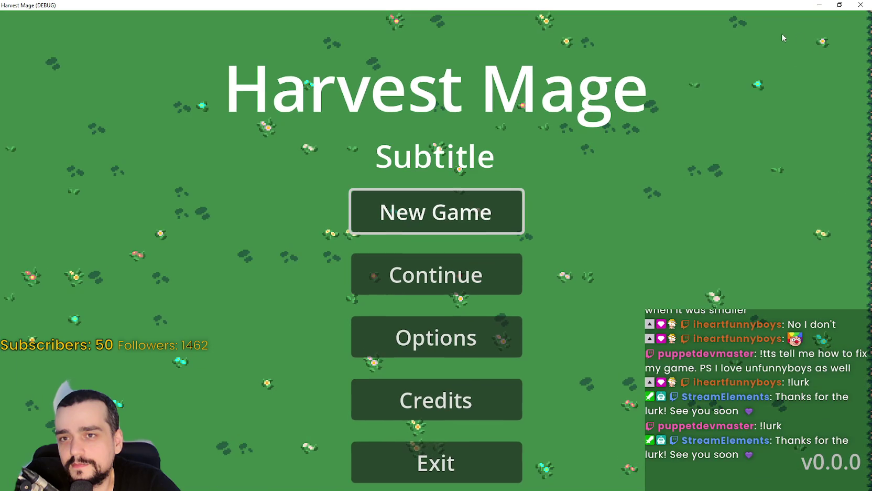
click(840, 7)
click(565, 248)
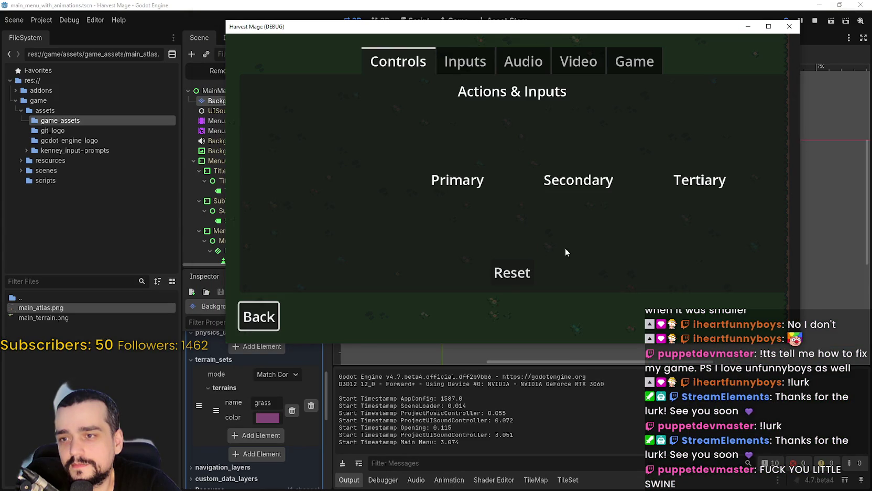
click(577, 62)
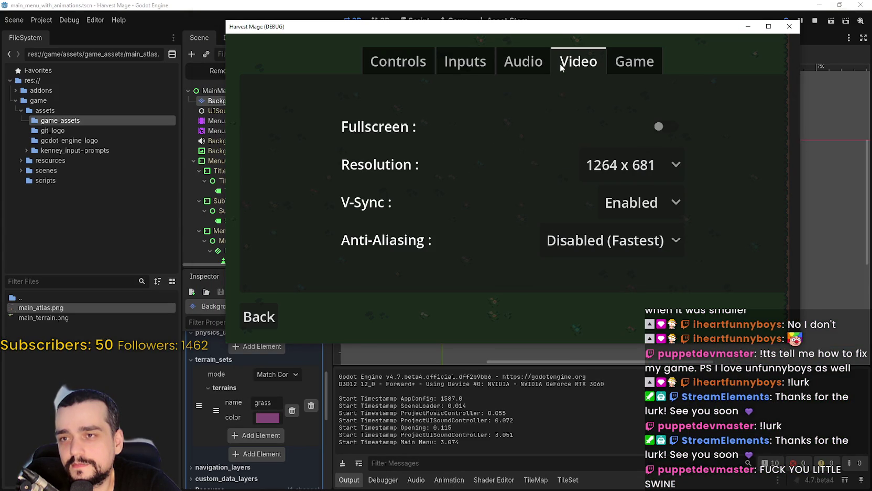
- Cycle the resolution through 1280 x 720, 1024 x 576, 640 x 360 and back to 960 x 540
click(638, 168)
click(649, 187)
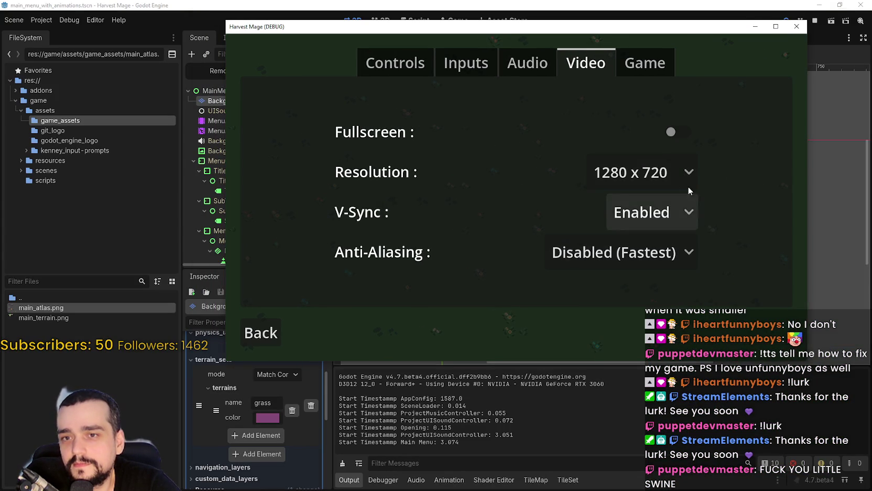
click(642, 178)
click(660, 195)
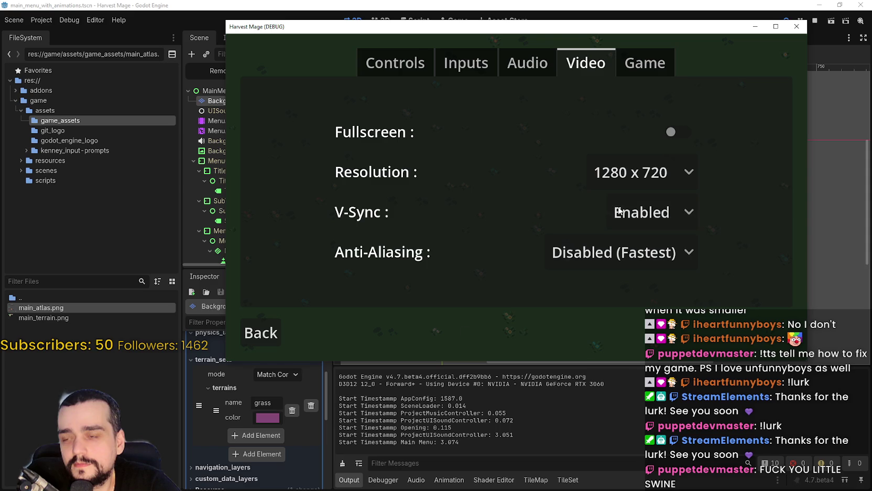
click(661, 184)
click(663, 167)
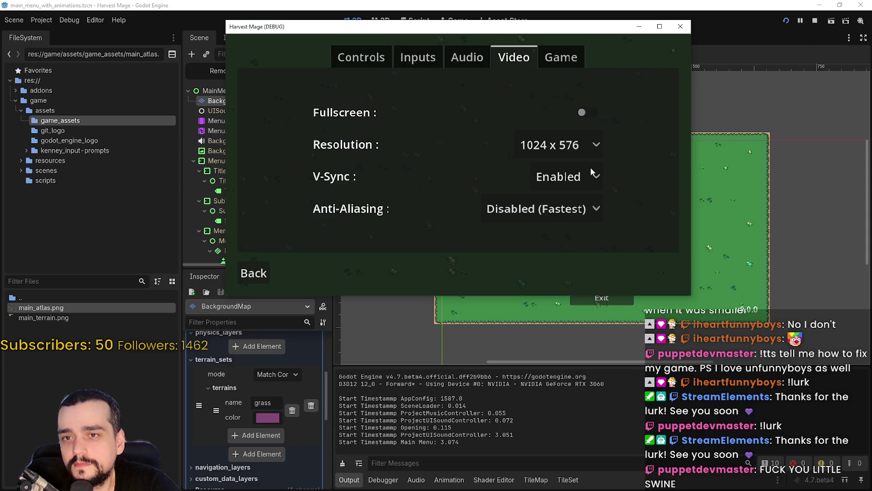
click(575, 156)
click(566, 126)
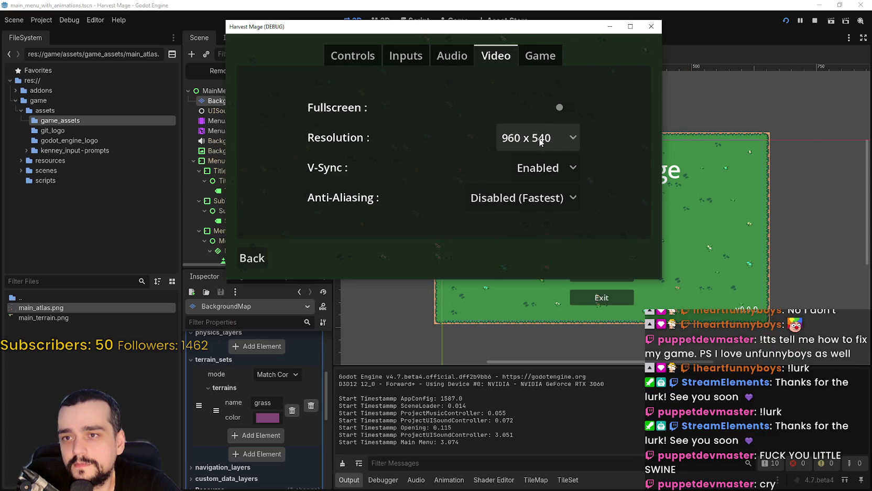
click(541, 143)
click(534, 103)
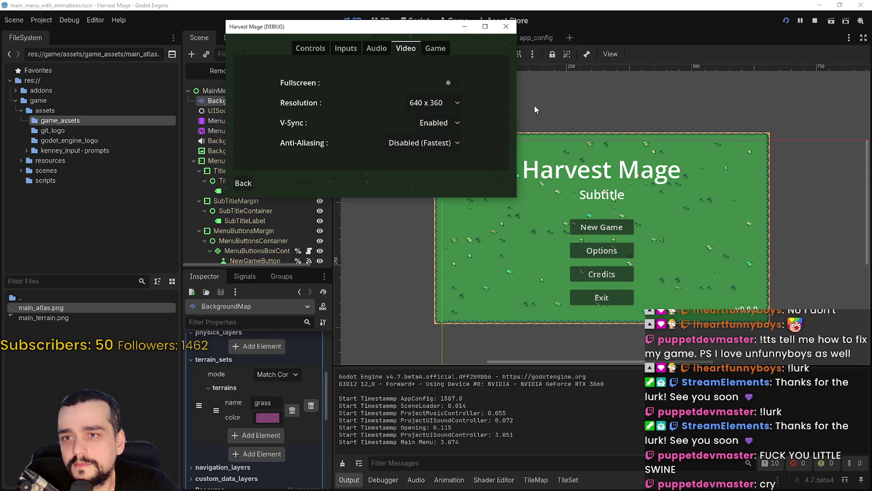
click(457, 104)
click(446, 91)
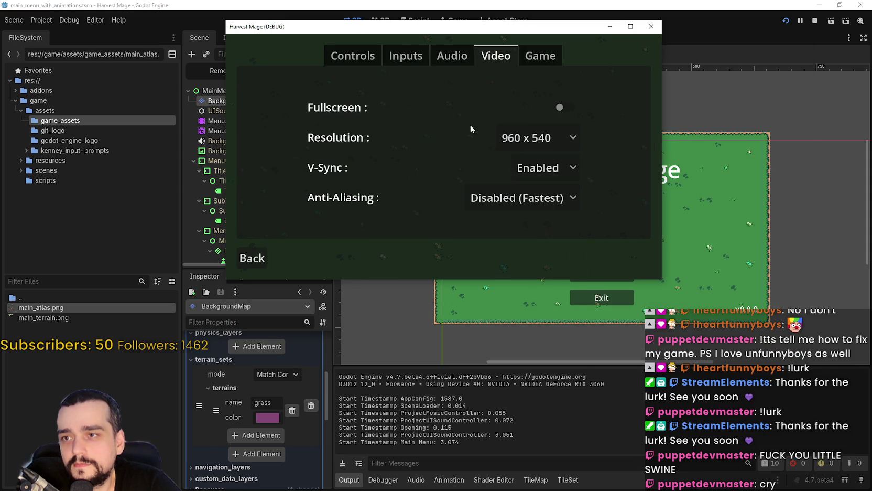
- Try 1024 x 576, 1600 x 900 and 1920 x 1080, settle on 1280 x 720, return to the main menu
click(529, 134)
click(529, 140)
click(540, 142)
click(558, 166)
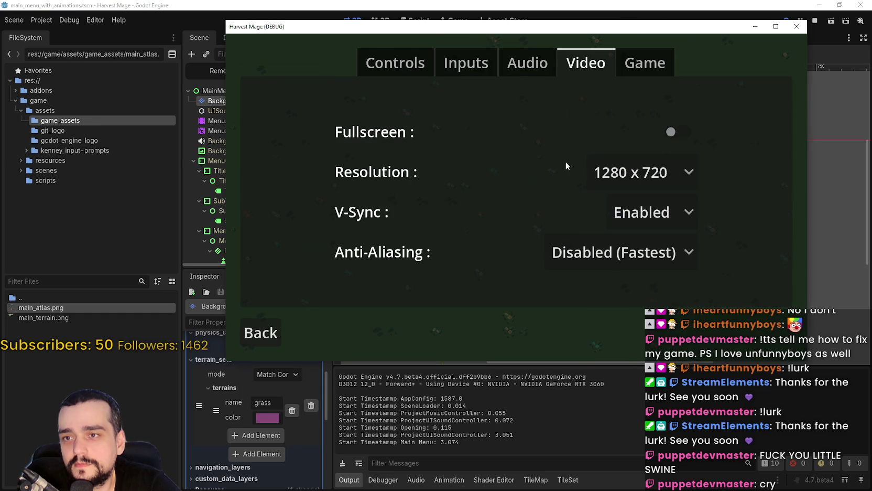
click(629, 172)
click(643, 220)
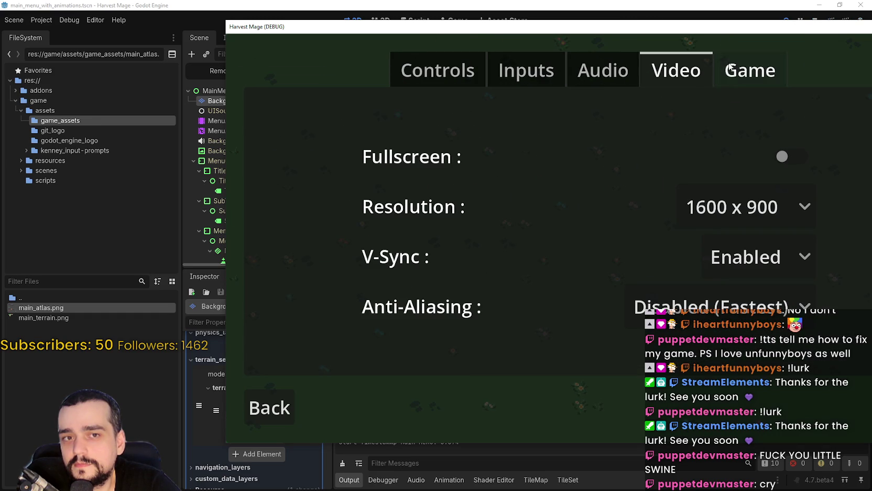
click(583, 192)
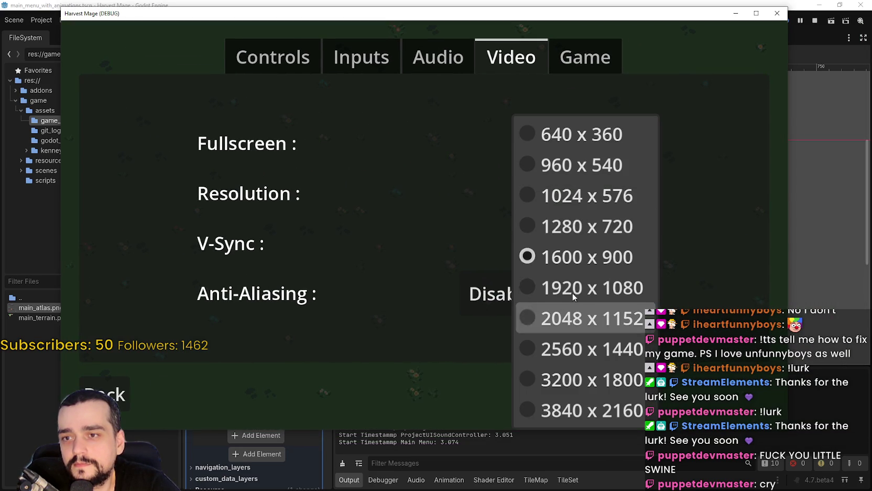
click(579, 285)
click(671, 233)
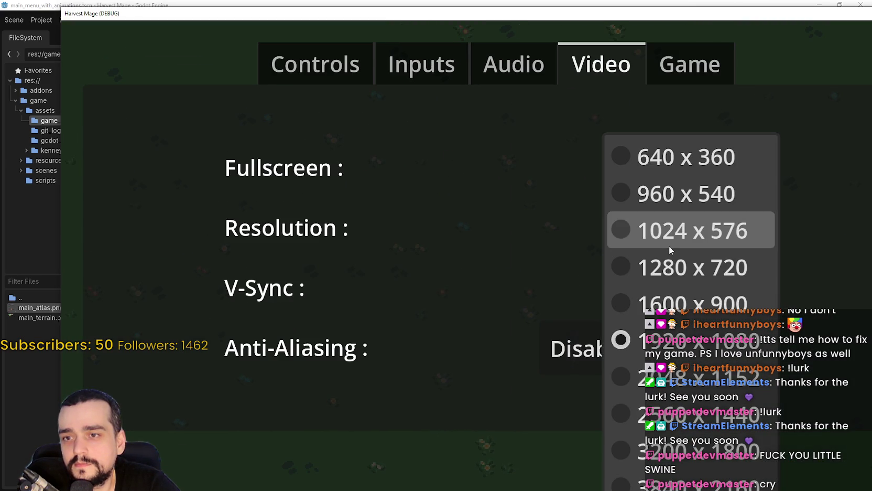
click(665, 275)
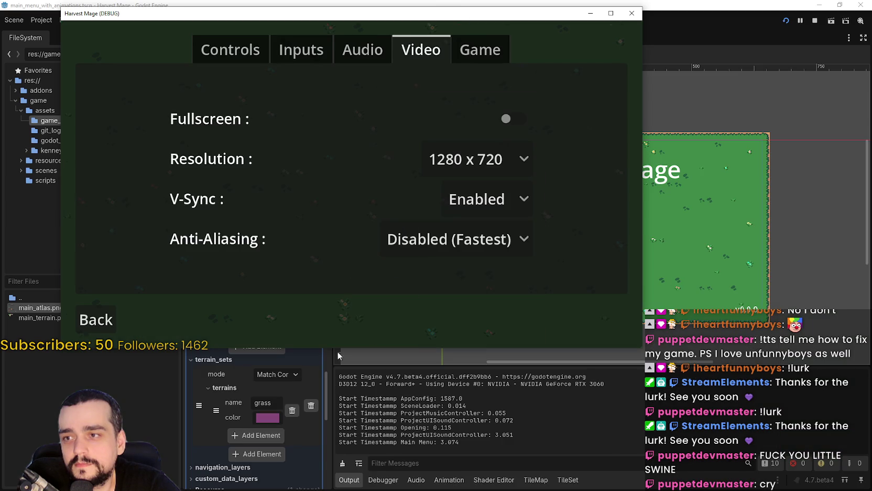
click(96, 319)
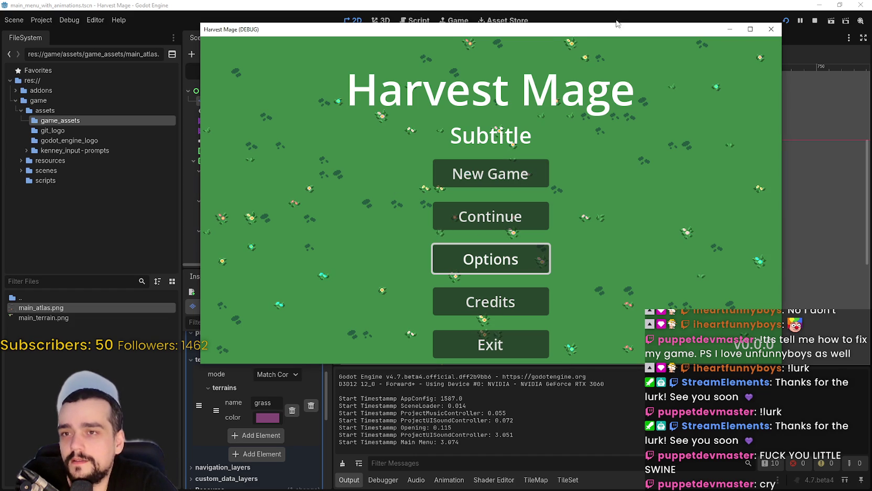
- Shift the Harvest Mage debug window down and right, and bring the Godot editor in front
drag(611, 34, 652, 32)
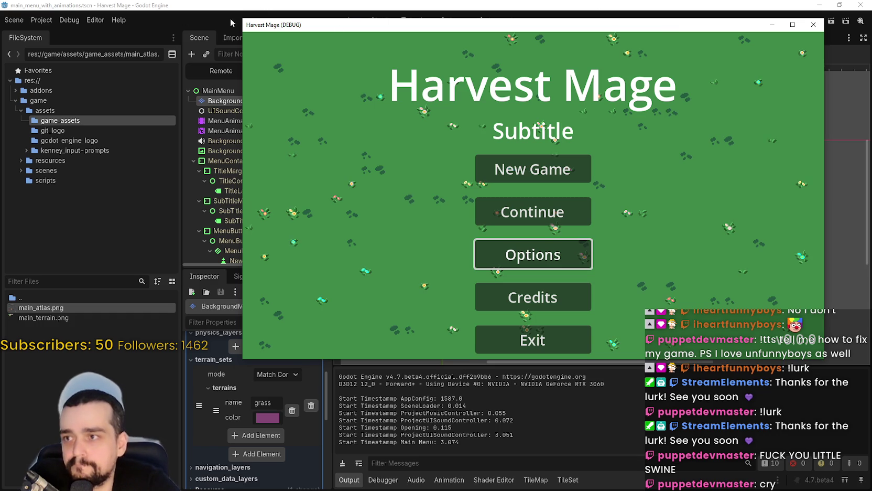
mouse_move(330, 30)
mouse_down()
mouse_move(350, 206)
mouse_move(360, 75)
mouse_up()
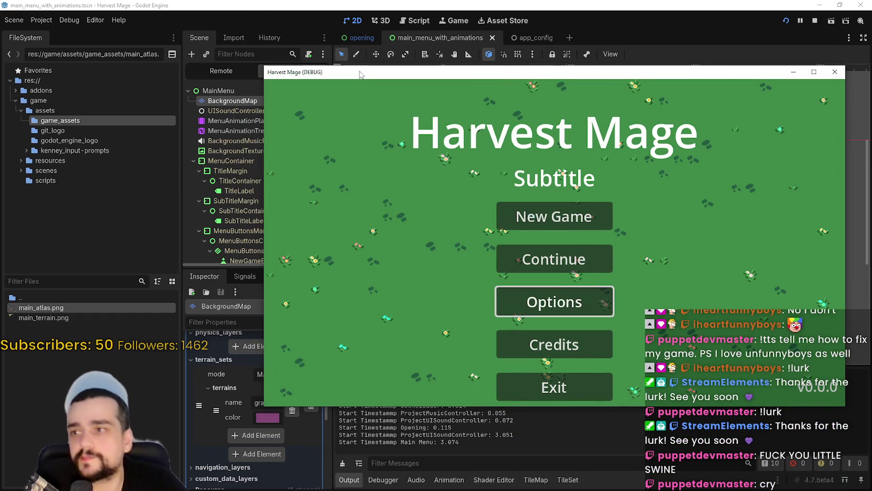
click(424, 10)
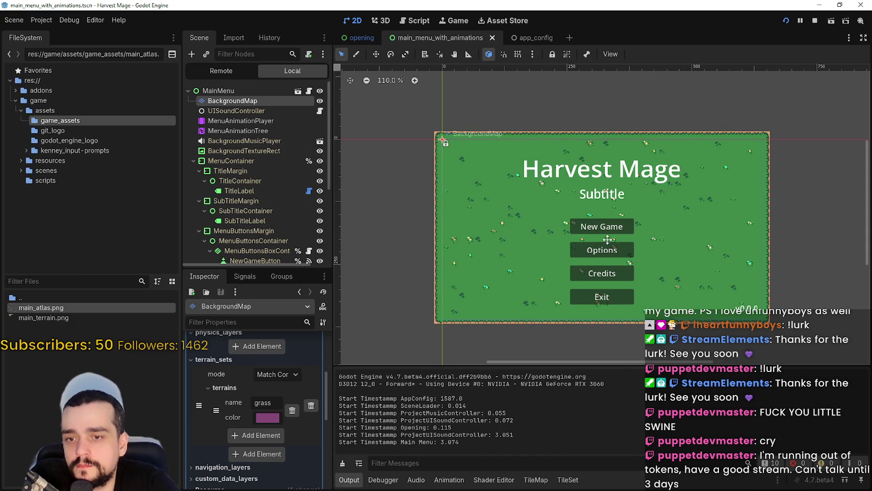
- Inspect MenuAnimationTree and BackgroundMusicPlayer, widen the panels, then select MenuAnimationPlayer
click(226, 131)
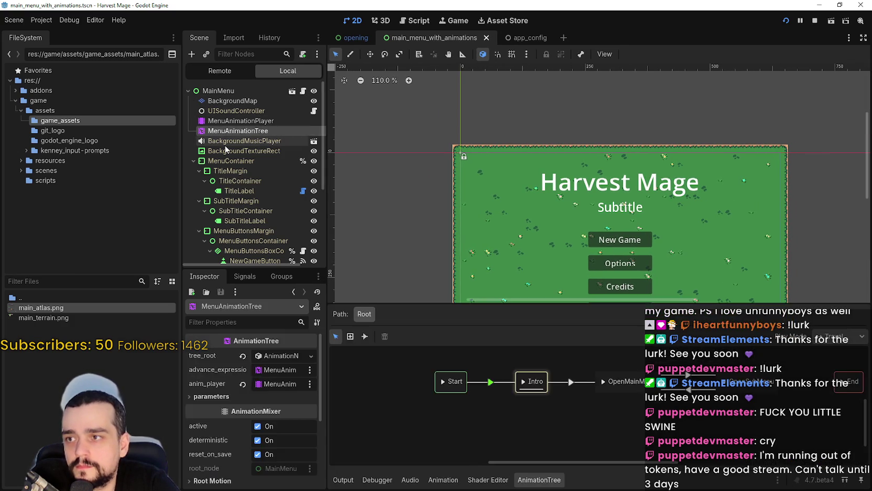
click(231, 140)
click(236, 130)
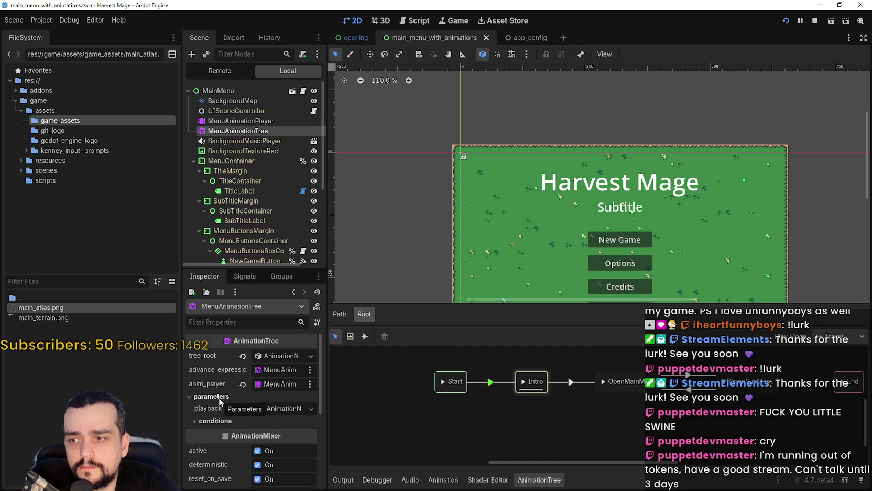
drag(330, 407, 381, 409)
click(497, 382)
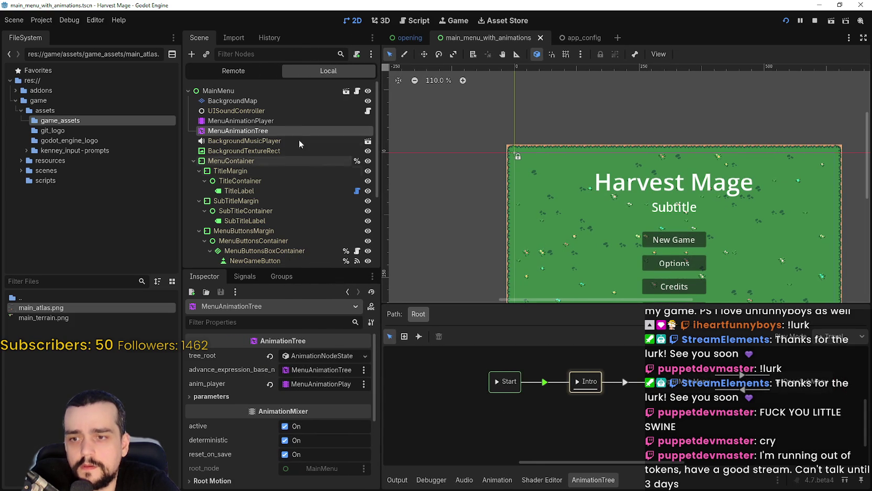
click(278, 123)
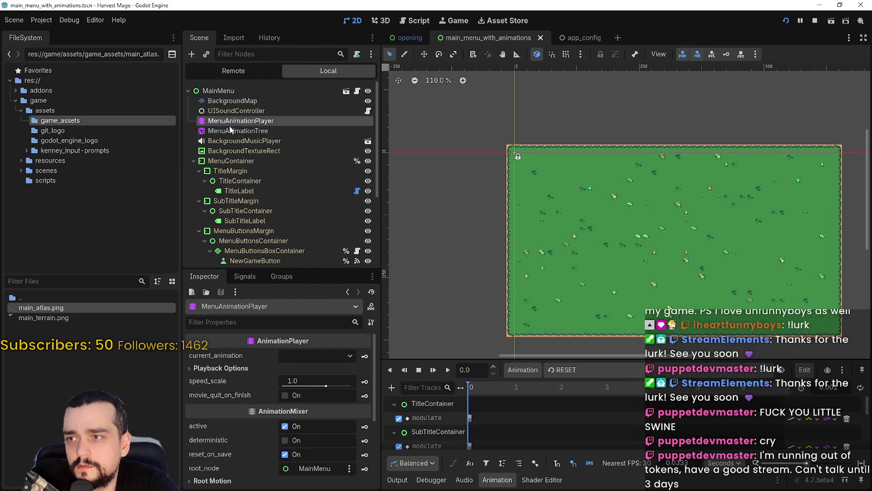
- Select BackgroundMusicPlayer and check its stream and mix target options, leaving the stream empty
click(233, 143)
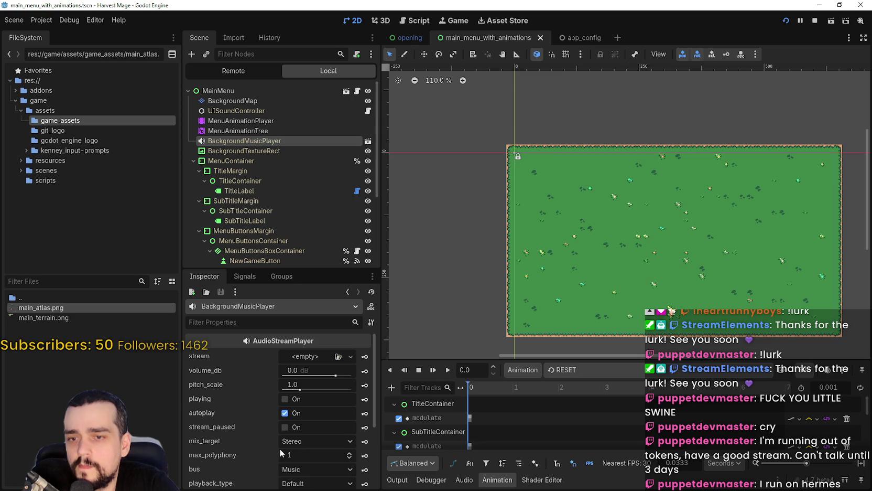
click(316, 358)
click(191, 356)
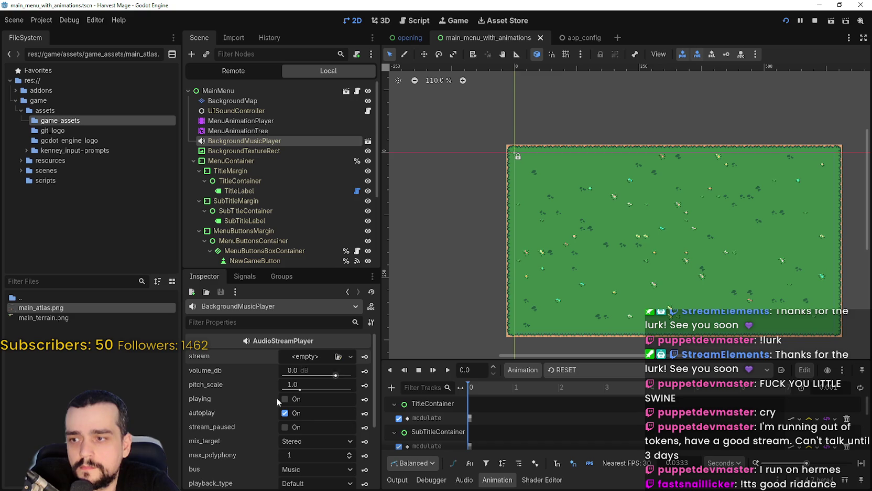
scroll(226, 425, down, 3)
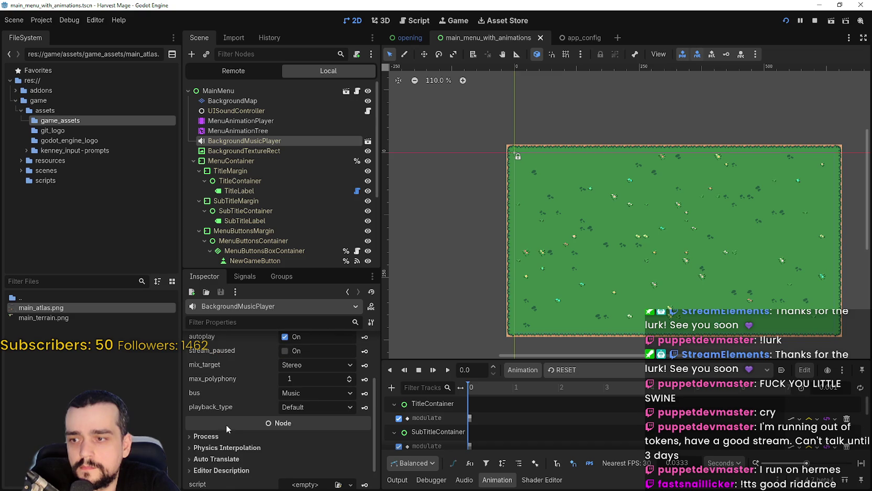
click(294, 370)
click(297, 367)
- Check the bus and playback type options, leaving them on Music and Default
click(309, 407)
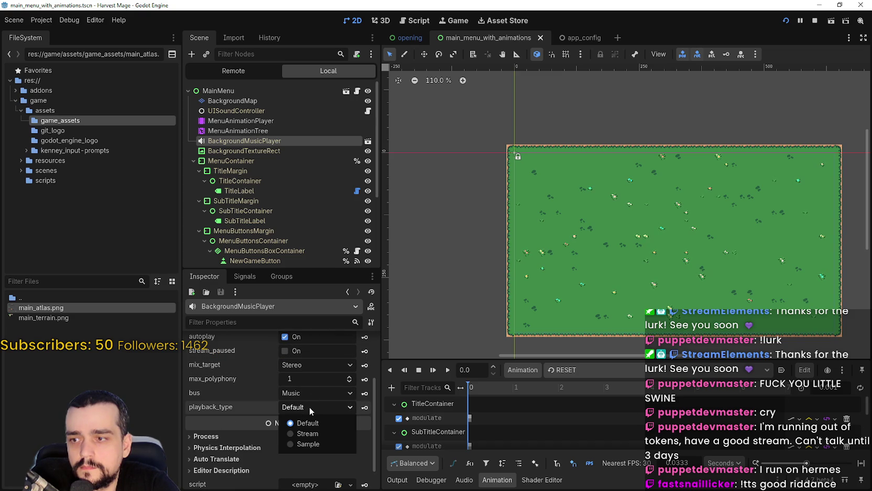
click(308, 406)
click(308, 392)
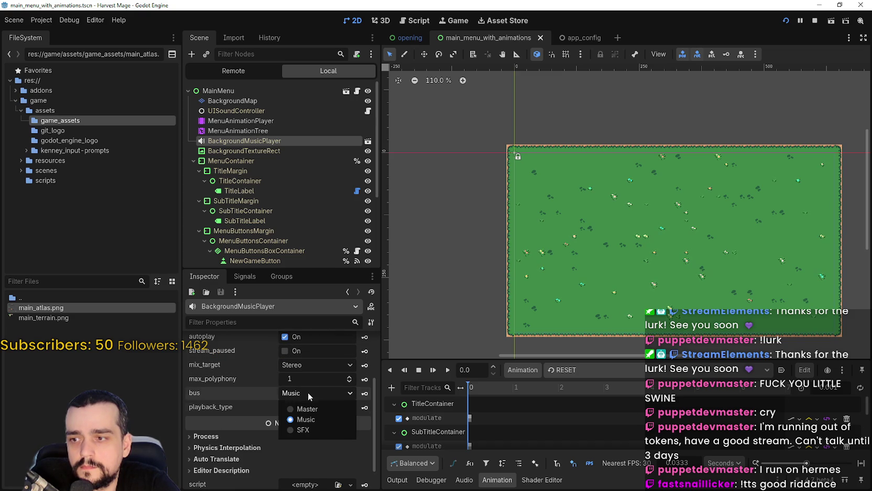
click(308, 392)
click(300, 407)
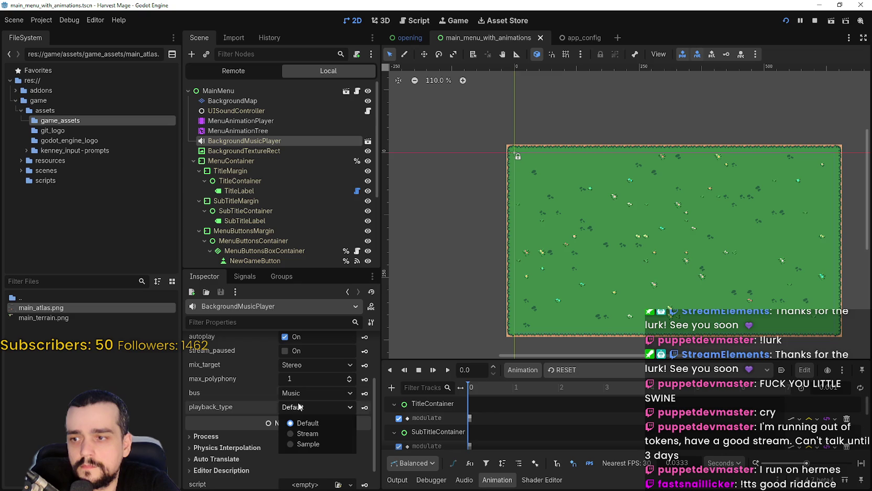
click(300, 407)
scroll(265, 388, up, 3)
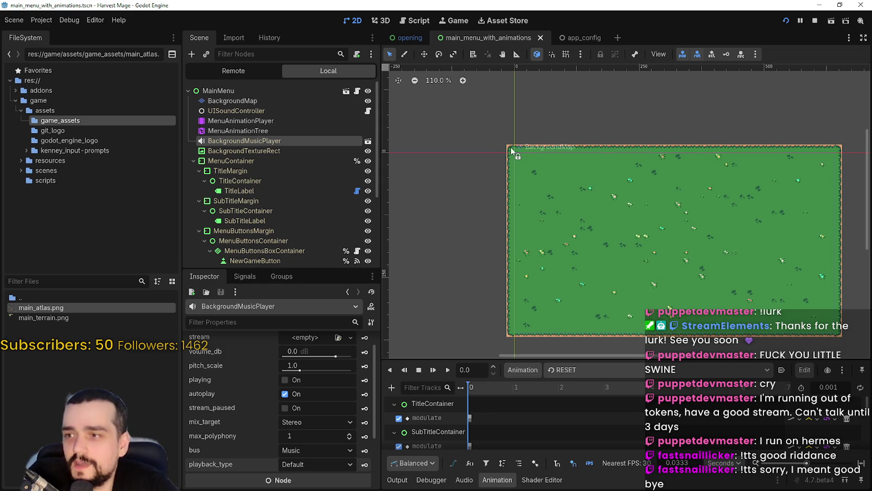
- Switch the Scene dock to the running game's remote tree and inspect the live BackgroundMap node
click(243, 69)
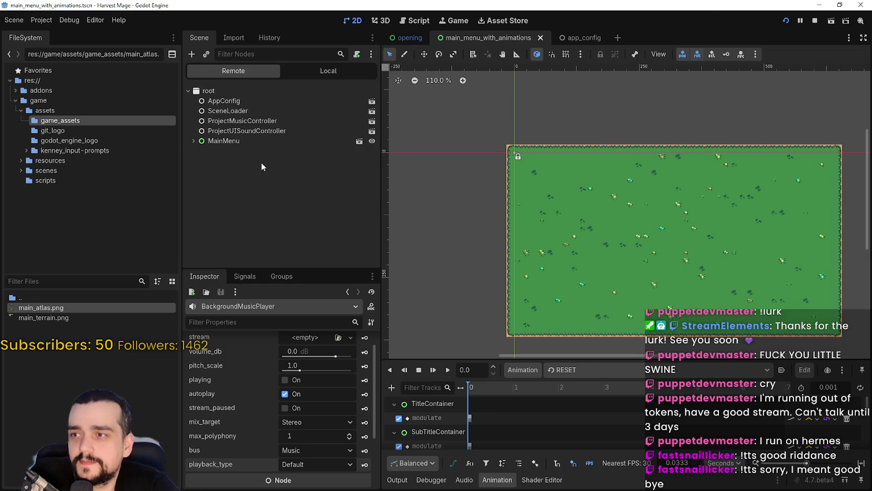
click(194, 140)
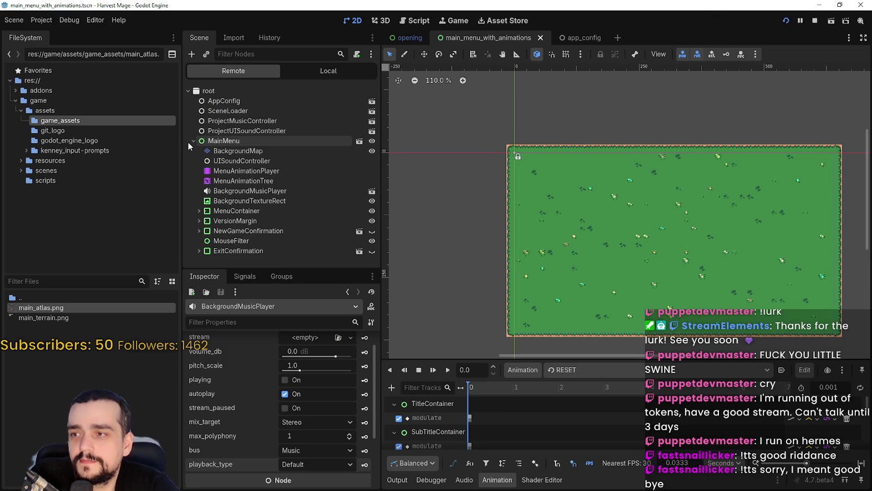
click(278, 149)
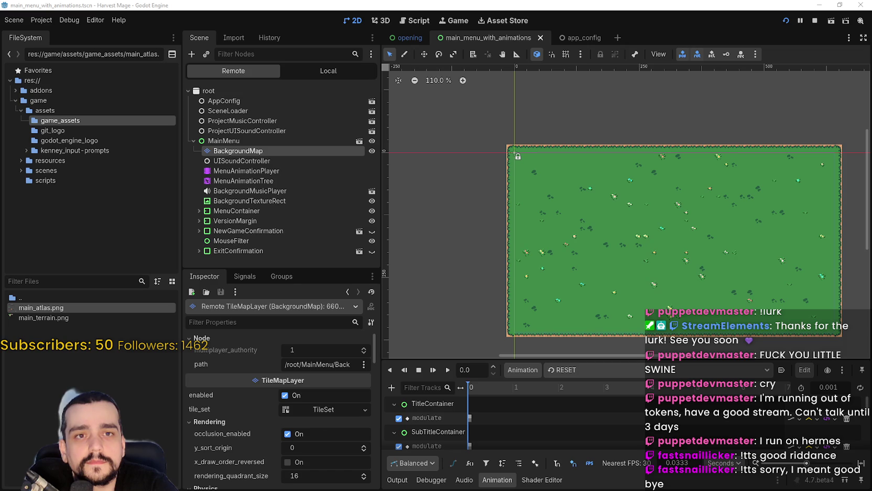
scroll(595, 196, up, 1)
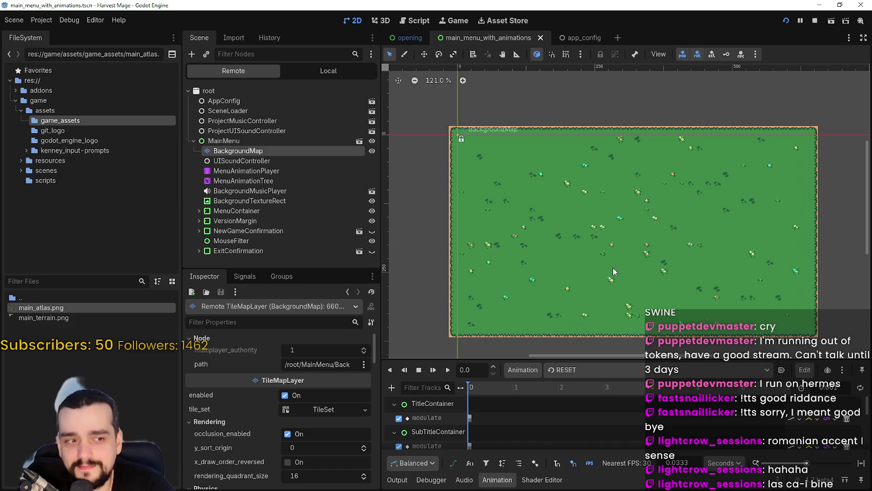
- Show the Intro animation in the Animation panel and make the panel taller
scroll(613, 267, up, 1)
click(677, 370)
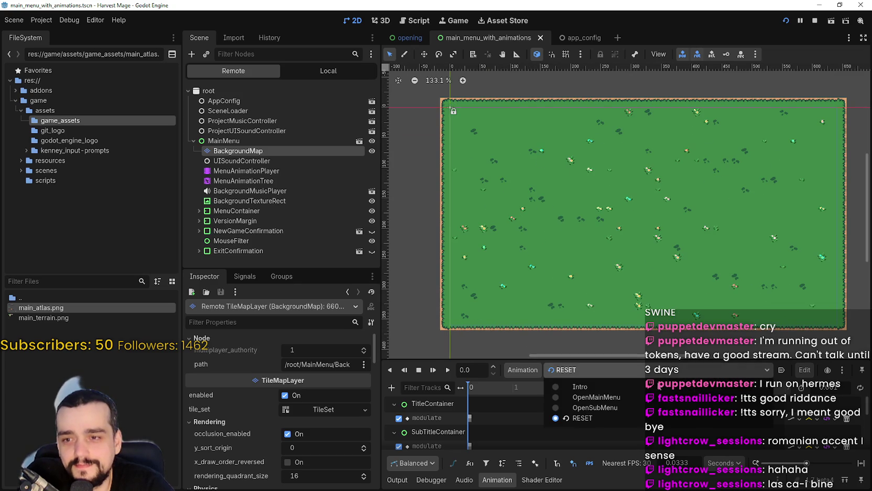
click(587, 389)
scroll(596, 407, down, 2)
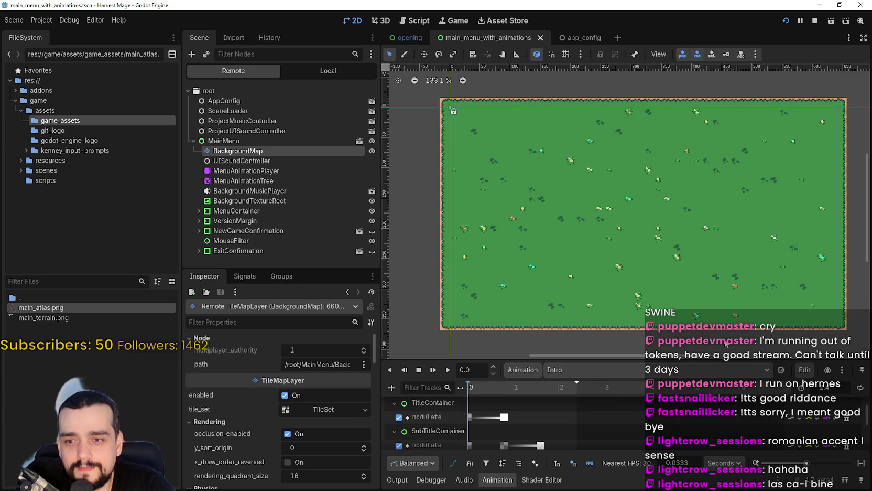
drag(796, 361, 796, 335)
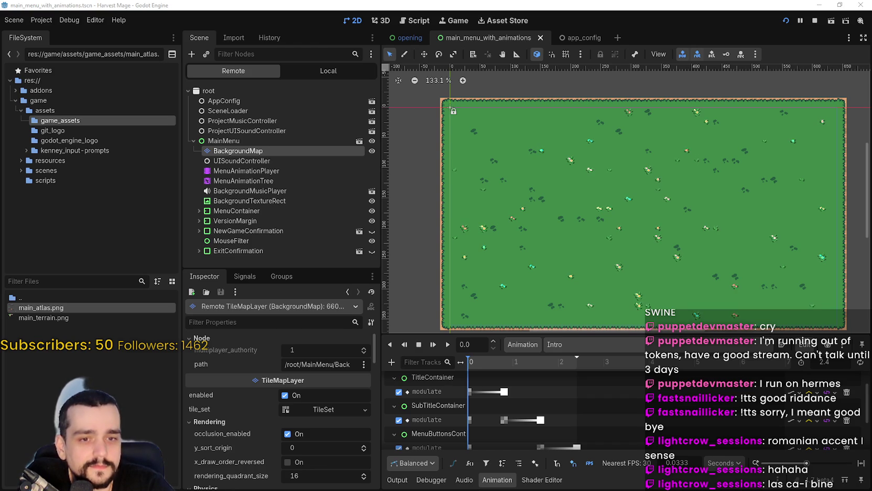
scroll(615, 280, down, 2)
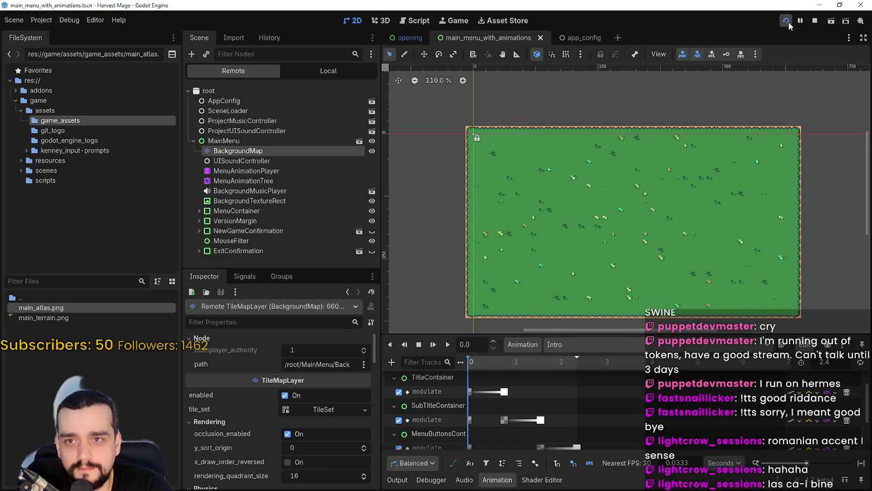
- Restart the game and set its video resolution to 1280 x 720
click(813, 21)
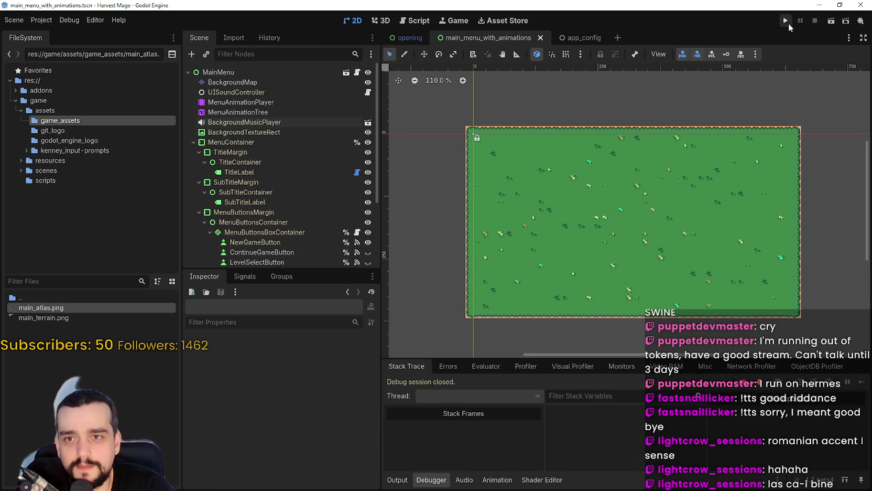
key(F5)
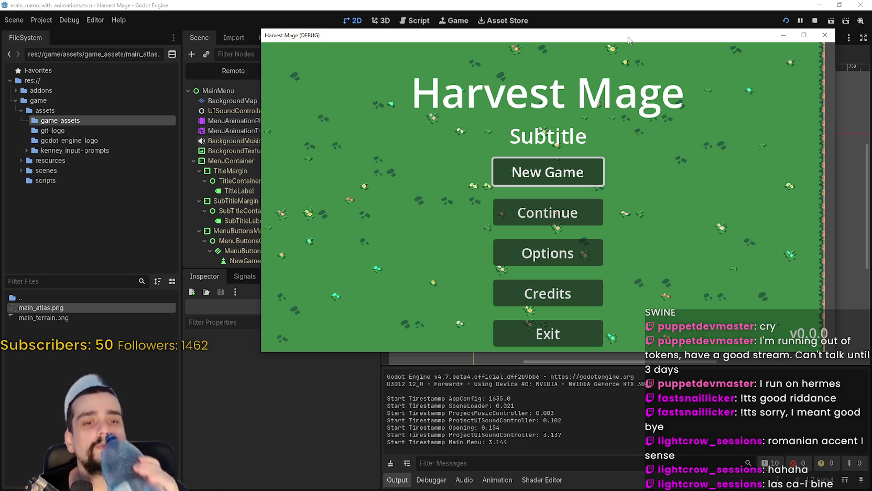
click(524, 254)
click(559, 70)
click(605, 74)
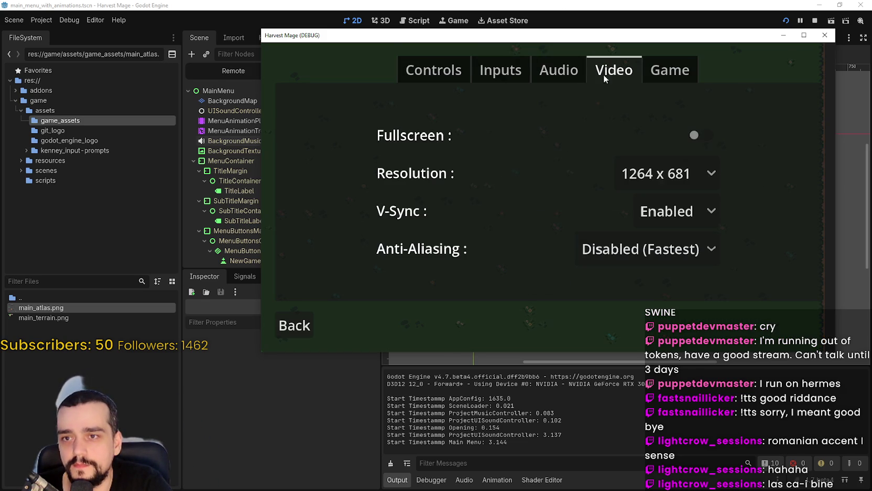
click(656, 173)
click(687, 203)
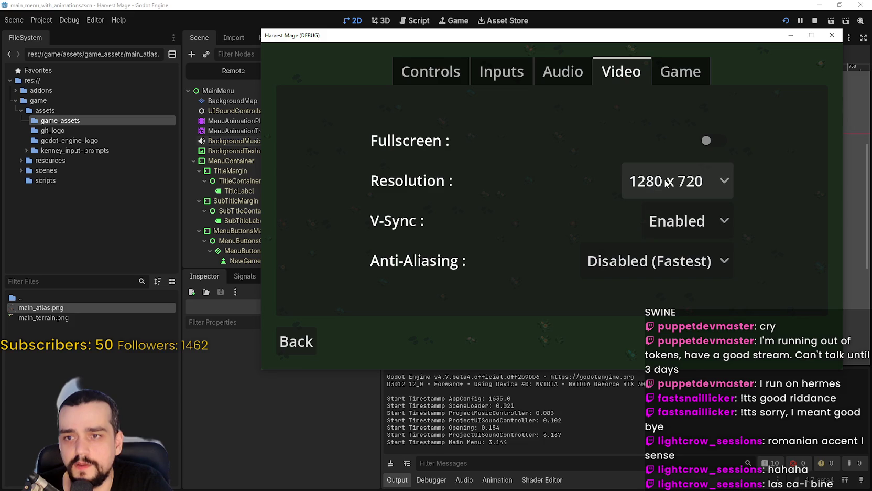
- Return to the game's main menu, then exit and confirm quitting
click(302, 342)
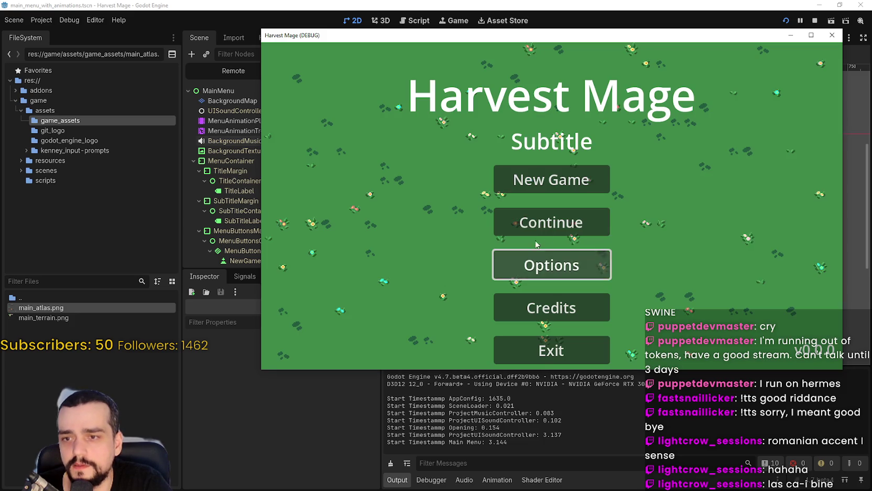
click(561, 357)
click(597, 256)
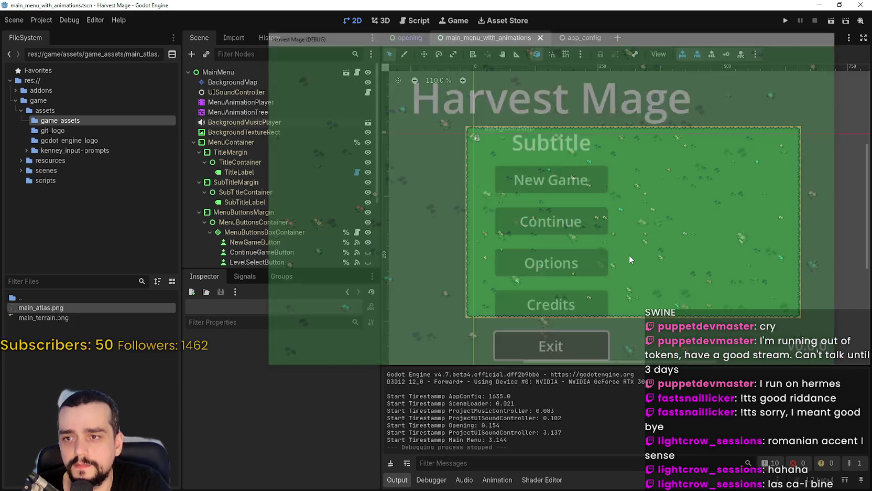
- Relaunch the game and set V-Sync to Disabled with a 1280 x 720 resolution
key(F5)
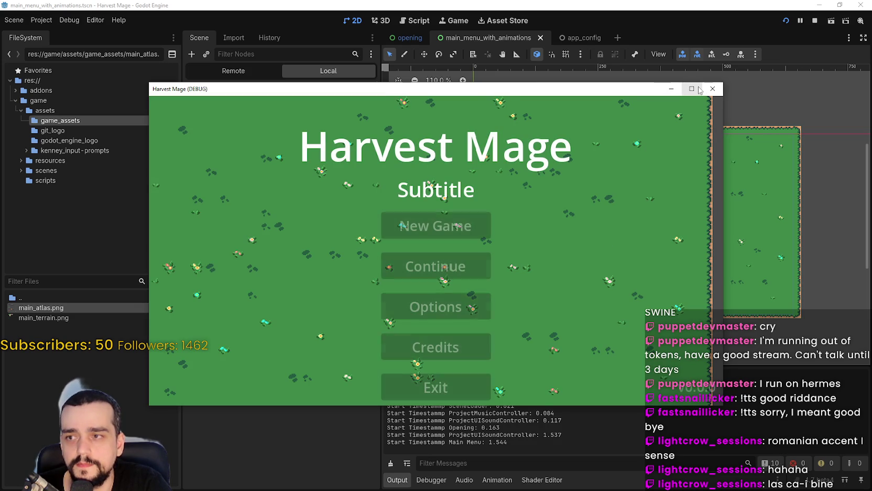
click(464, 306)
click(488, 125)
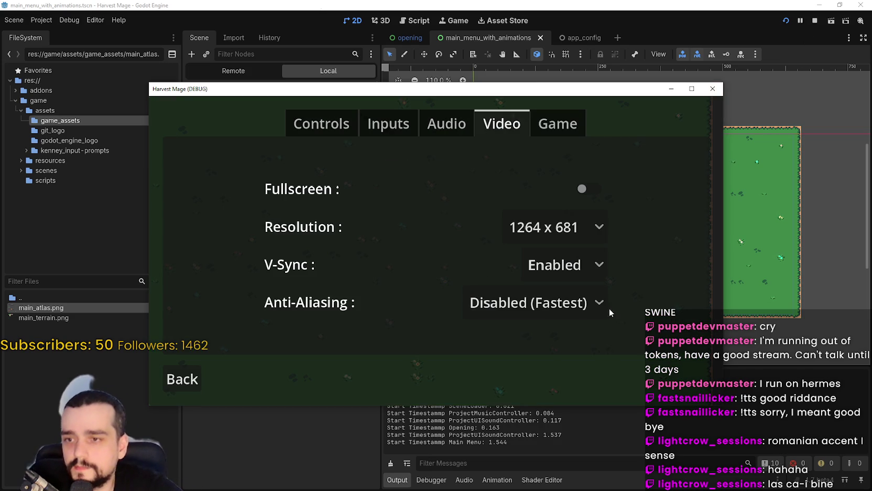
click(543, 266)
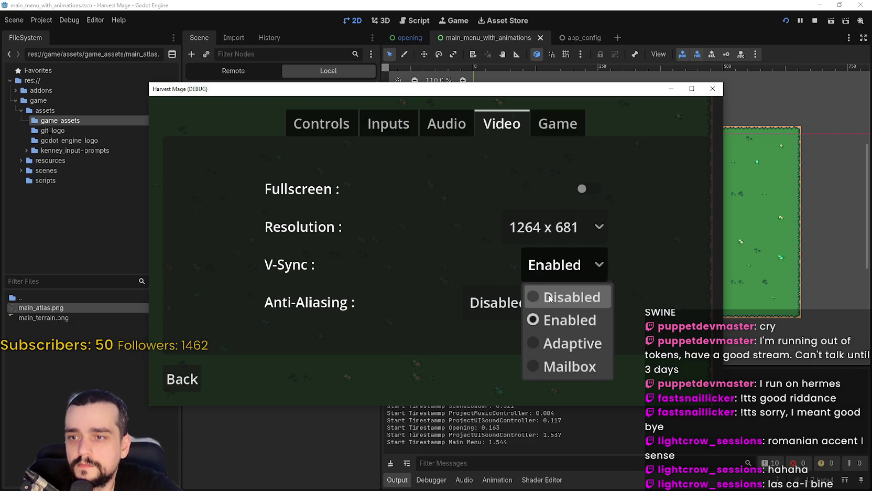
click(548, 294)
click(543, 240)
click(551, 253)
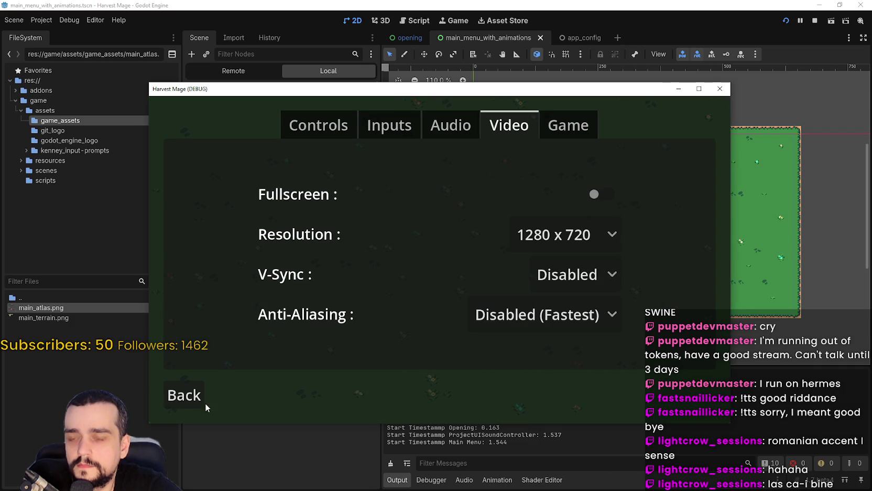
- Back out to the main menu and quit the game with confirmation
click(182, 399)
click(456, 403)
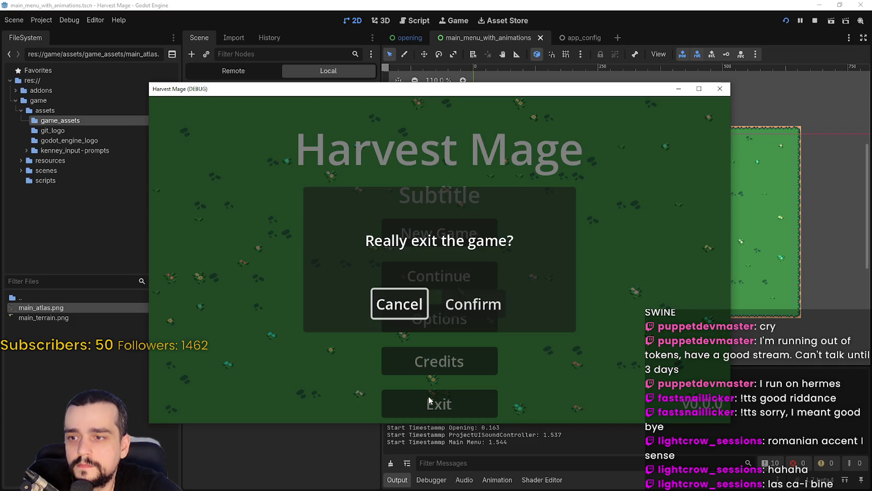
click(464, 313)
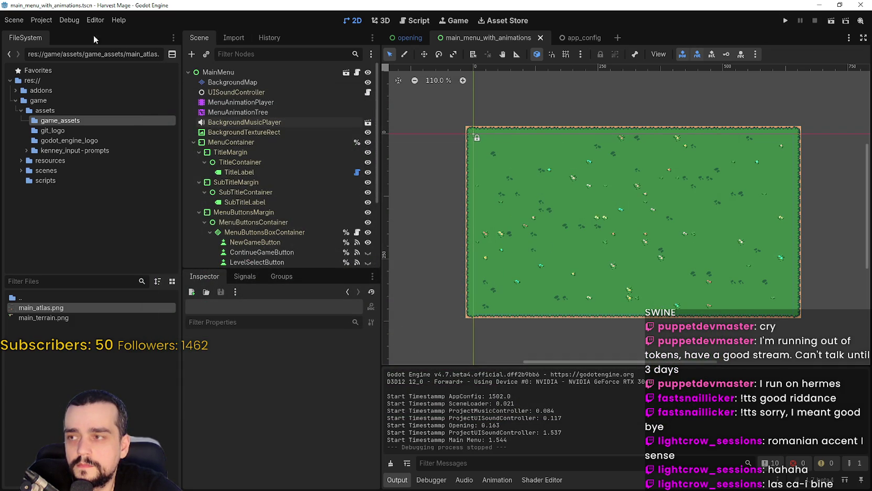
- View player_config.cfg from the user data folder in Notepad, close it, and rerun the game
click(41, 19)
click(61, 110)
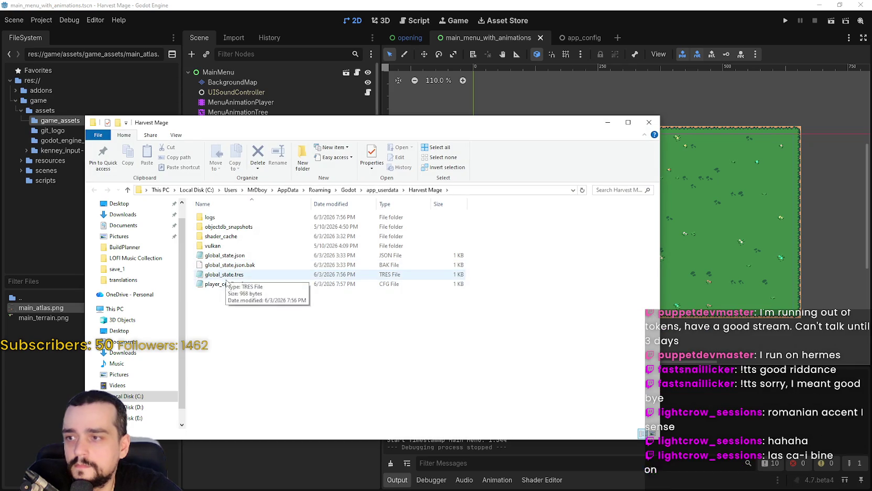
double_click(239, 284)
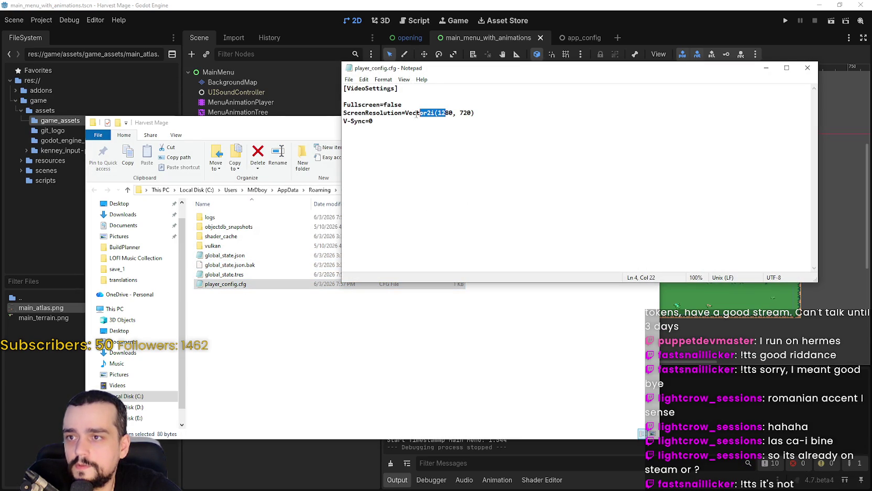
click(808, 68)
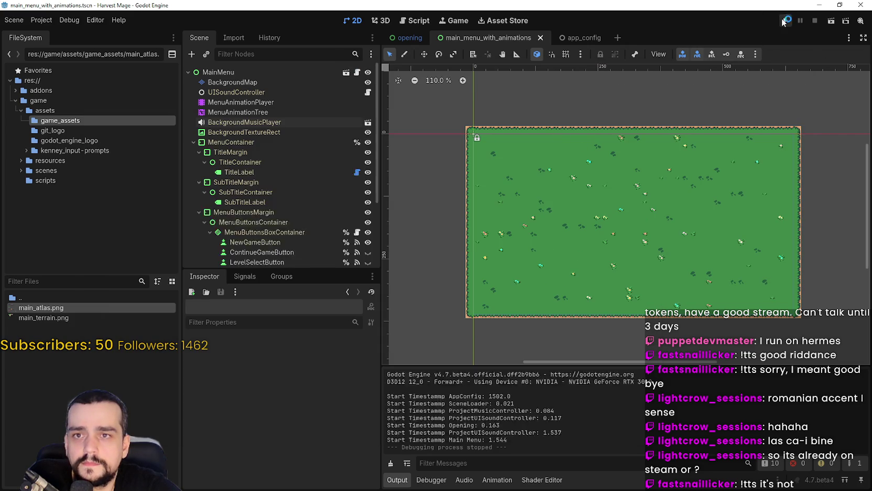
click(784, 21)
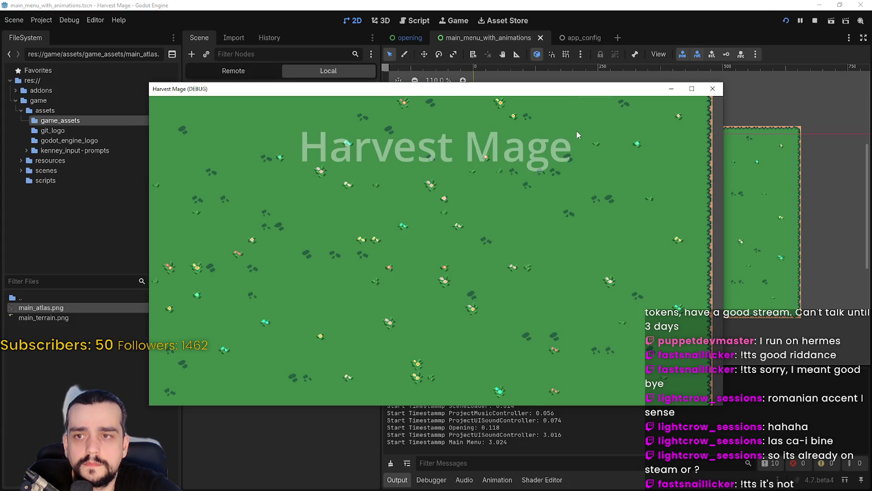
- Drag the Harvest Mage debug window higher and further to the right
drag(597, 95, 627, 51)
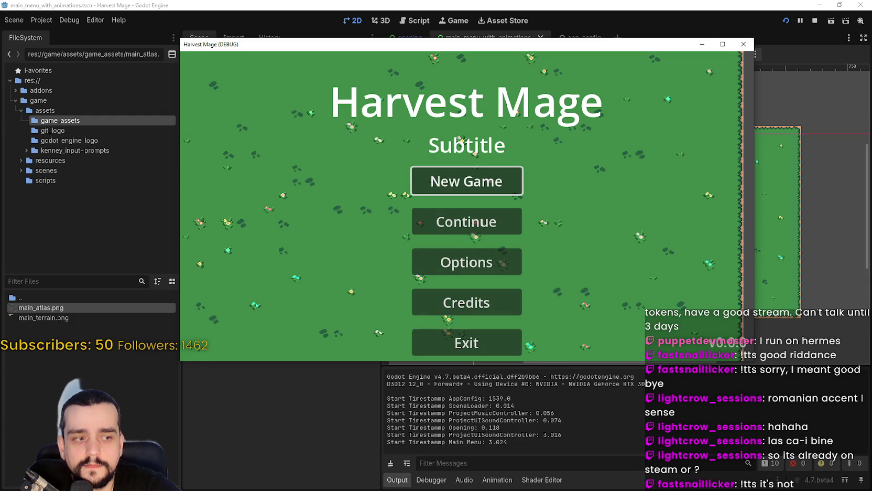
- Search the Steam store for 'MR FARMBOY' and open its store page
key(alt+Tab)
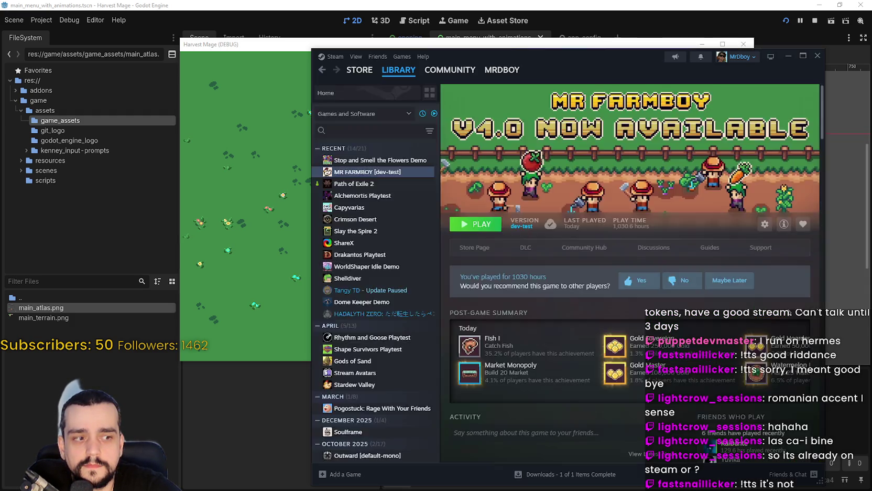
click(632, 202)
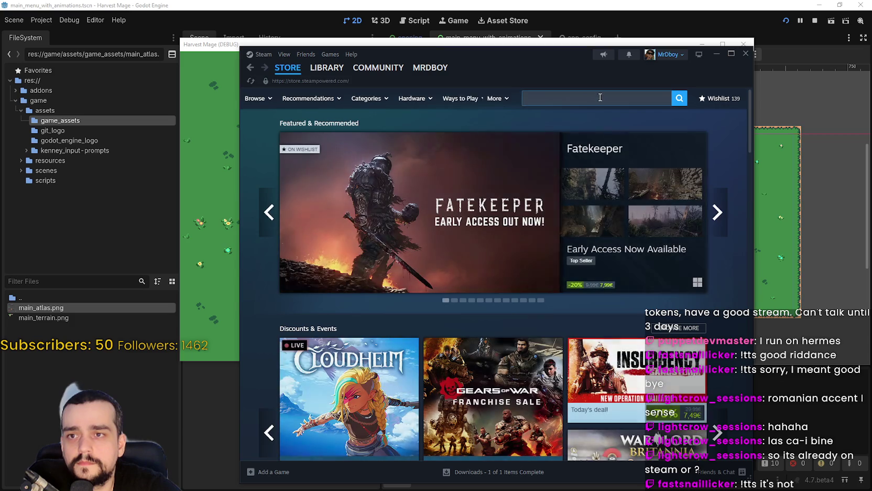
click(610, 98)
text(<R FA)
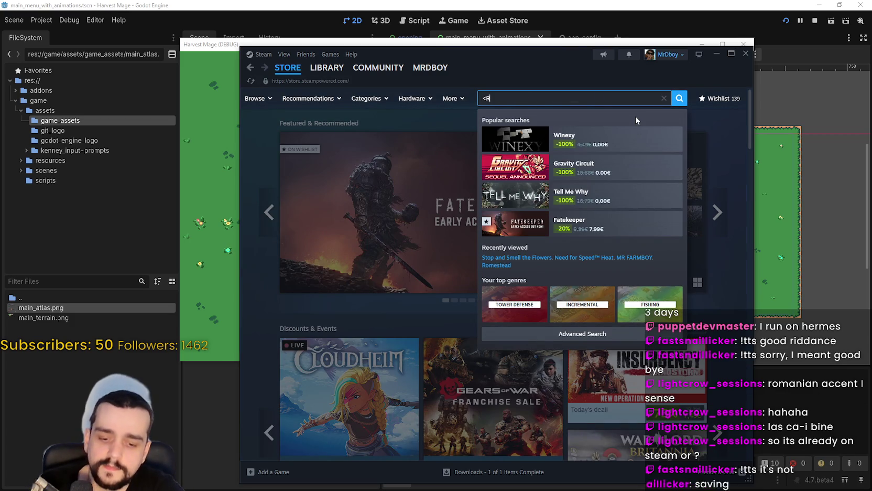
key(BackSpace)
key(BackSpace)
key(BackSpace)
text(MR FARMBOY)
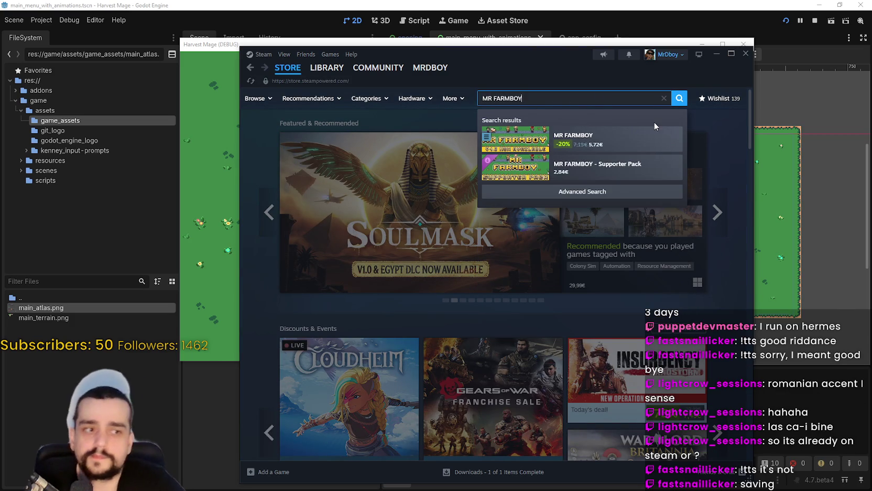
click(579, 138)
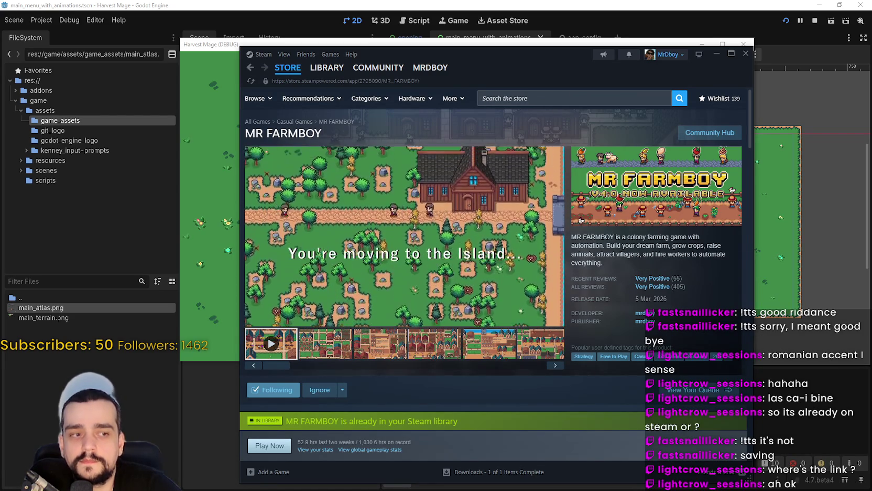
- Bring the Harvest Mage game window back in front and nudge it up and left
mouse_move(421, 328)
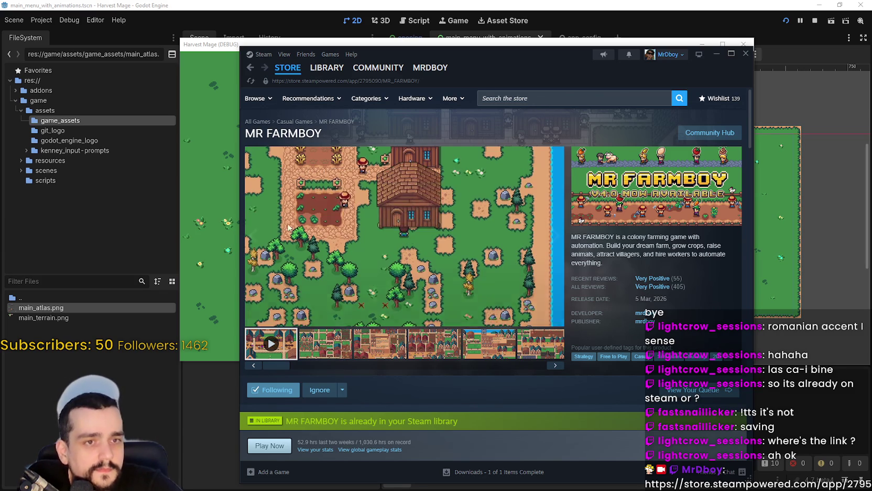
click(230, 269)
drag(631, 48, 619, 40)
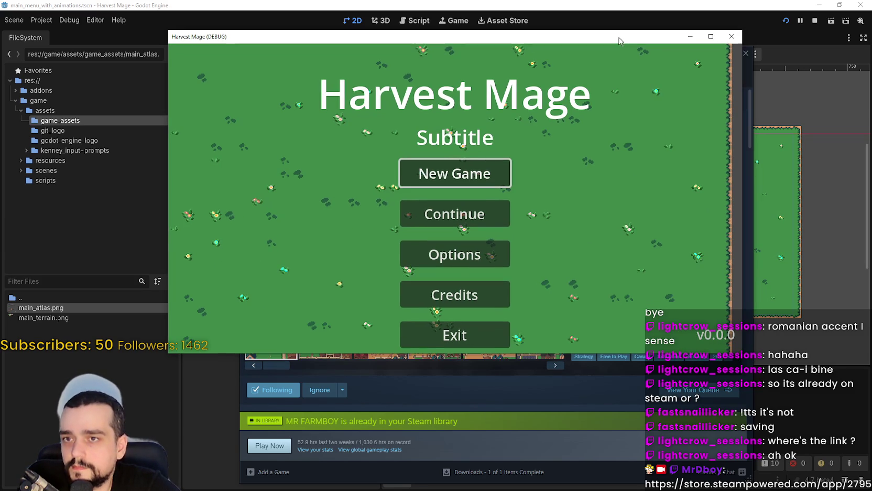
- Quit the running Harvest Mage game and bring the Godot editor to the front
click(454, 329)
click(487, 240)
click(311, 17)
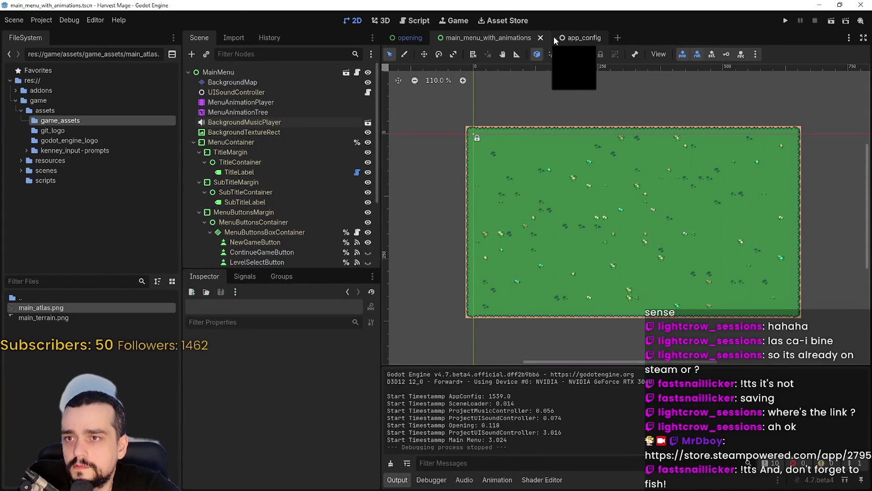
- Collapse the MenuContainer and VersionMargin branches in the Scene tree
scroll(200, 104, down, 3)
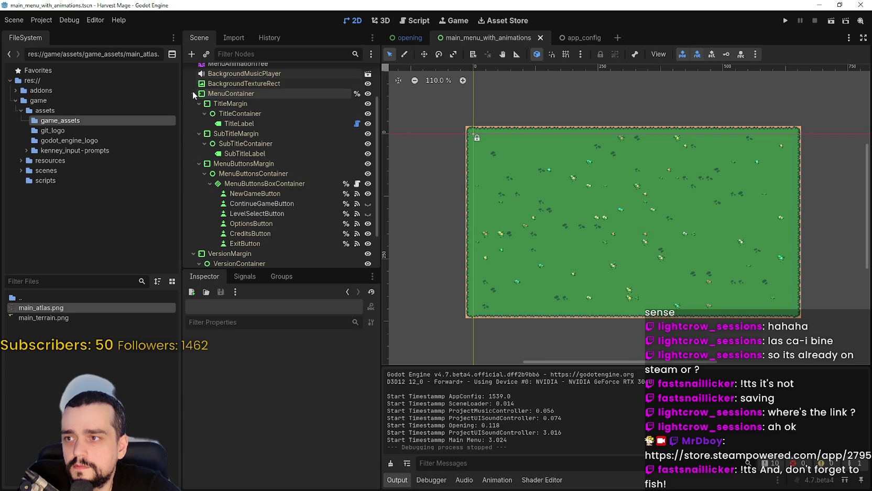
click(192, 93)
click(193, 152)
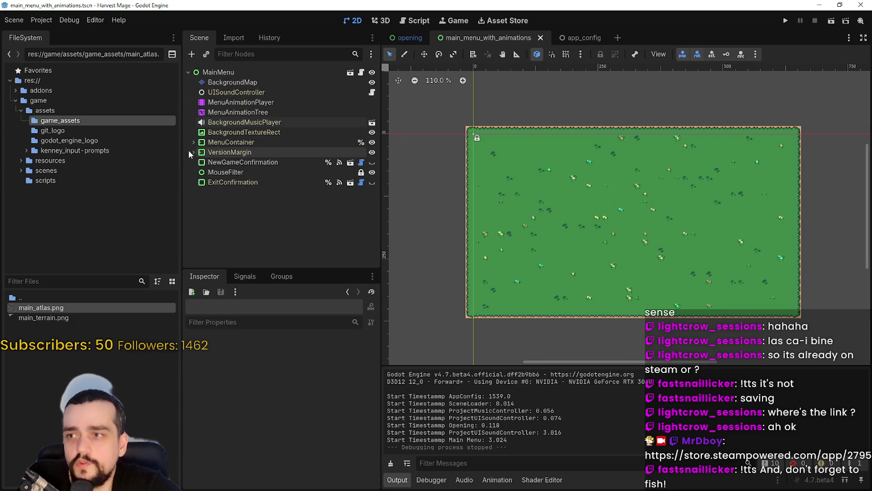
- In the FileSystem dock, expand the scenes folder's subfolders down to options_menu
click(43, 318)
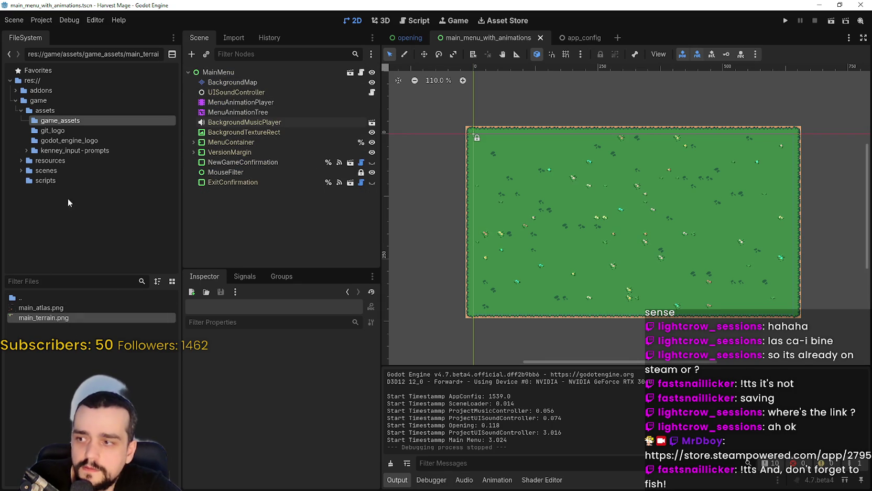
click(21, 170)
scroll(130, 240, down, 2)
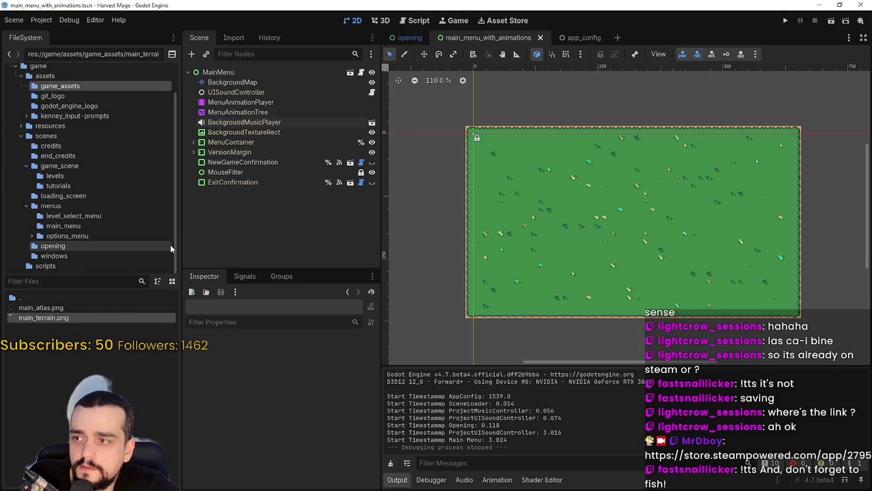
click(56, 176)
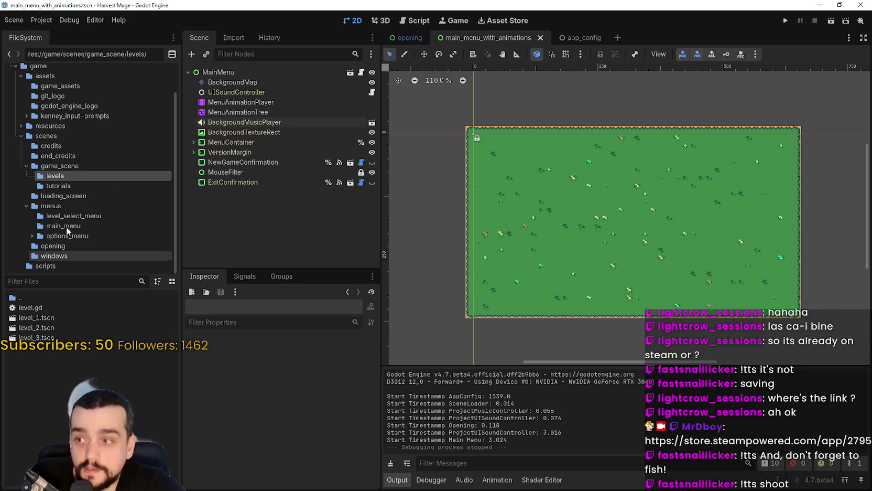
click(55, 196)
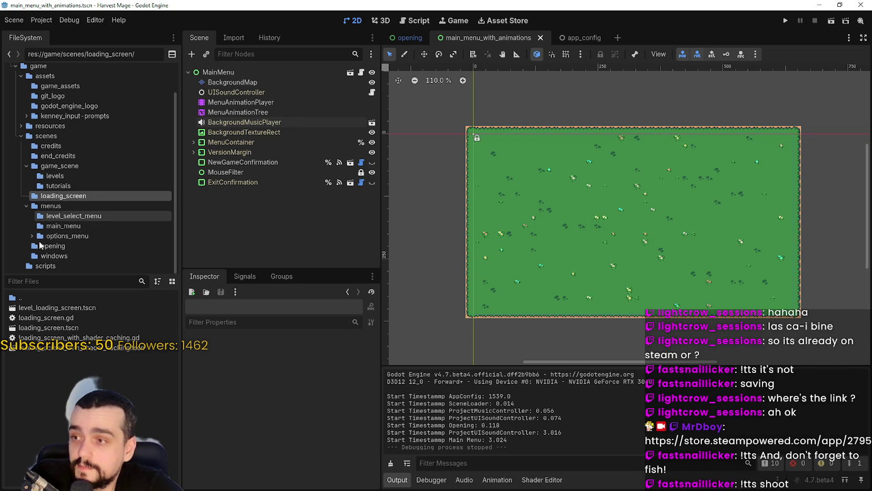
click(33, 226)
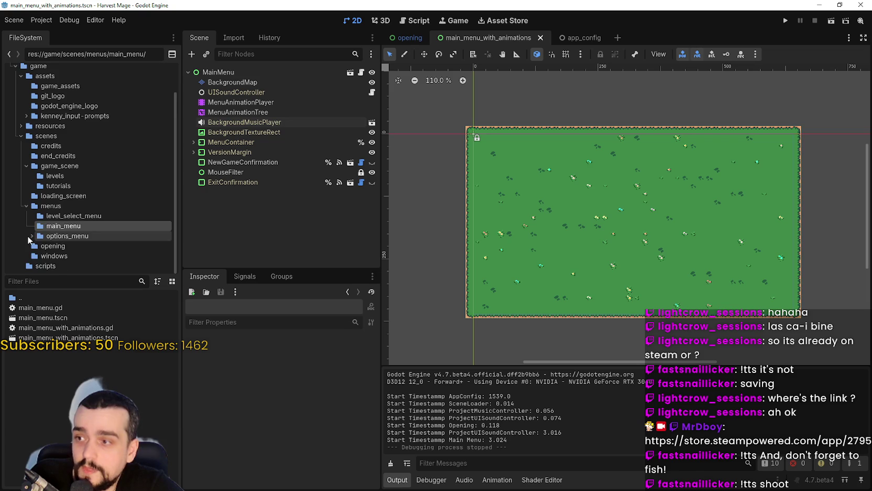
click(32, 236)
- Expand options_menu's input and video folders to list their scene files
scroll(37, 220, down, 2)
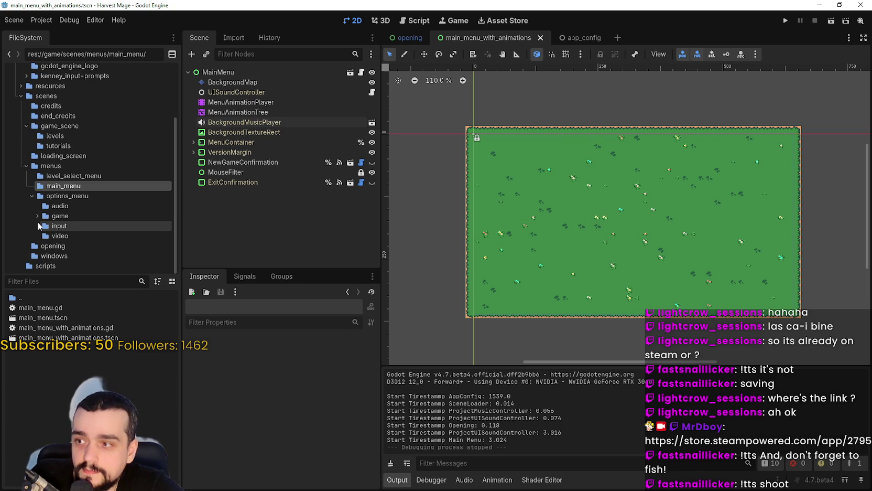
click(36, 226)
click(32, 235)
click(28, 224)
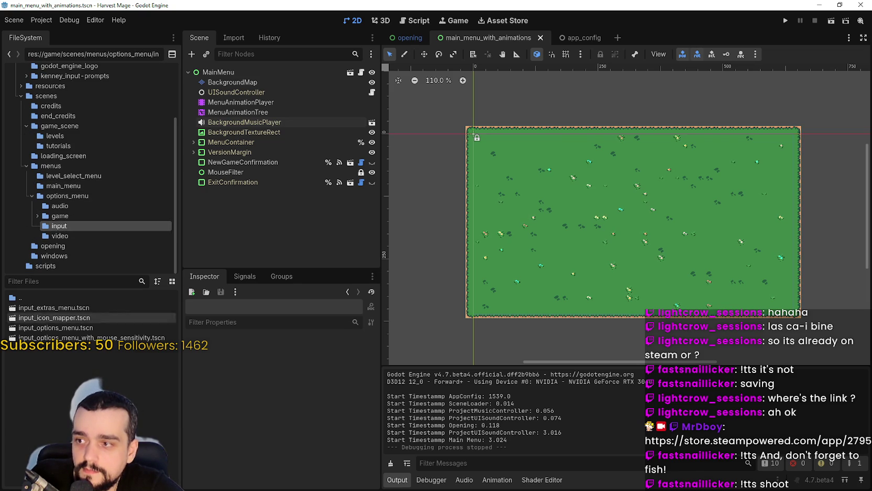
click(48, 238)
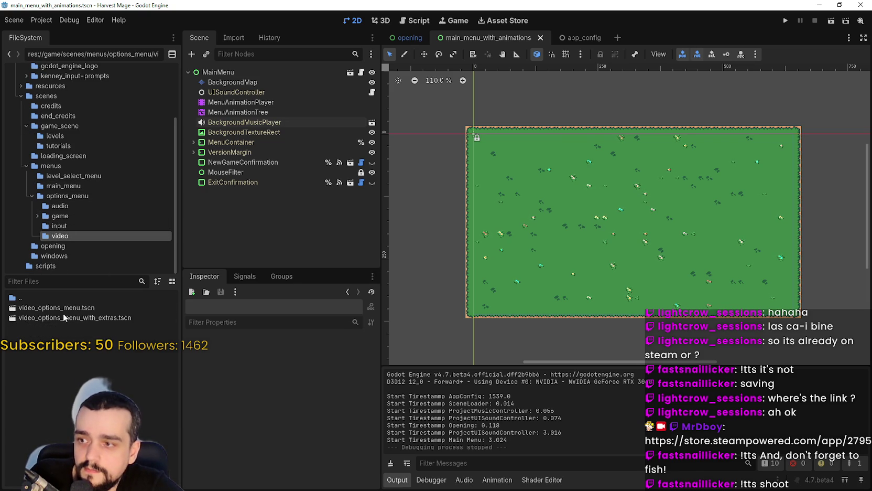
- Open video_options_menu_with_extras.tscn and video_options_menu.tscn and switch between them to compare
double_click(61, 317)
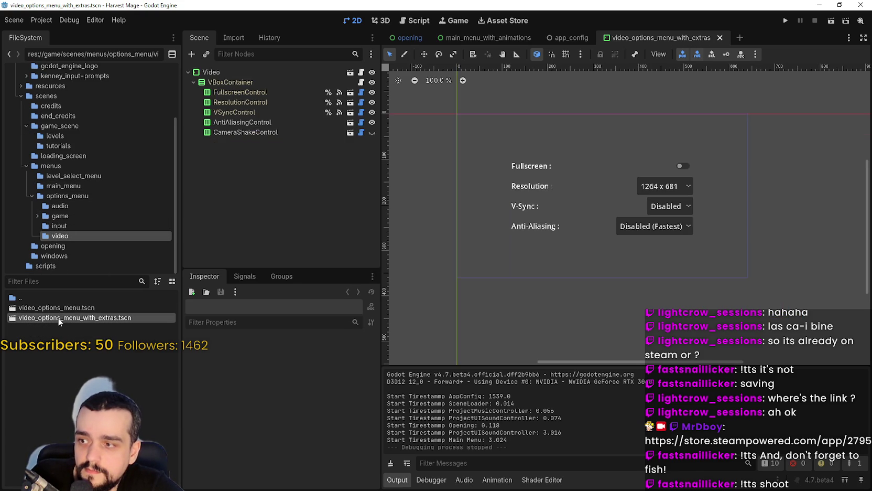
double_click(112, 308)
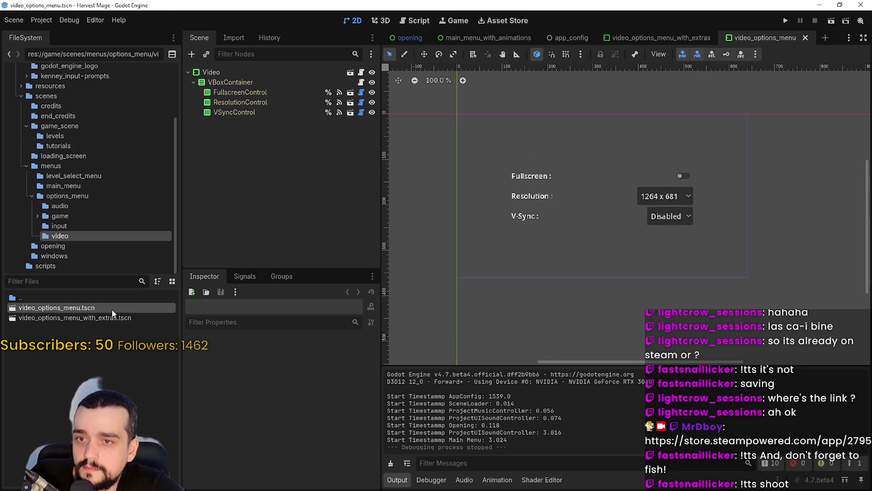
double_click(105, 318)
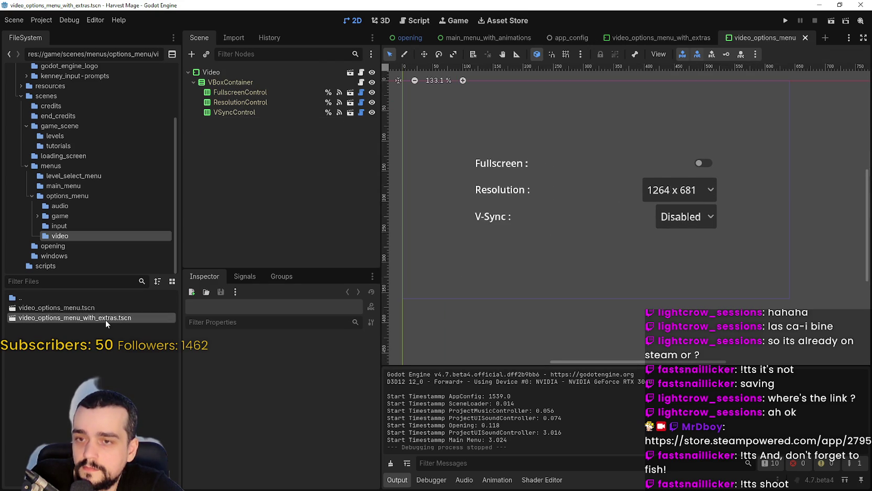
double_click(94, 305)
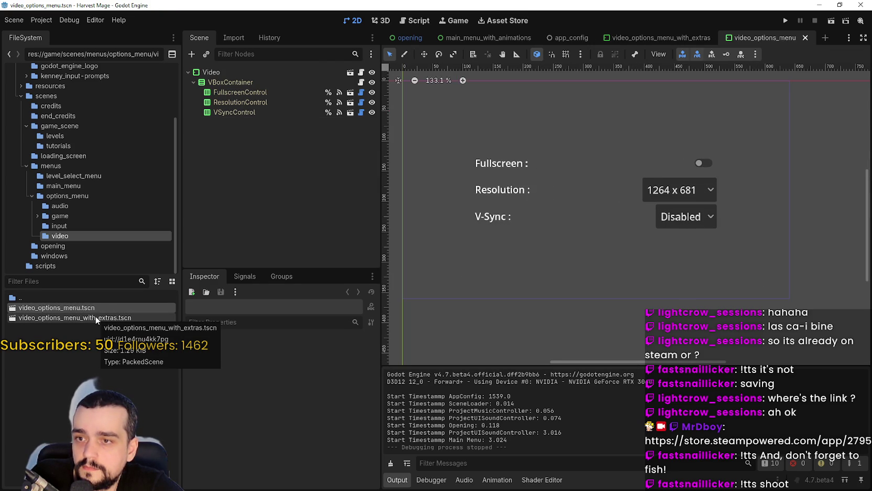
double_click(94, 318)
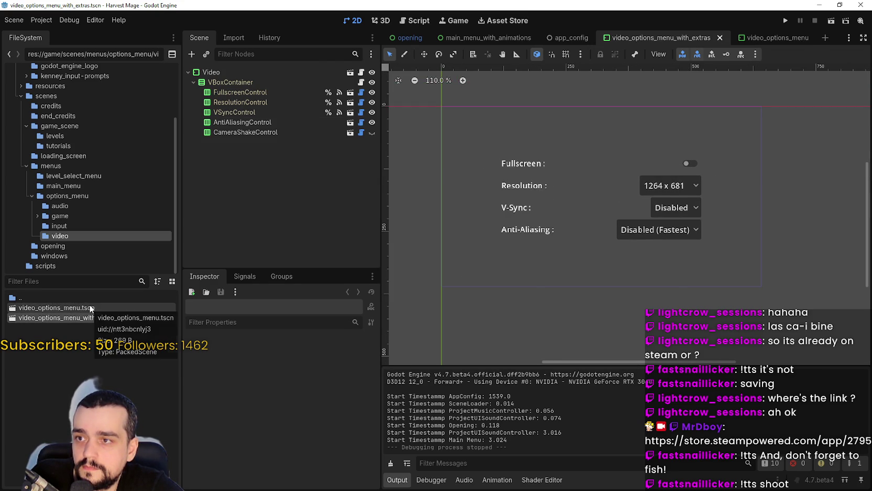
double_click(89, 304)
double_click(91, 317)
scroll(711, 216, up, 2)
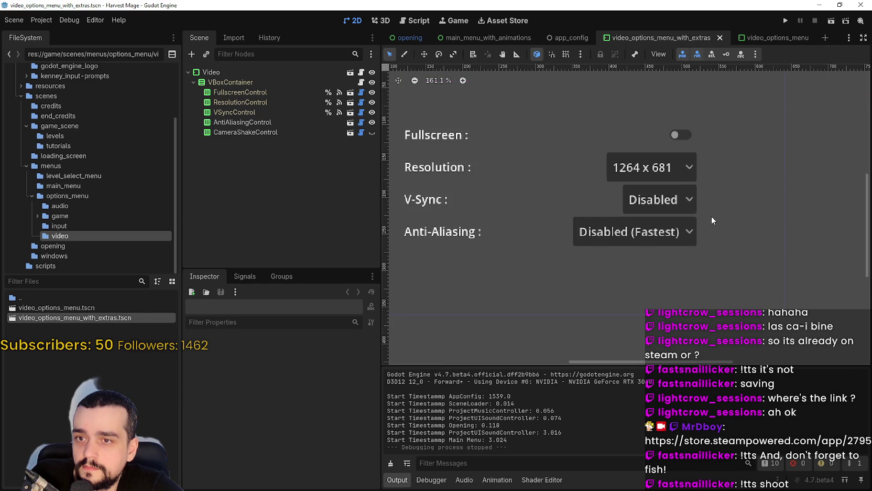
- Inspect FullscreenControl and ResolutionControl, then open ResolutionControl's script vector_2_list_option_control.gd
click(249, 93)
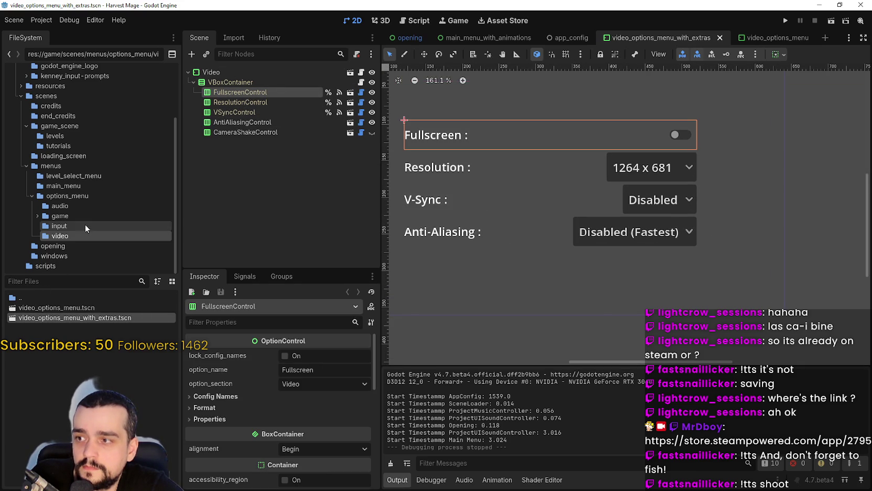
click(259, 105)
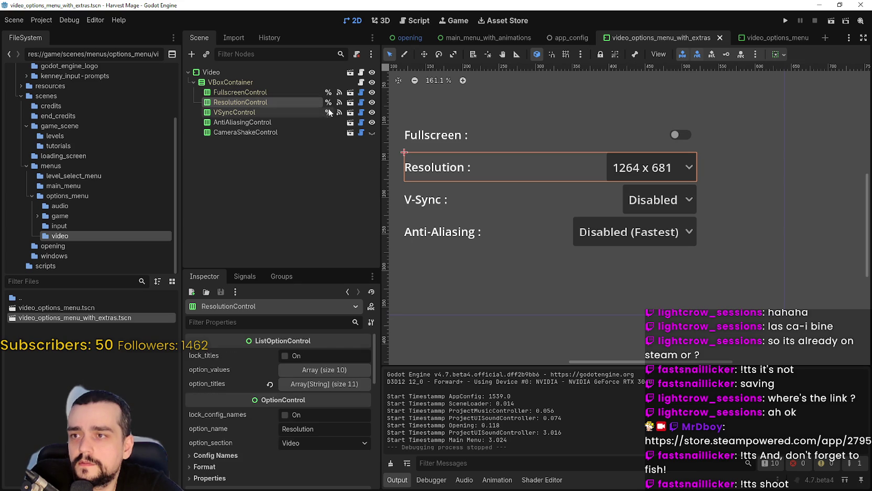
click(360, 103)
click(690, 186)
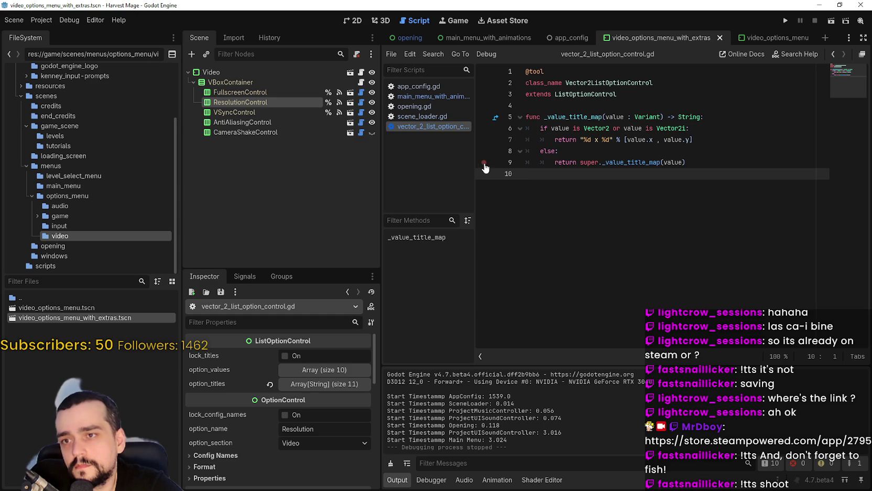
- Look up the base _value_title_map definition, then return to vector_2_list_option_control.gd
click(631, 164)
right_click(631, 166)
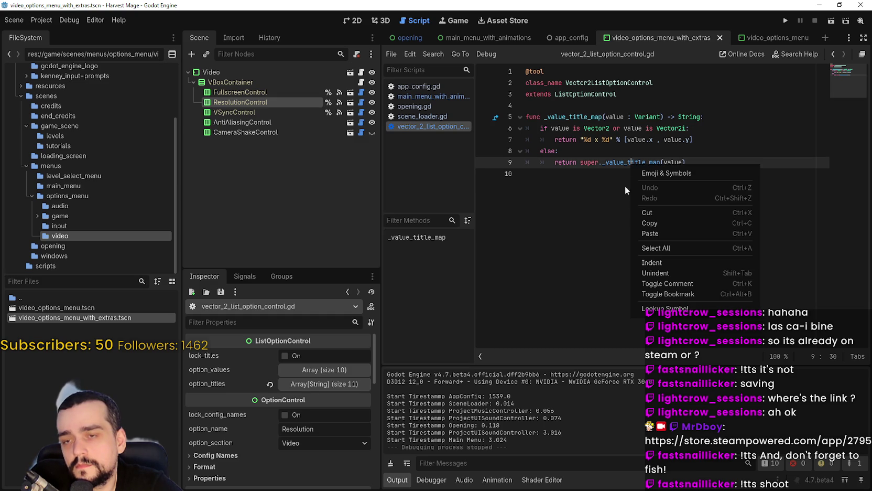
click(647, 309)
click(623, 220)
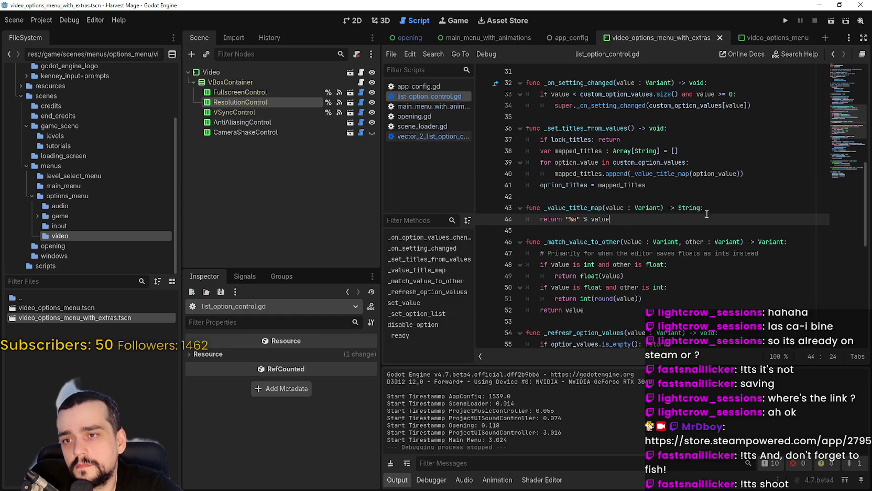
click(361, 103)
- Open video_options_menu.gd and jump to the _update_ui definition
click(361, 72)
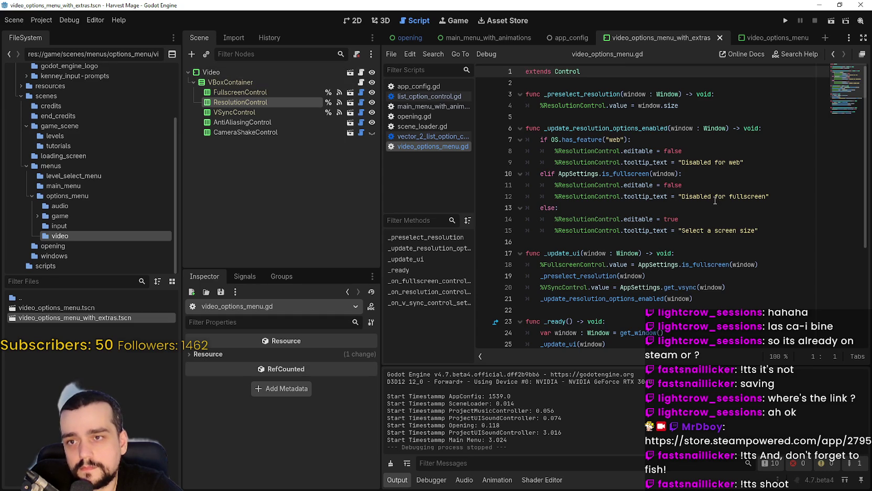
scroll(715, 200, down, 4)
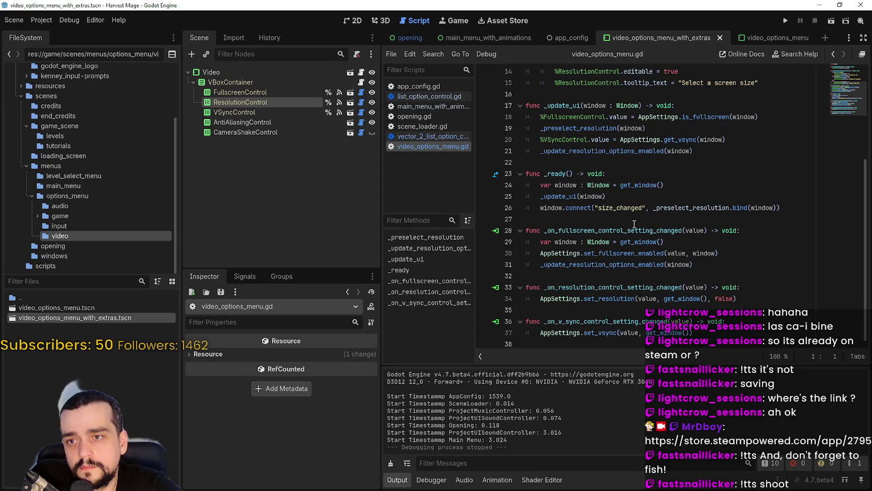
click(761, 222)
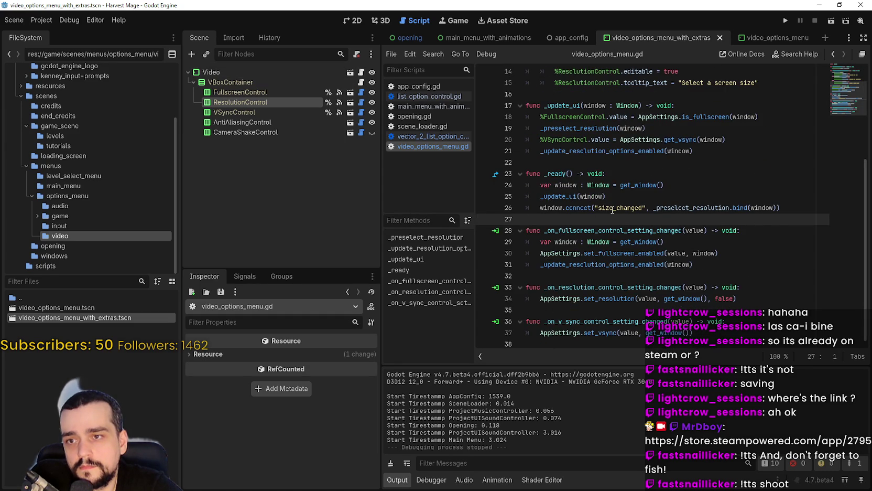
double_click(636, 208)
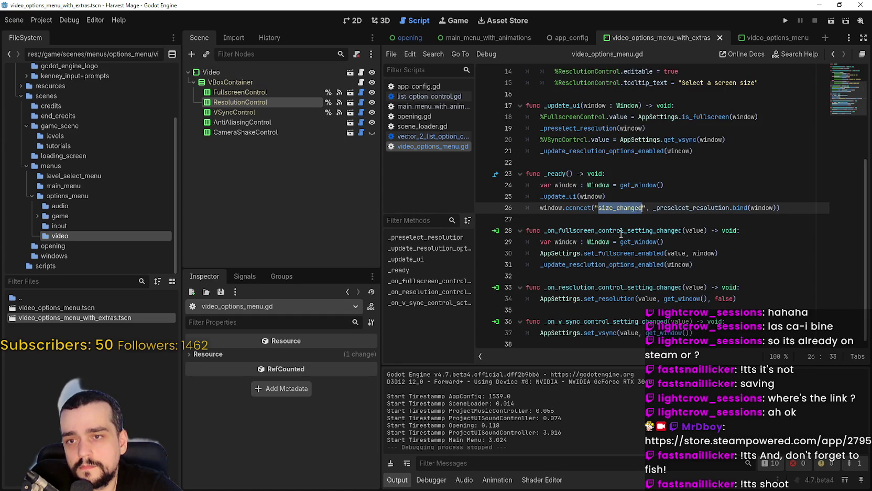
click(566, 196)
right_click(565, 196)
click(593, 388)
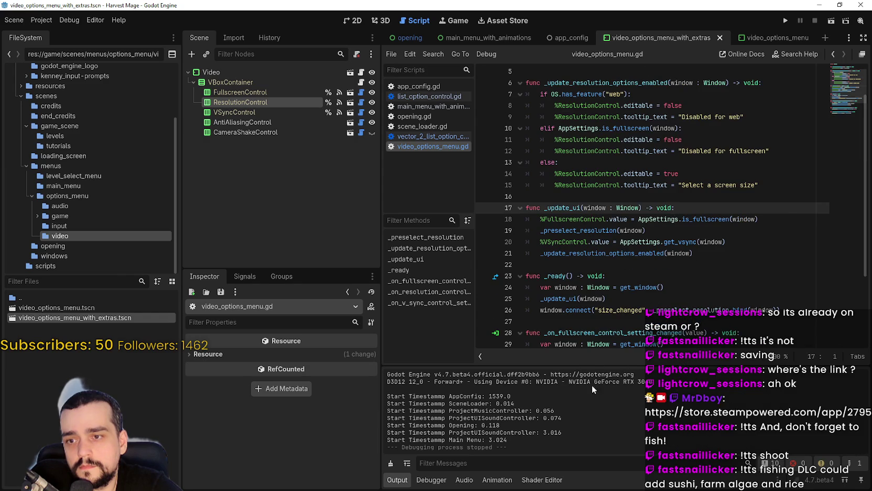
- Jump to _update_resolution_options_enabled, then pick AppSettings on line 37 for symbol lookup
click(612, 265)
right_click(617, 254)
click(653, 400)
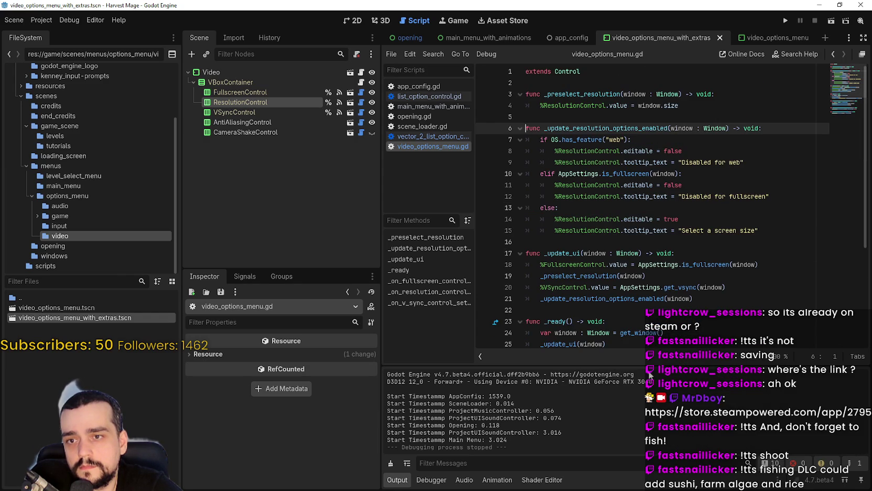
click(620, 242)
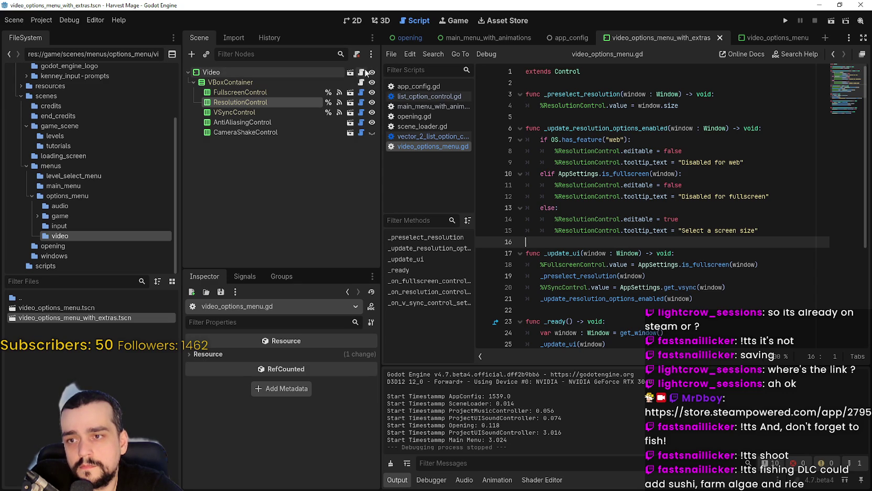
scroll(677, 255, down, 4)
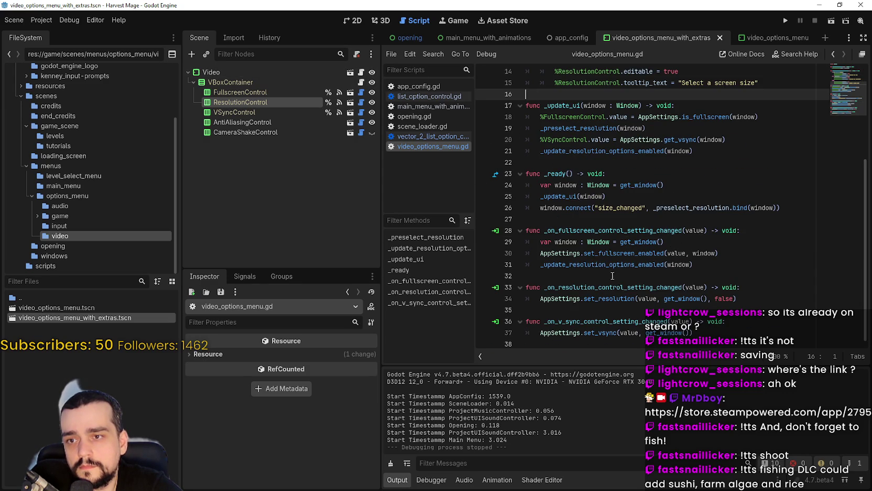
double_click(621, 256)
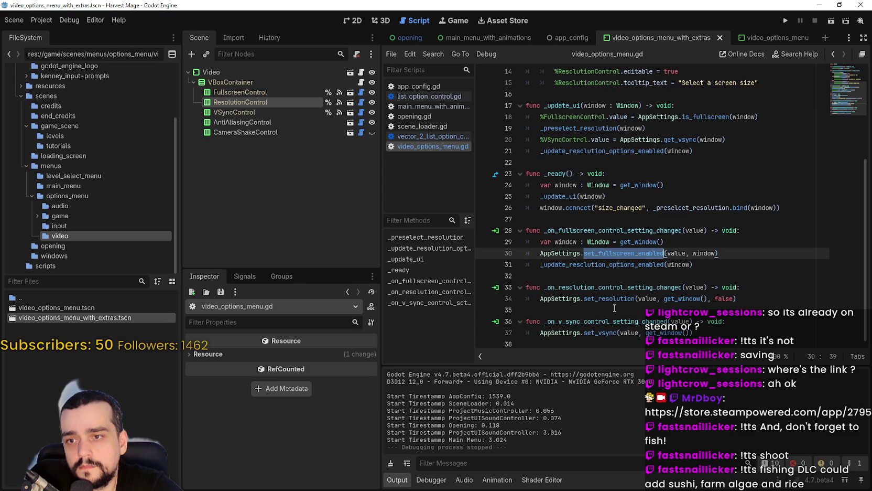
click(563, 303)
double_click(556, 334)
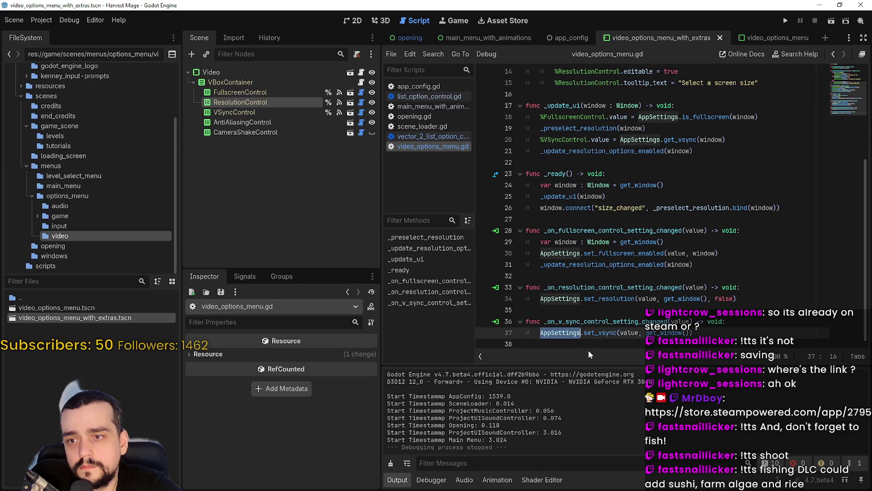
right_click(562, 299)
- Jump into app_settings.gd and scroll to the Video functions around set_resolution
click(592, 445)
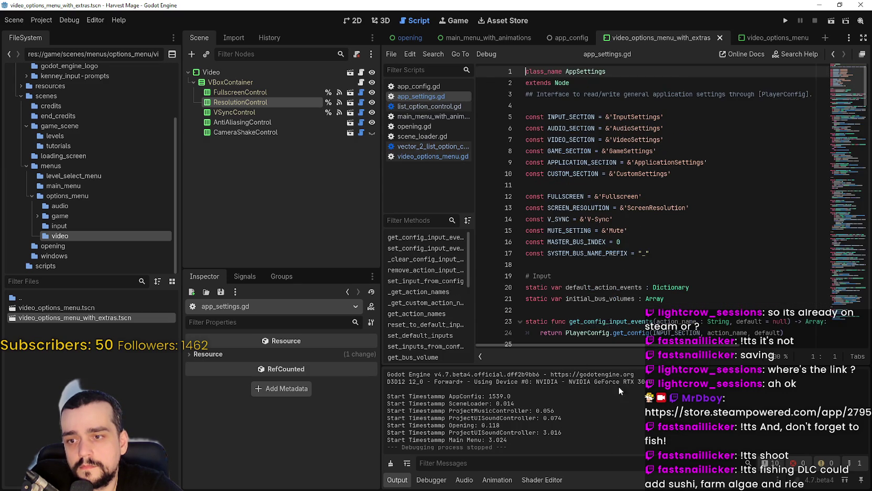
scroll(669, 266, down, 9)
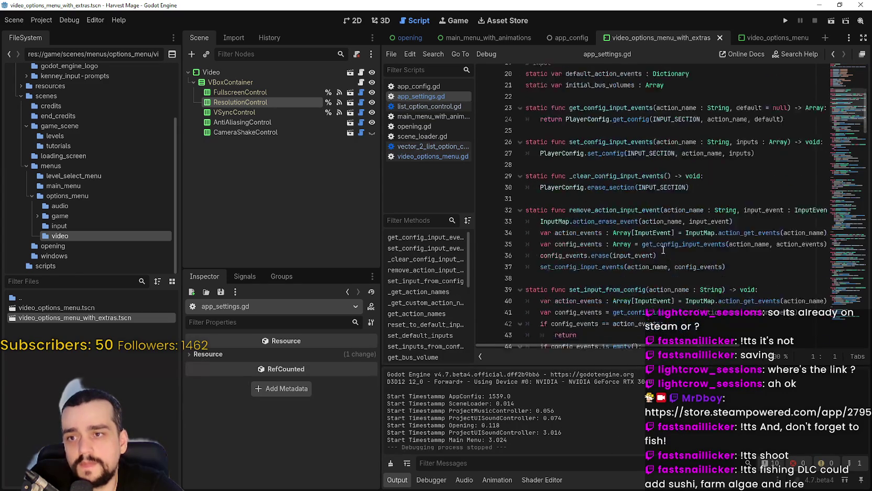
scroll(656, 241, down, 10)
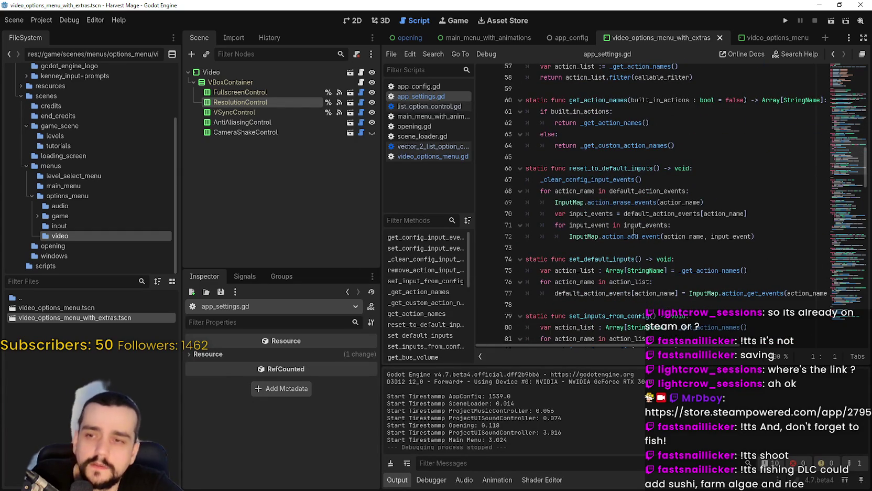
scroll(629, 224, down, 3)
scroll(629, 225, down, 6)
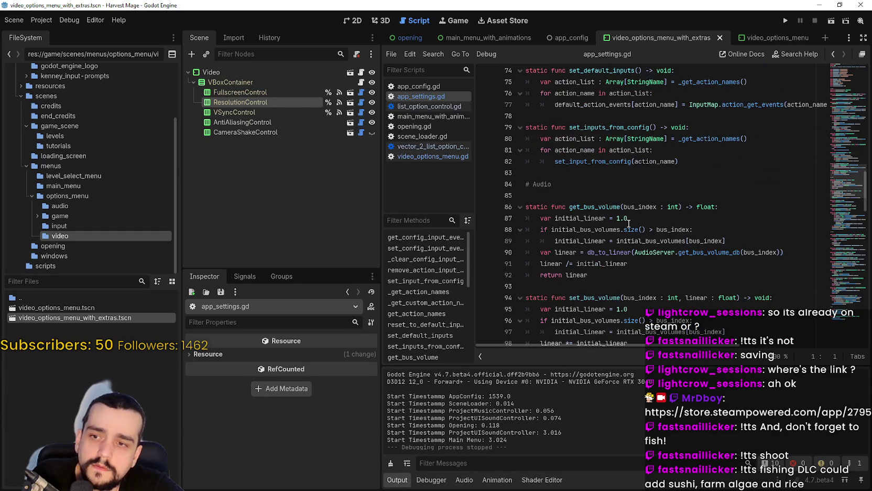
scroll(629, 223, down, 9)
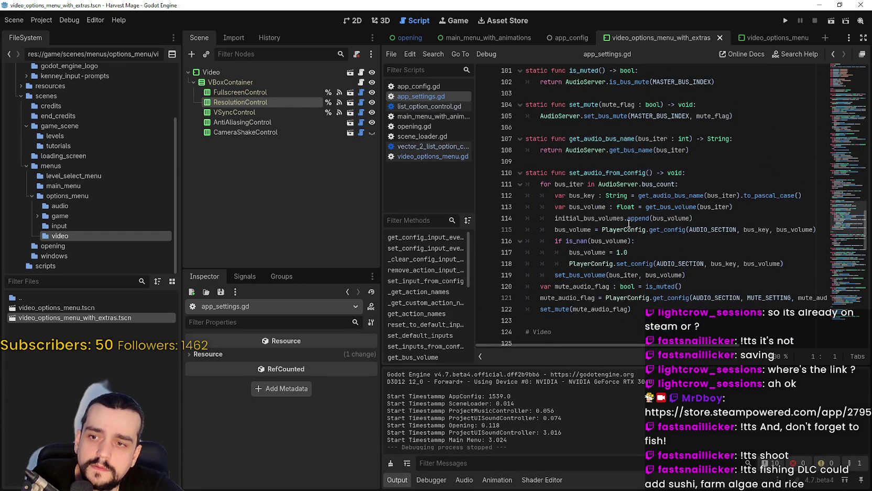
click(617, 205)
scroll(617, 205, down, 2)
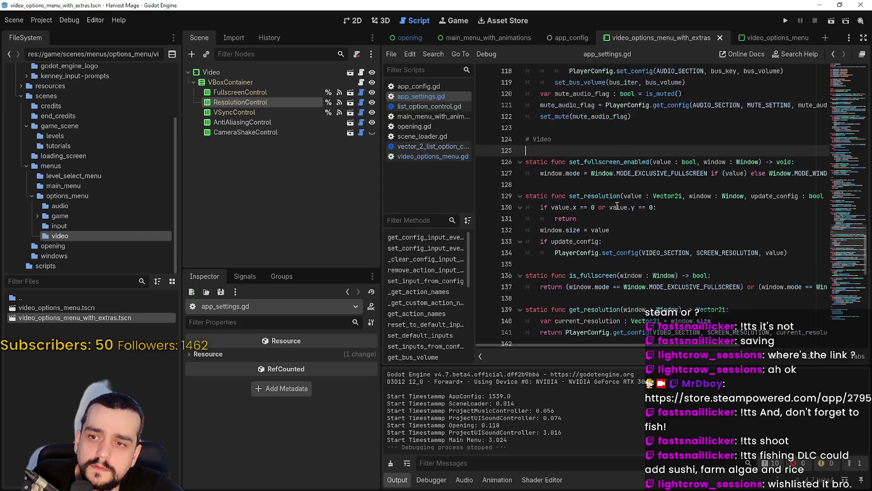
click(583, 255)
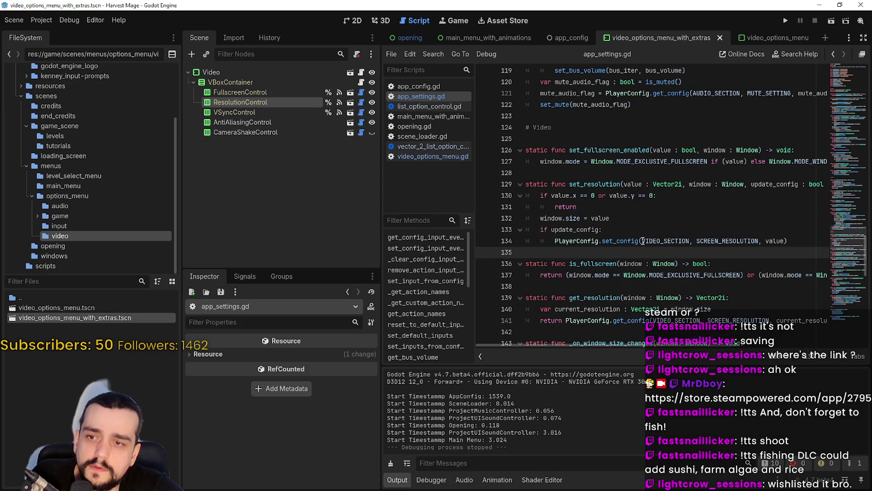
double_click(674, 239)
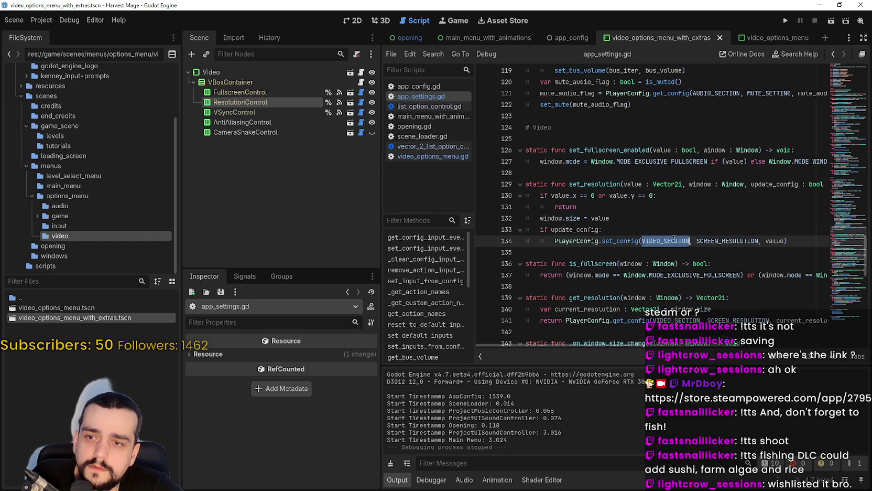
double_click(560, 231)
click(577, 229)
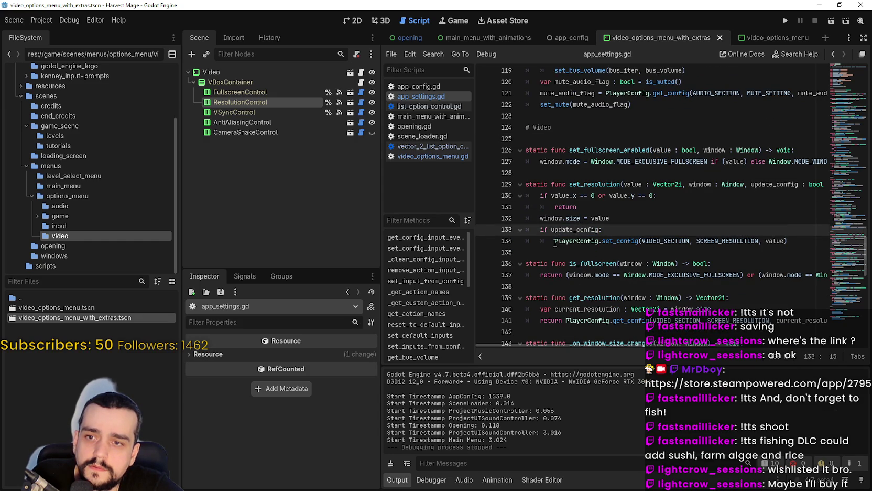
- Set breakpoints on lines 134 and 141 where resolution is saved and read, then run the project
click(542, 252)
scroll(593, 273, down, 4)
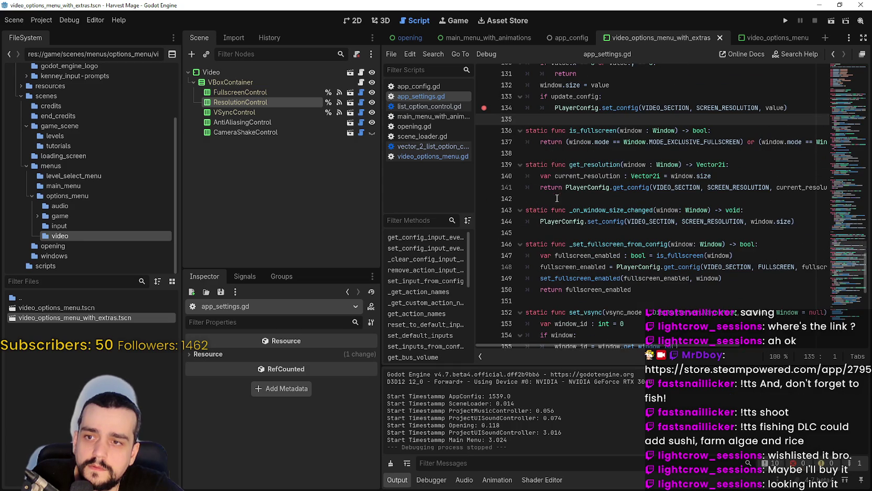
click(548, 188)
click(554, 196)
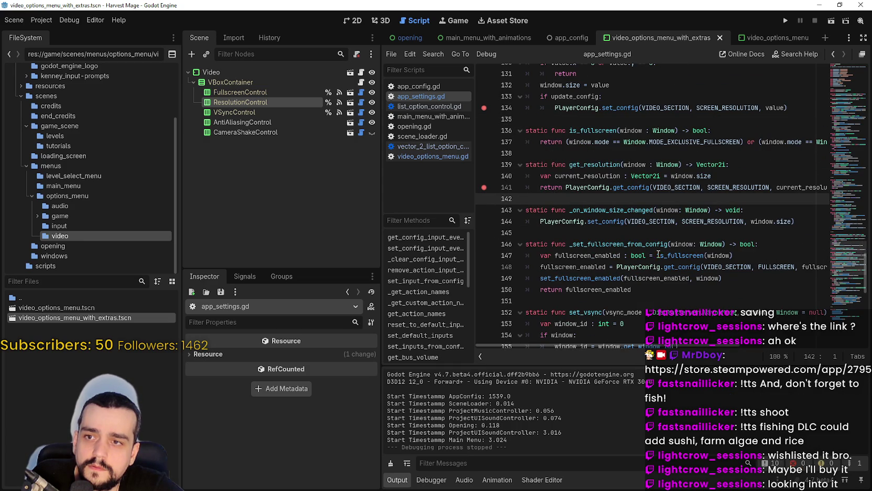
click(785, 22)
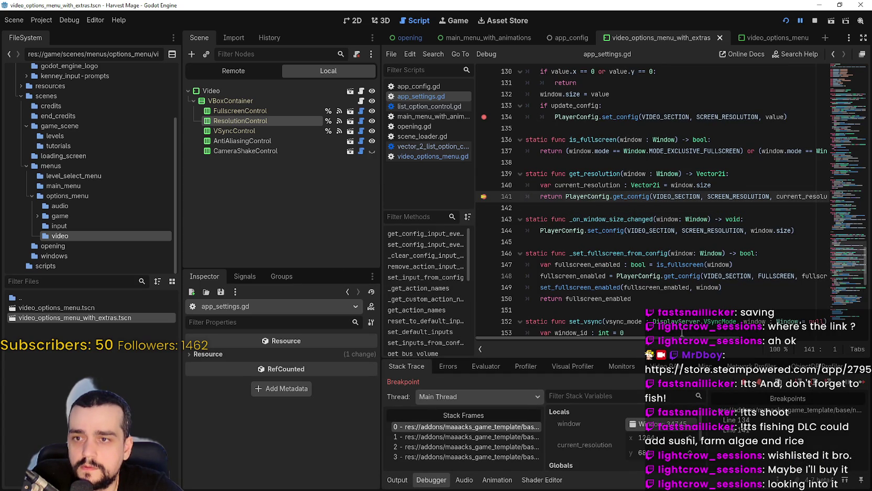
- Jump to get_config in player_config.gd and set a breakpoint on its return line 32
scroll(682, 332, right, 3)
scroll(621, 328, left, 3)
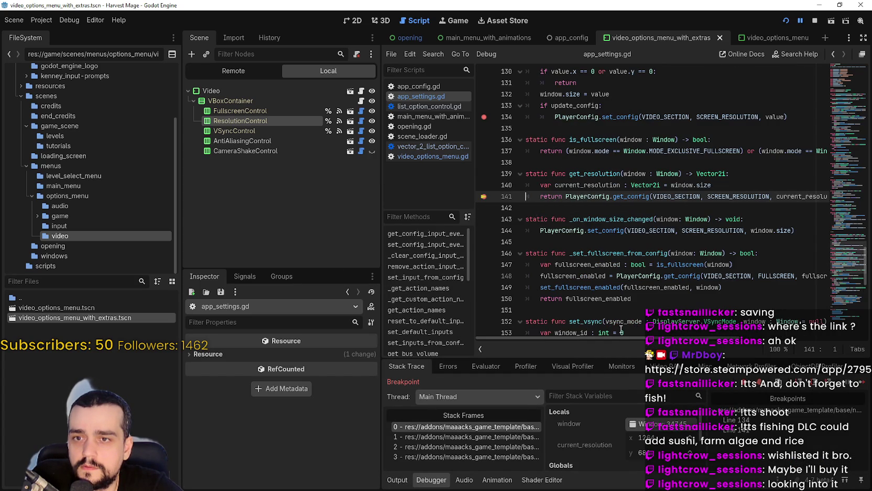
double_click(806, 198)
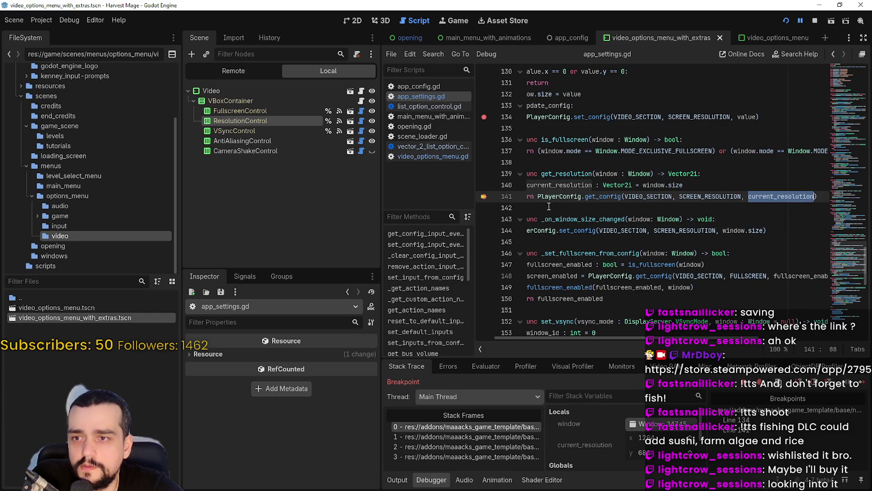
click(633, 205)
right_click(634, 199)
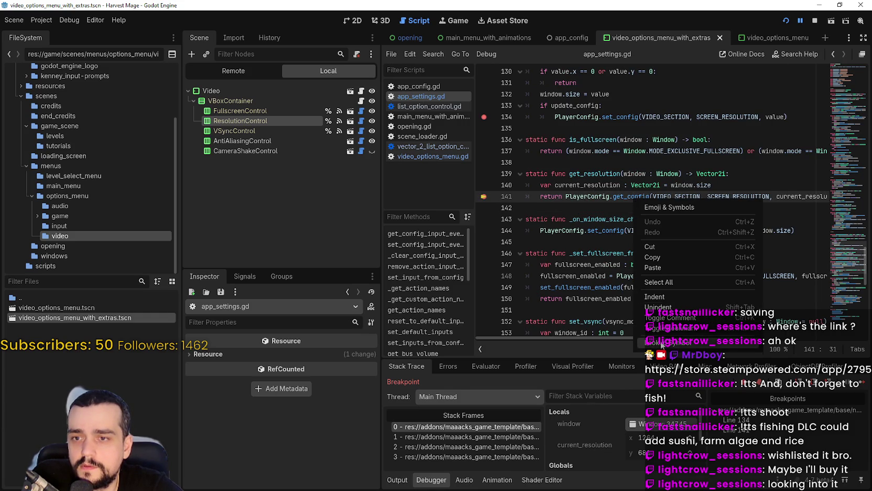
click(661, 343)
click(617, 240)
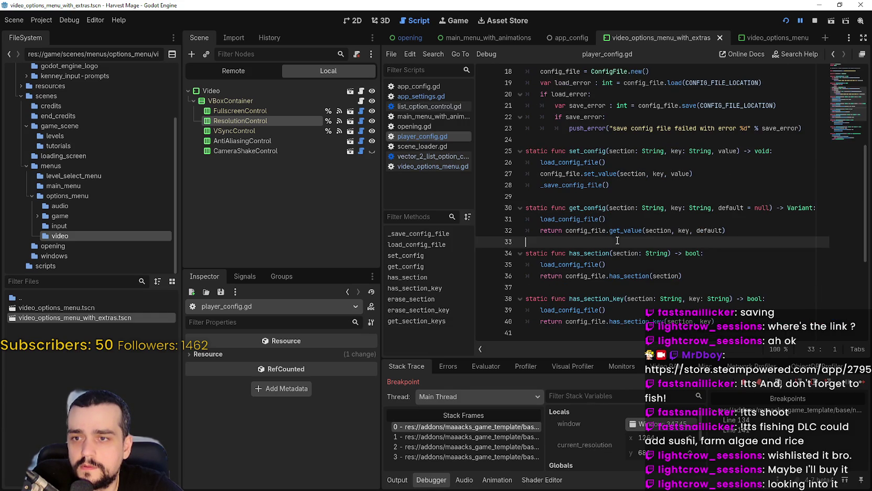
click(491, 230)
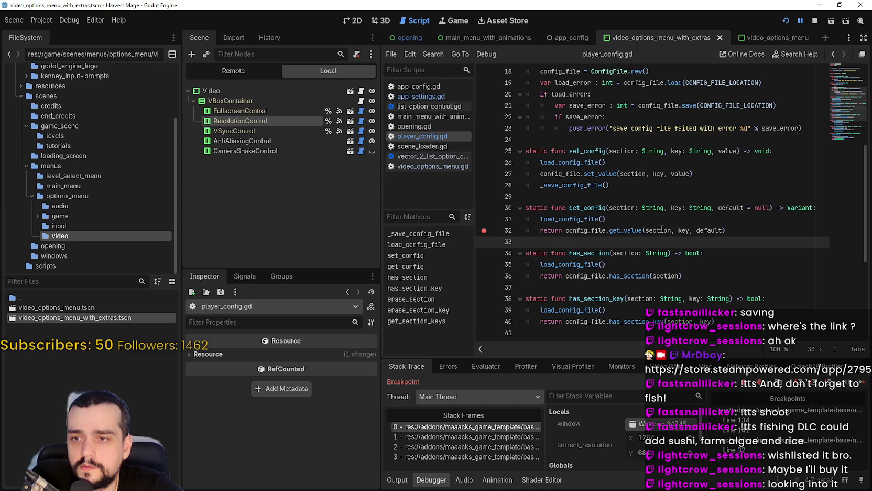
- Look up load_config_file, then continue execution until it stops at the get_config breakpoint
right_click(587, 221)
click(619, 366)
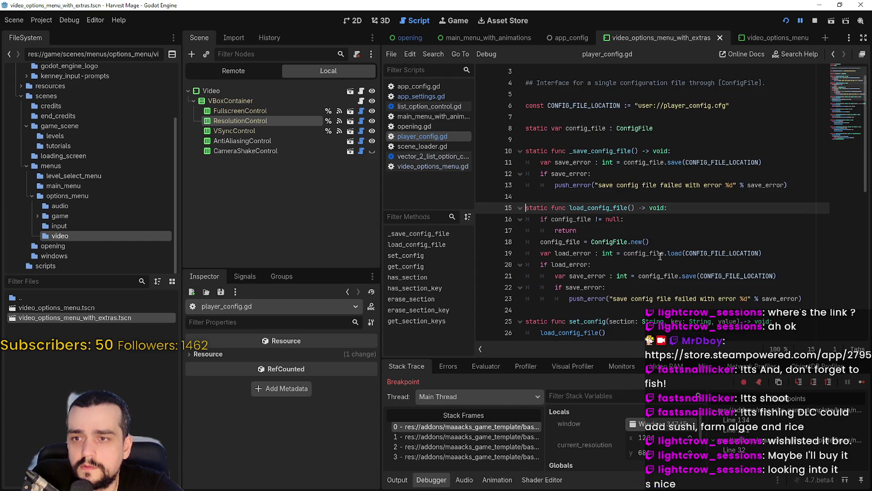
scroll(633, 233, down, 1)
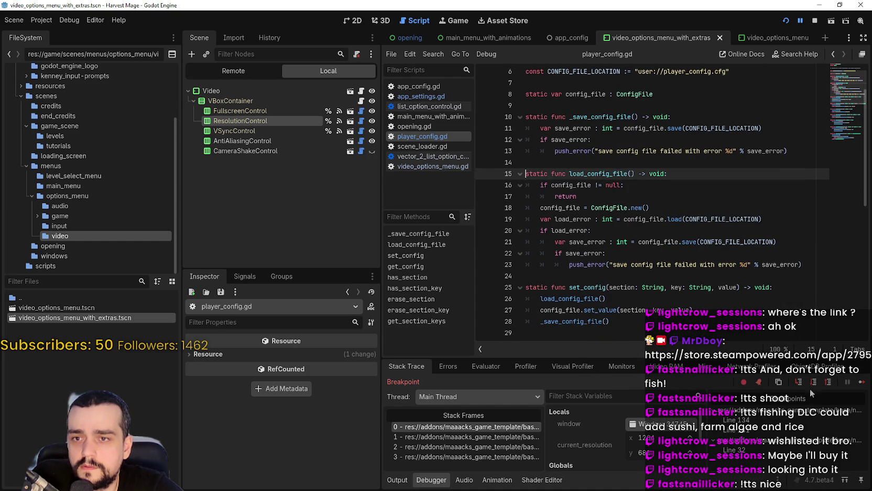
click(860, 385)
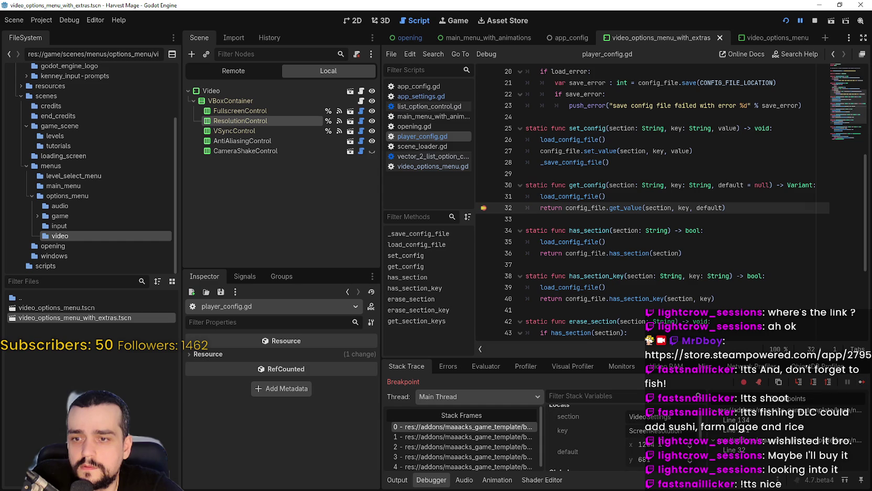
scroll(594, 443, down, 2)
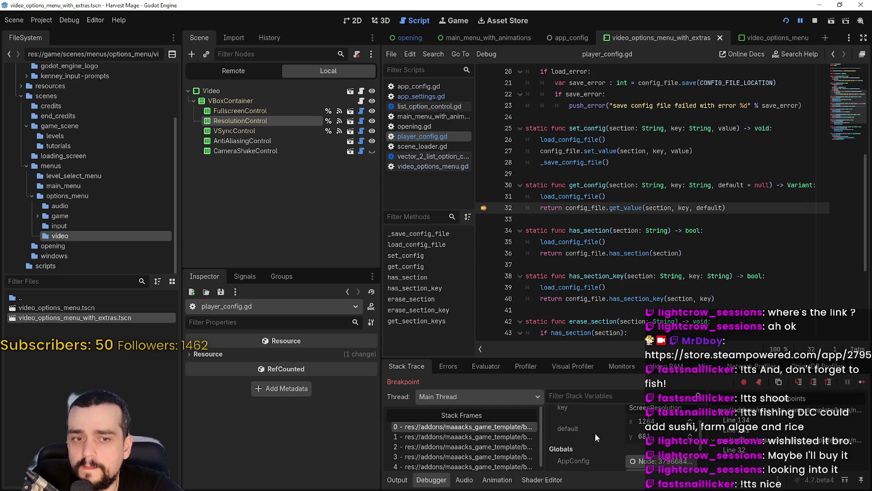
scroll(575, 428, up, 1)
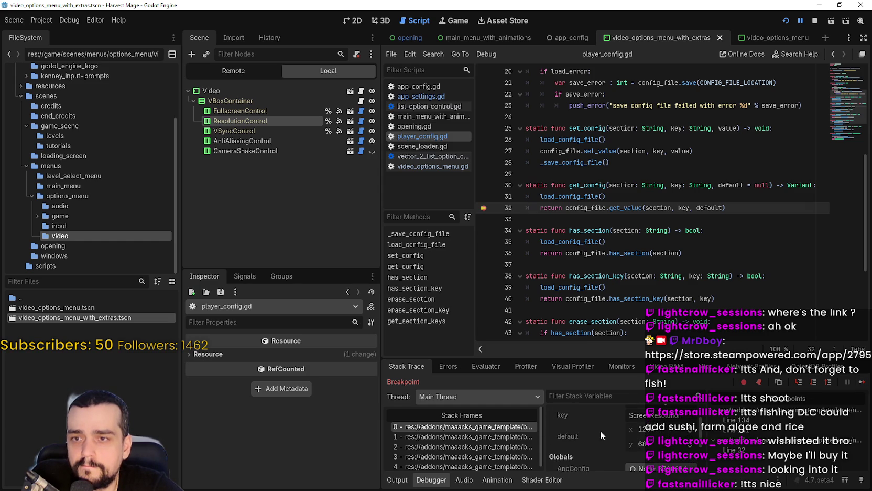
scroll(608, 431, up, 1)
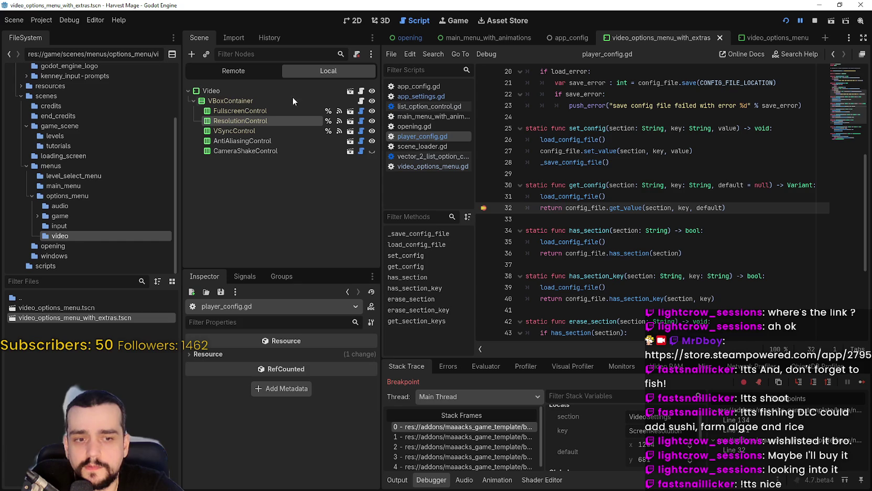
click(42, 20)
- Open player_config.cfg from the user data folder and check ScreenResolution=Vector2i(1264, 681)
click(365, 192)
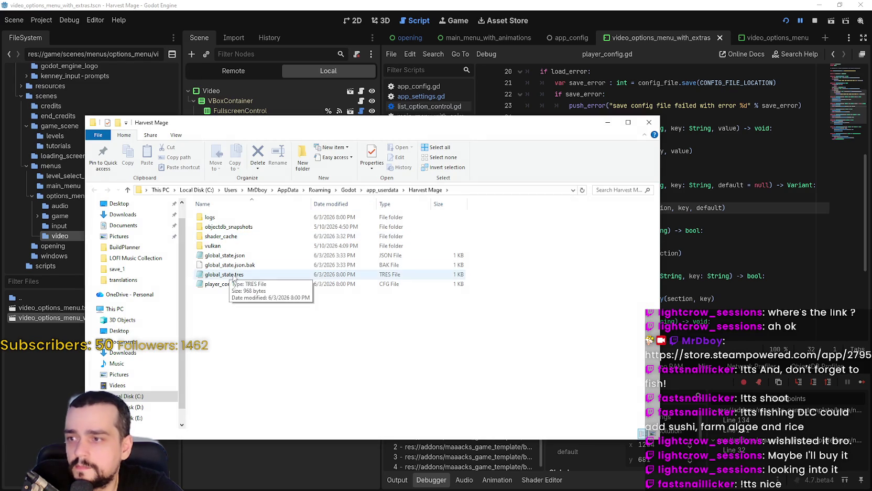
click(243, 286)
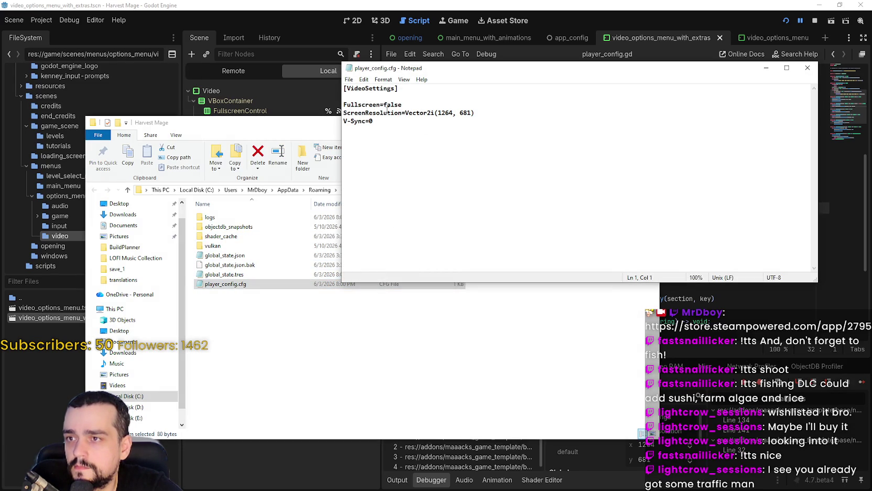
mouse_move(405, 112)
mouse_down()
mouse_move(477, 122)
mouse_move(483, 113)
mouse_up()
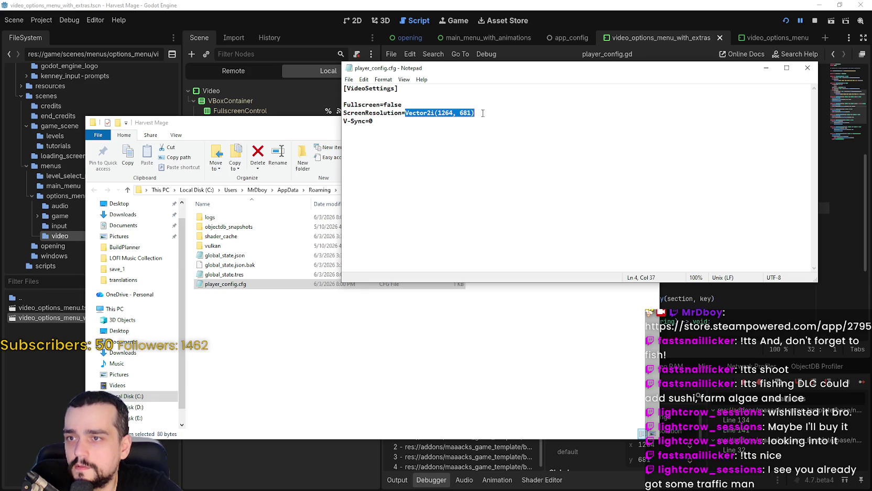
click(467, 112)
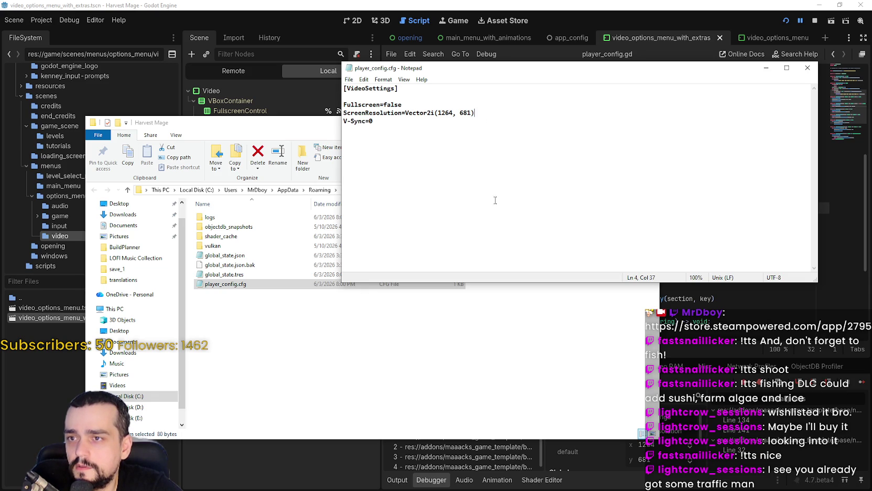
click(495, 375)
- Continue past the repeated get_config breakpoint stops until the game runs freely
click(860, 387)
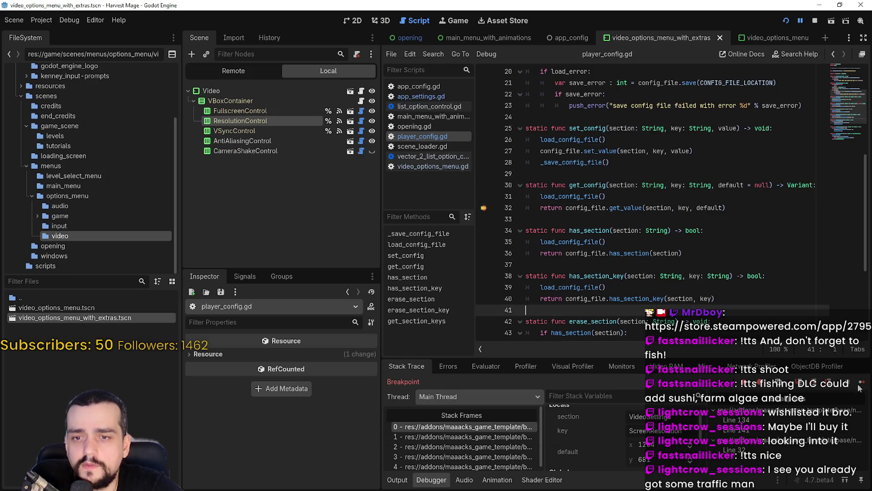
click(860, 384)
click(861, 383)
click(860, 383)
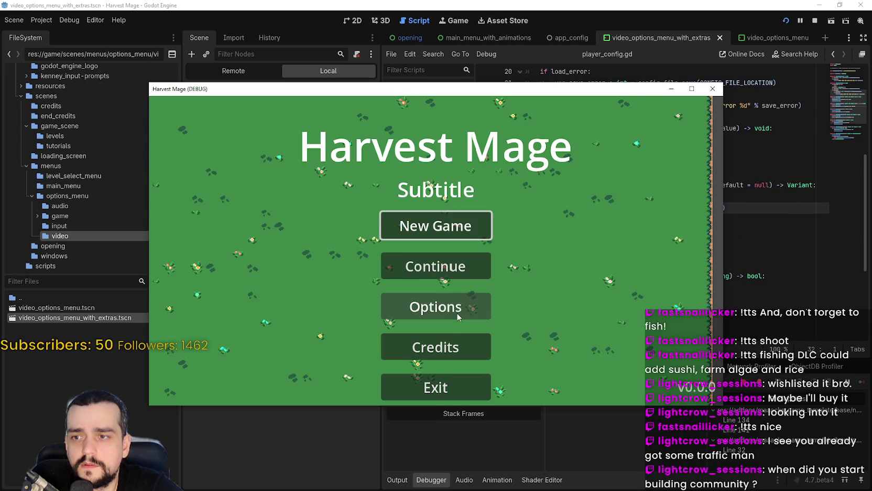
click(457, 311)
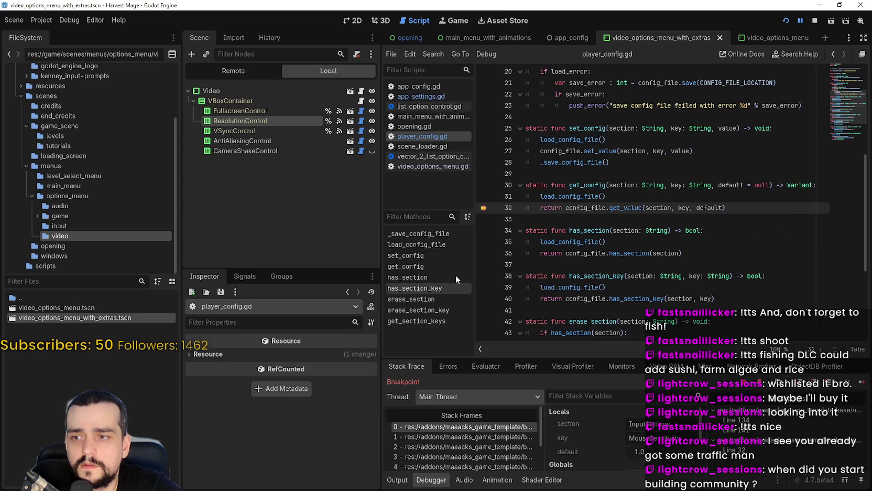
click(860, 384)
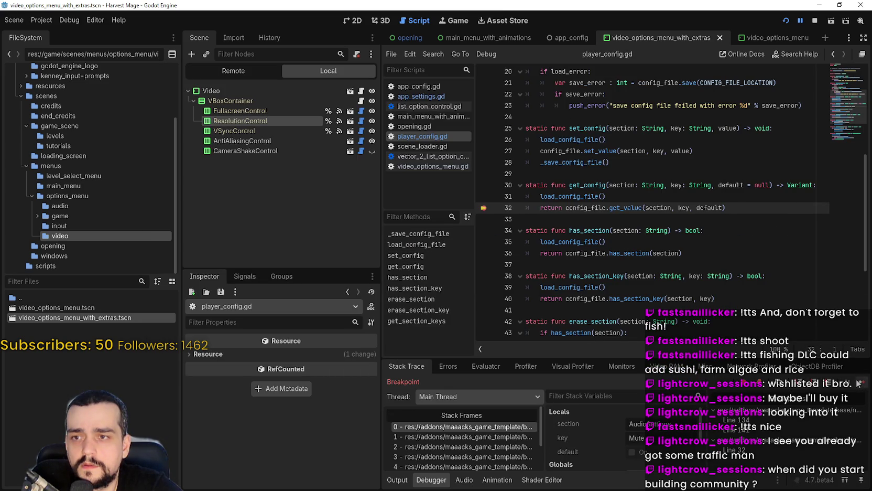
click(859, 383)
click(860, 385)
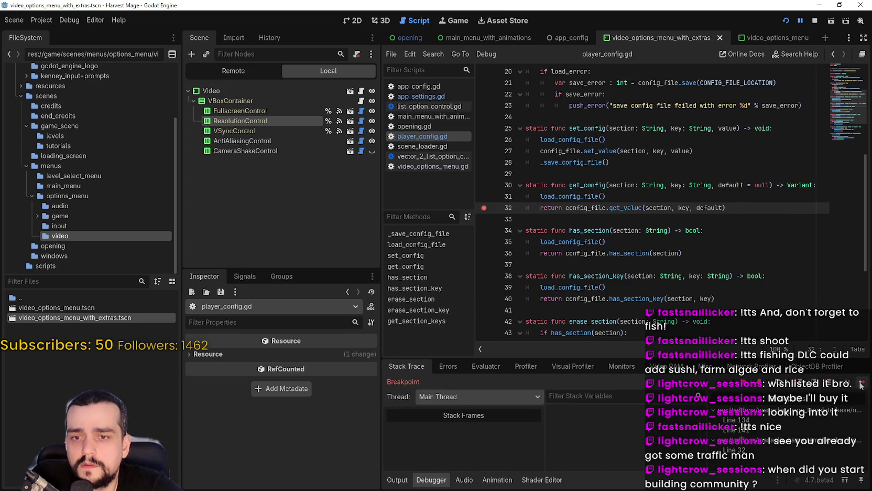
click(860, 384)
click(860, 385)
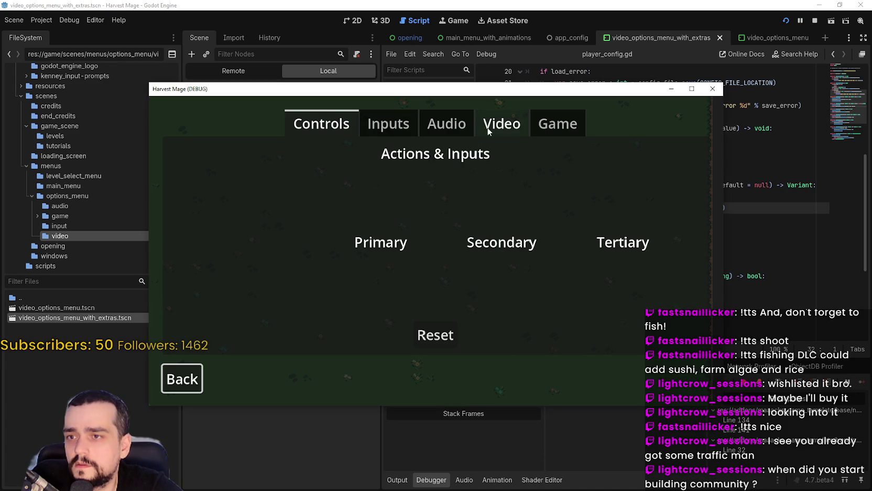
- Set the game's Video resolution to 1280 x 720, then exit from the main menu
click(501, 124)
click(554, 230)
click(556, 253)
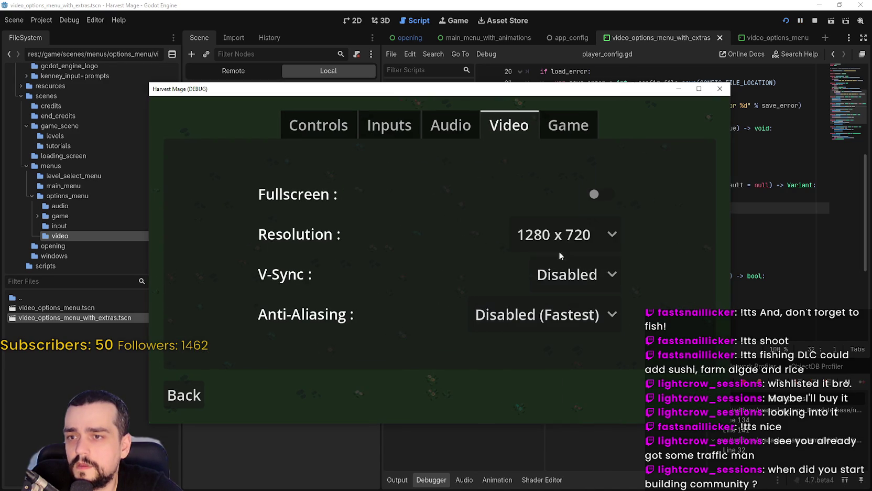
click(183, 392)
click(454, 400)
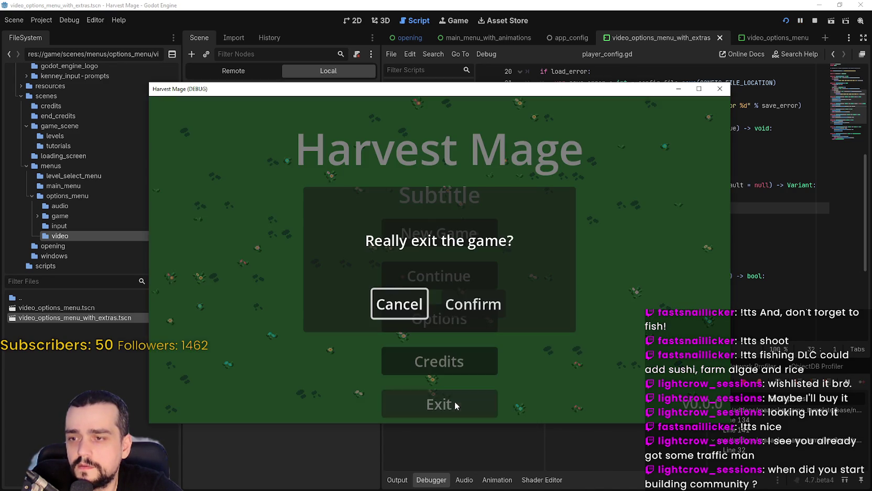
click(449, 313)
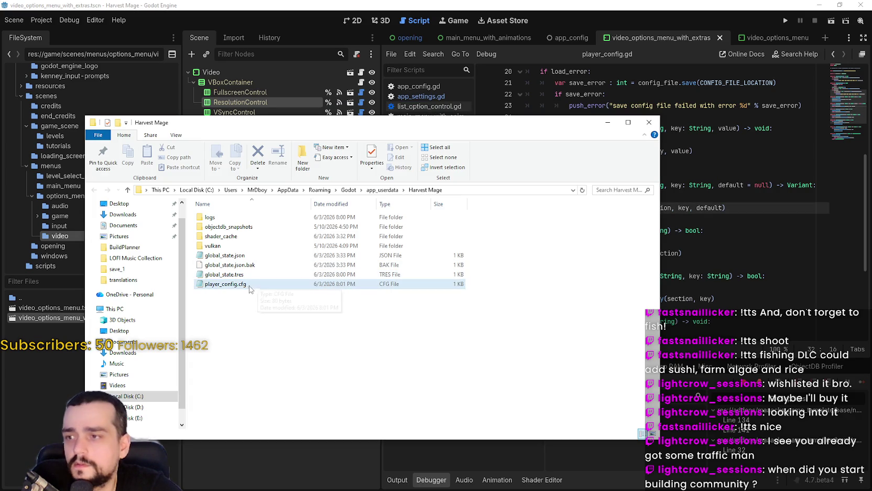
- Open player_config.cfg in Notepad and confirm ScreenResolution=Vector2i(1280, 720) was saved
click(225, 284)
key(F2)
double_click(282, 290)
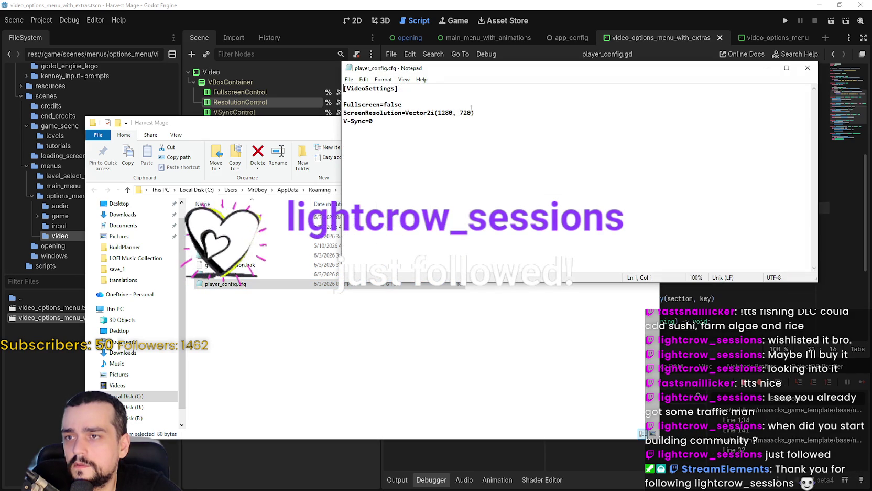
drag(475, 113, 332, 103)
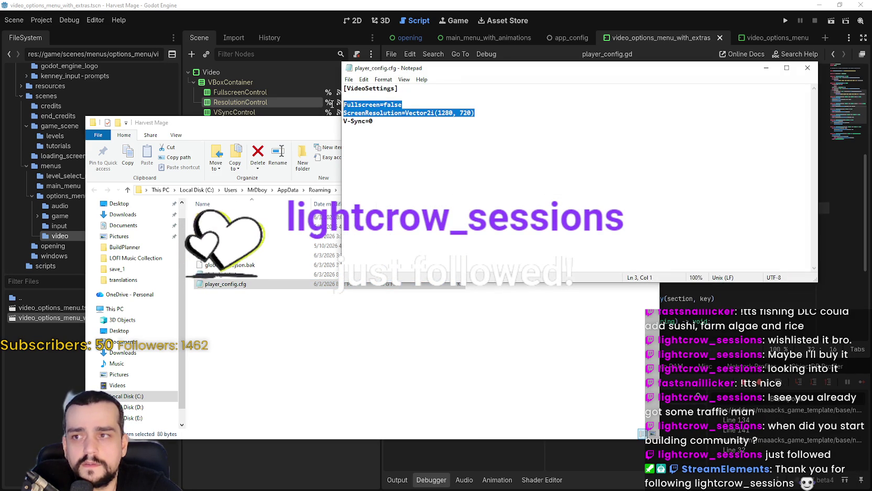
triple_click(499, 117)
mouse_move(499, 118)
mouse_down()
mouse_move(420, 113)
mouse_move(493, 111)
mouse_up()
key(shift+Home)
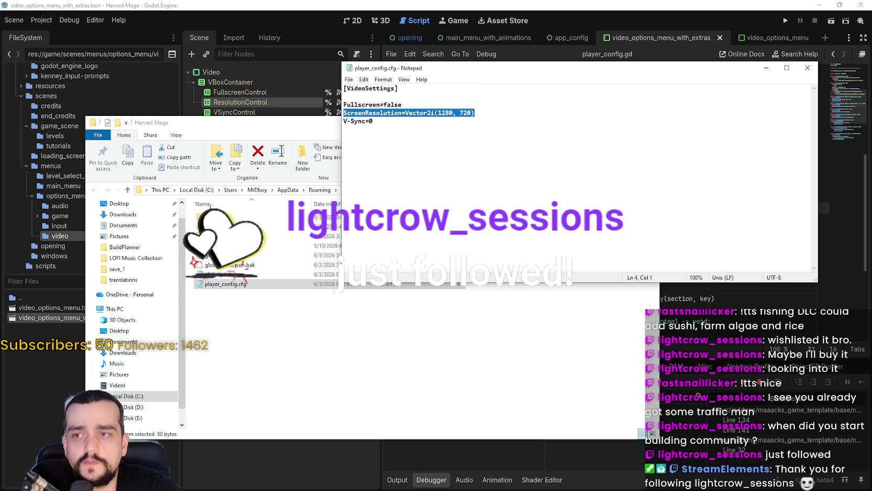
click(451, 331)
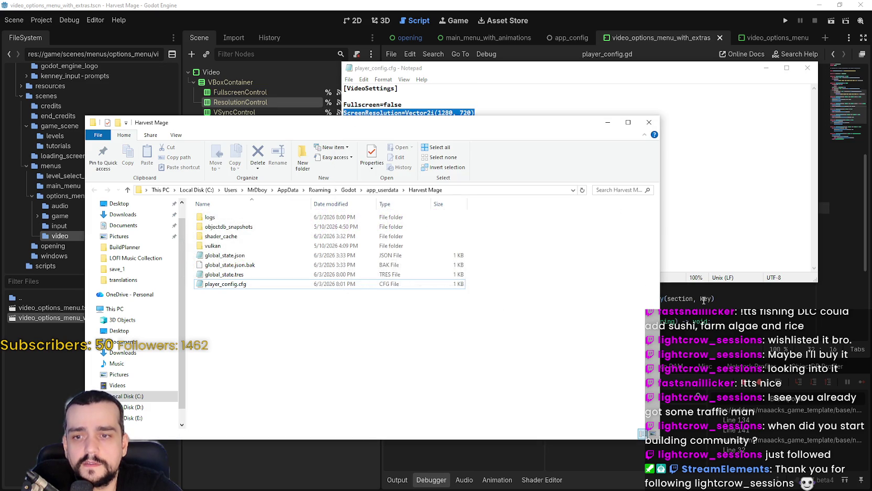
drag(477, 113, 343, 113)
click(789, 23)
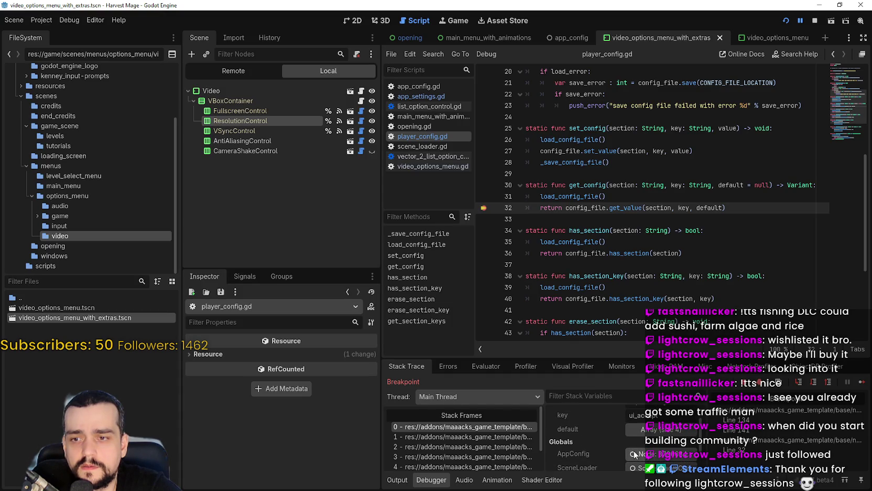
- Expand and collapse the default argument's array, then resume past the first breakpoint hits
click(651, 430)
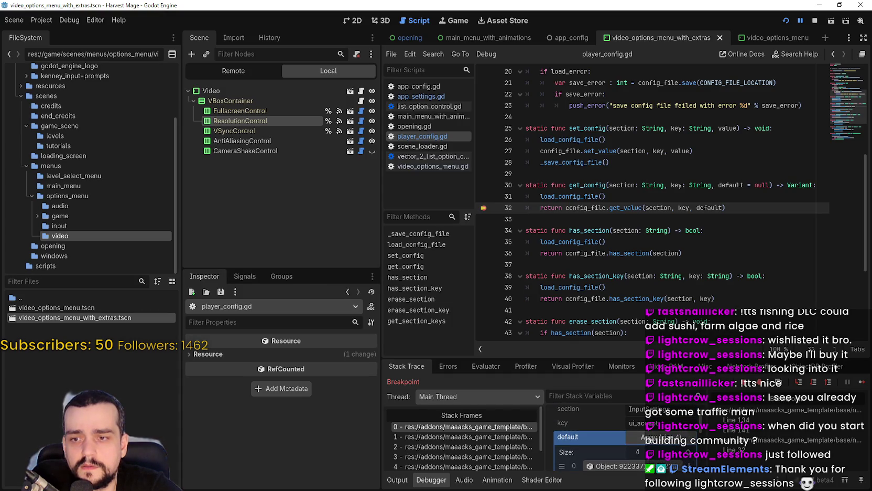
click(653, 431)
click(862, 382)
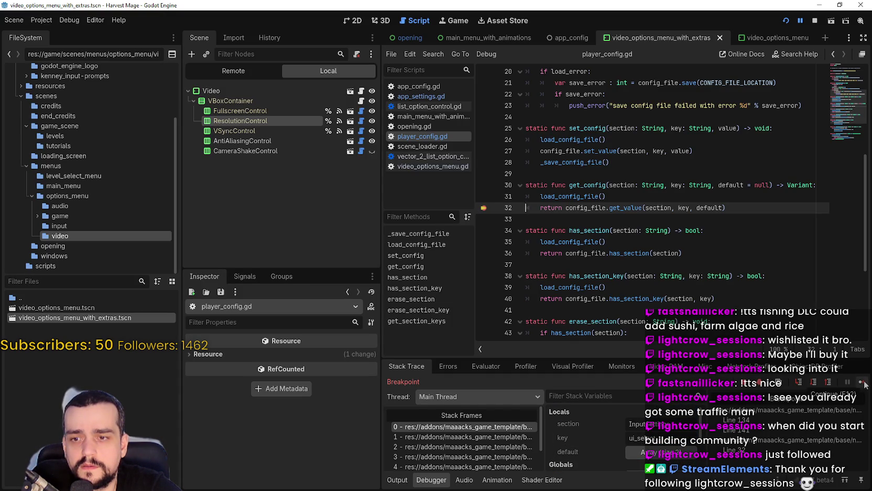
click(862, 382)
click(862, 383)
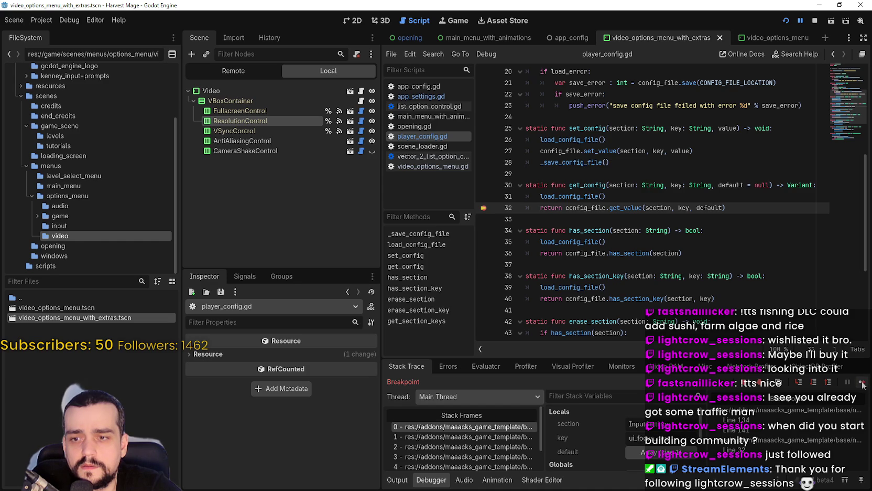
click(863, 382)
click(863, 383)
- Skip the repeated get_config and input-settings hits until execution stops at app_settings.gd line 141
click(862, 384)
click(862, 384)
click(859, 385)
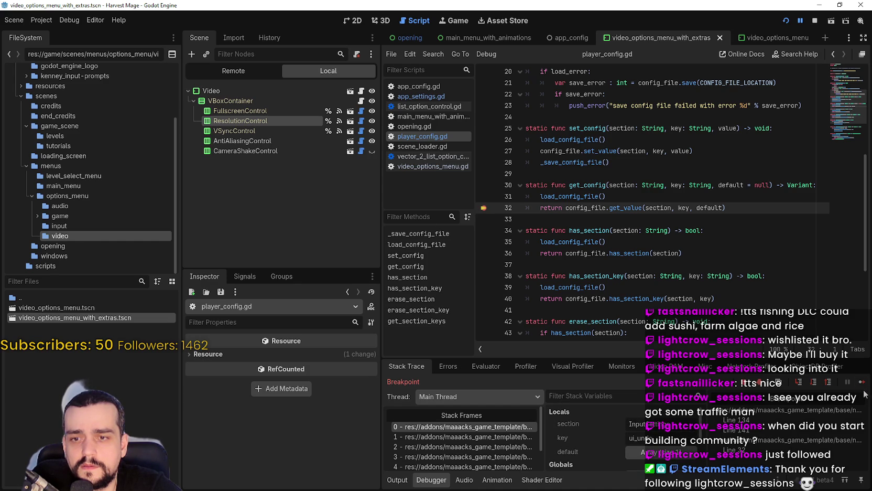
click(862, 384)
click(863, 387)
click(862, 387)
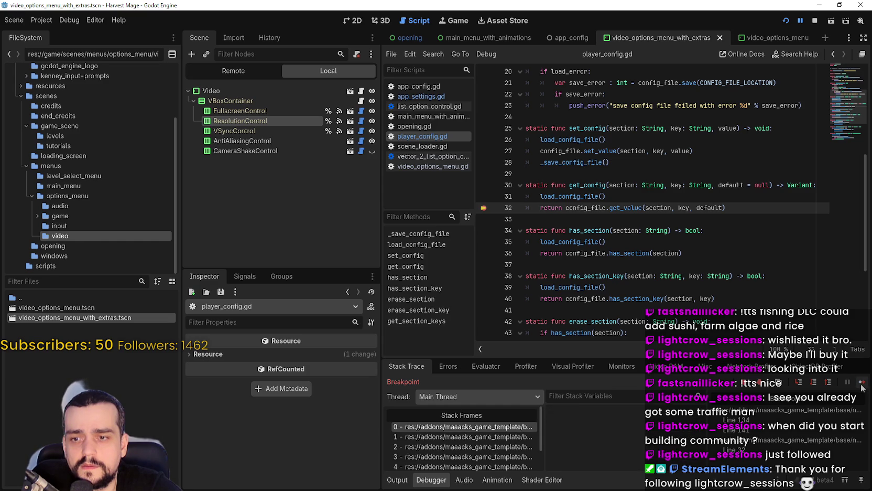
click(863, 387)
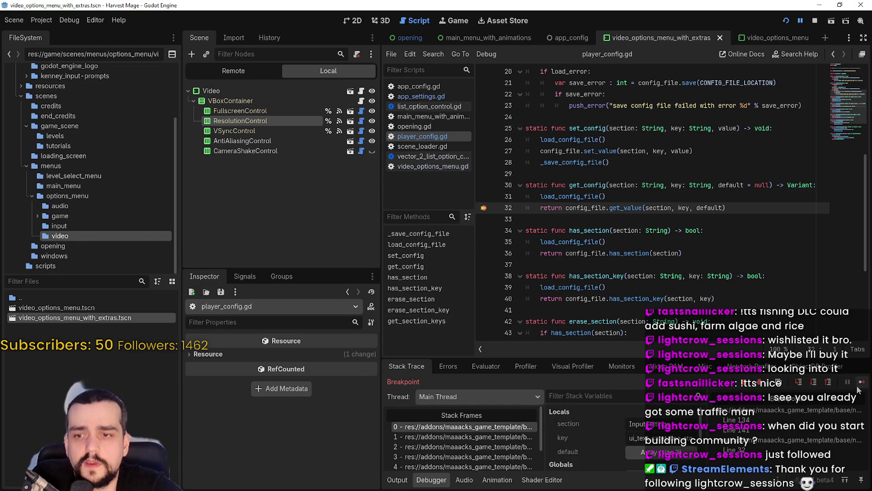
click(858, 389)
click(857, 389)
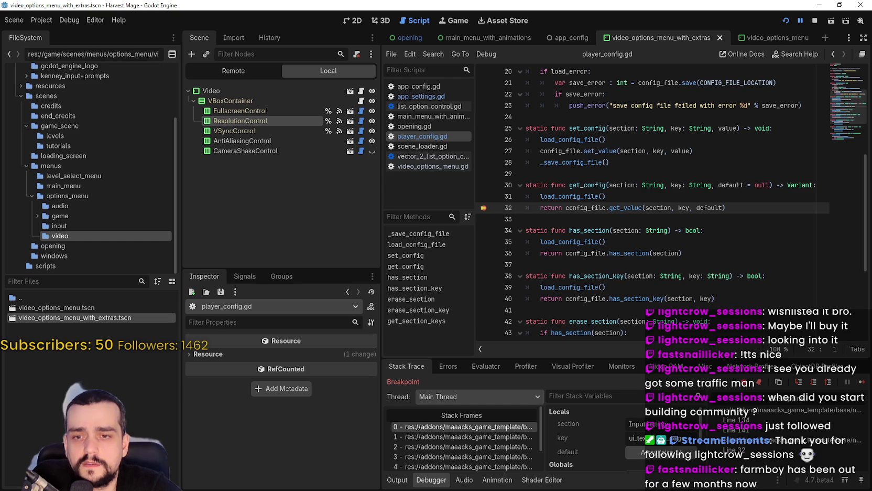
click(863, 387)
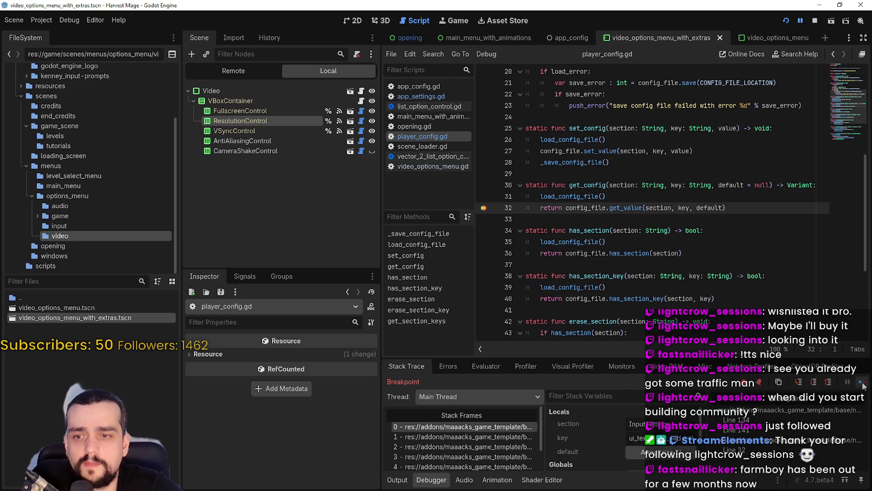
click(863, 387)
click(863, 387)
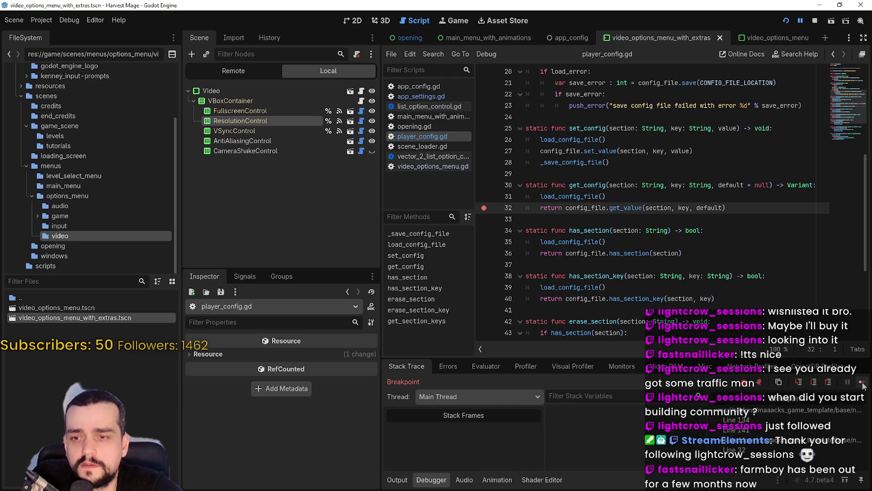
click(864, 387)
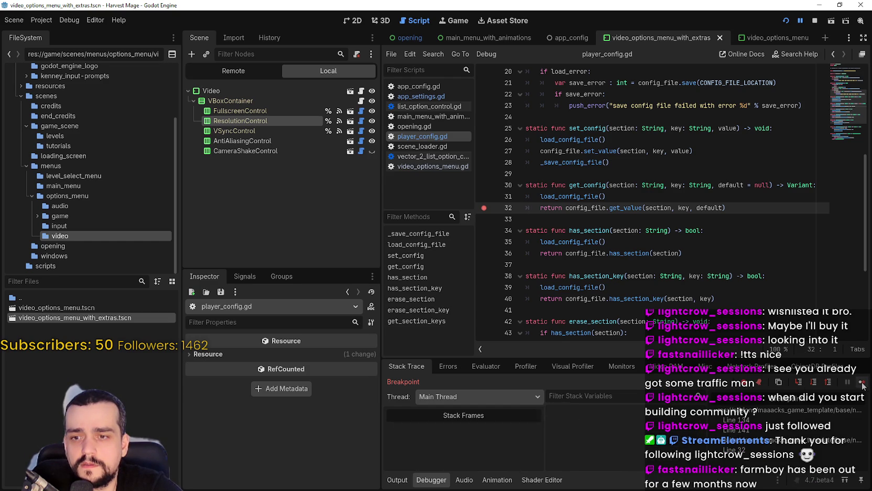
click(863, 387)
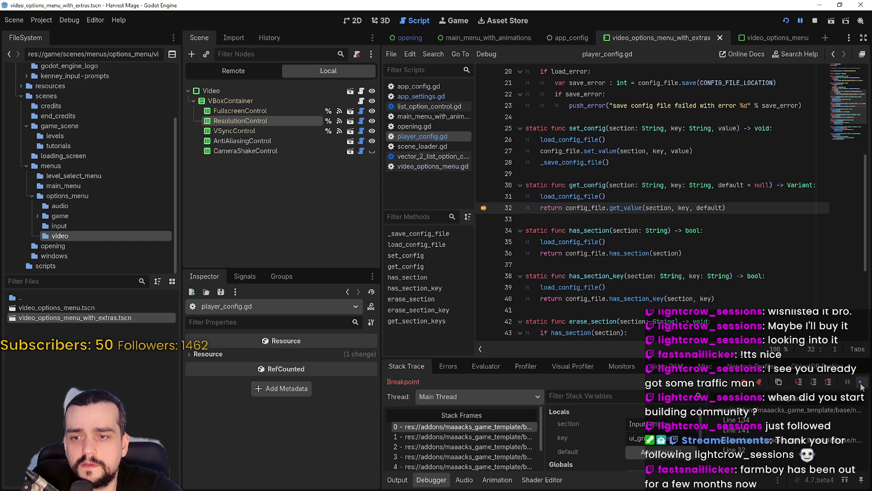
click(862, 387)
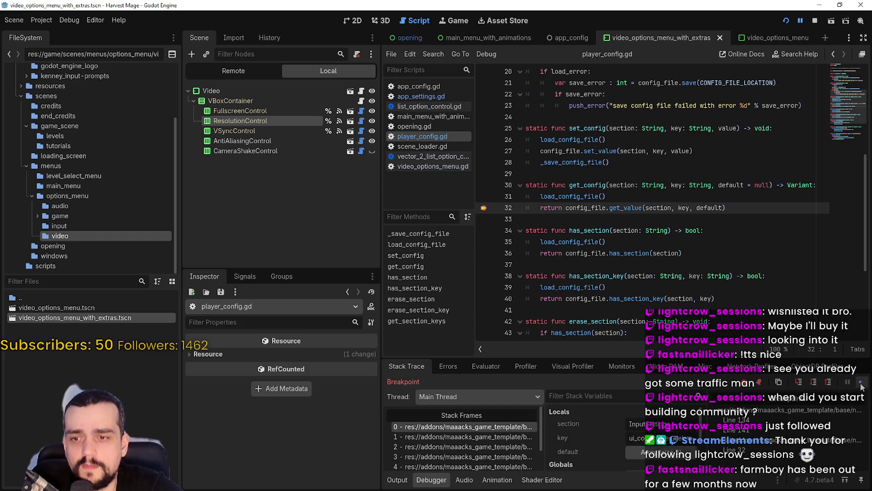
click(862, 386)
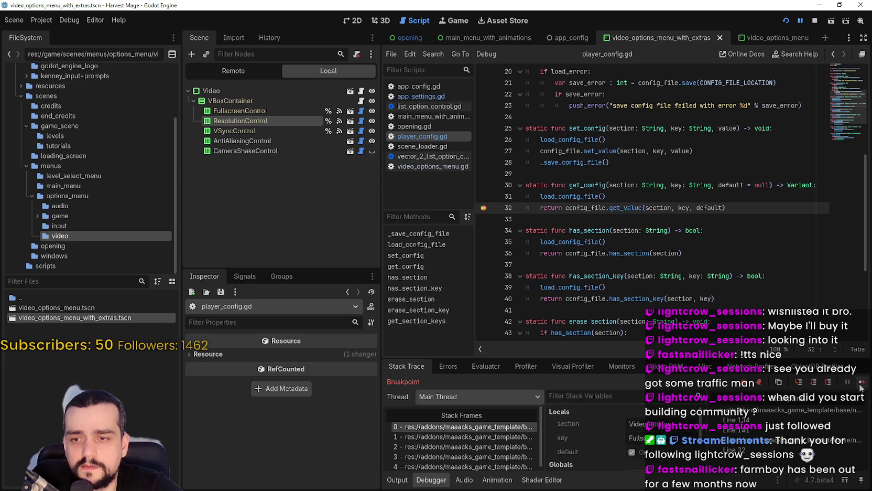
click(861, 386)
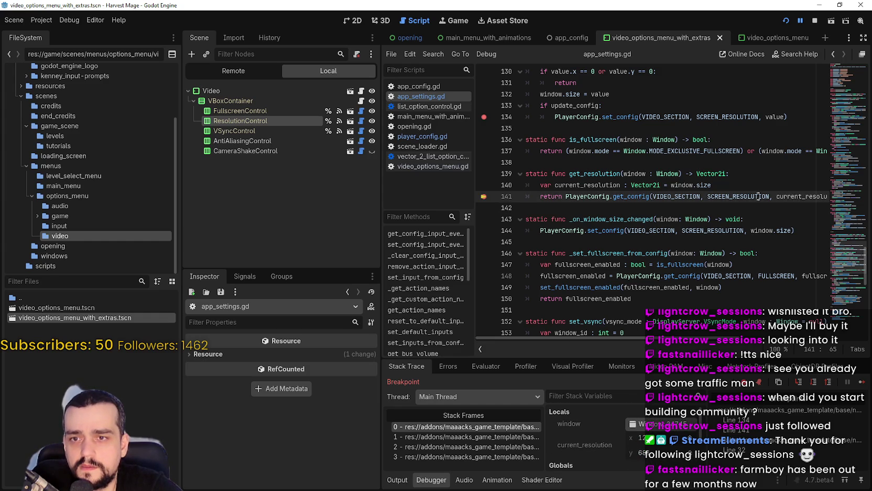
- Highlight current_resolution on line 141, then read ScreenResolution 1264, 681 in player_config.cfg
double_click(791, 196)
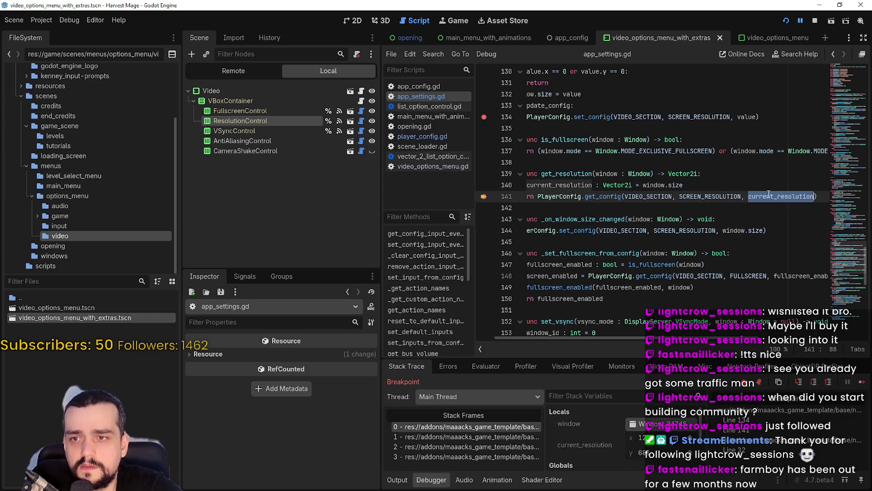
click(616, 209)
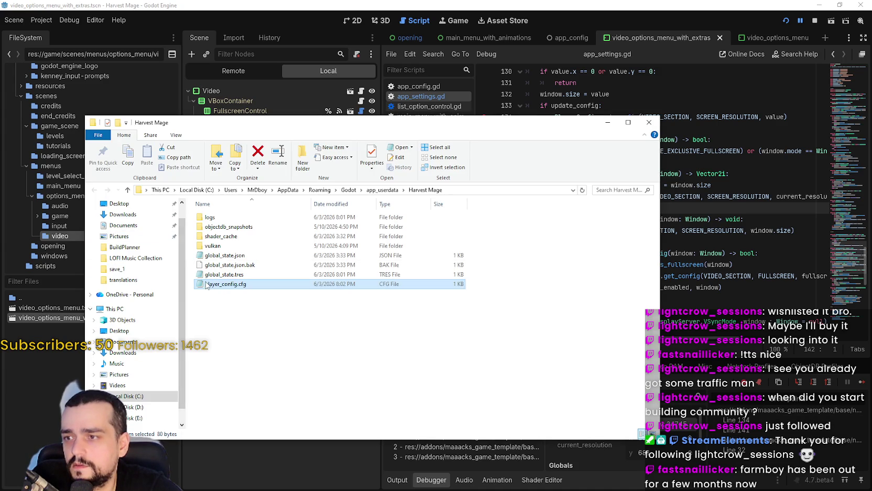
double_click(206, 284)
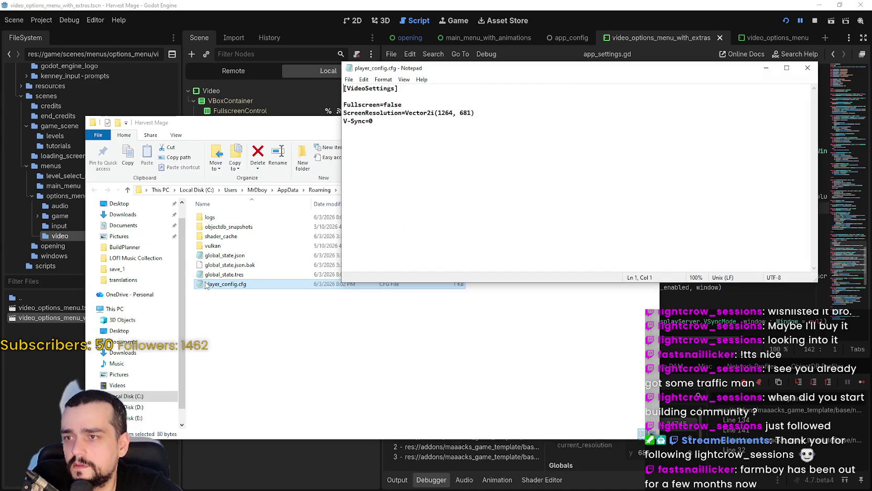
key(Down)
key(Down)
key(shift+Down)
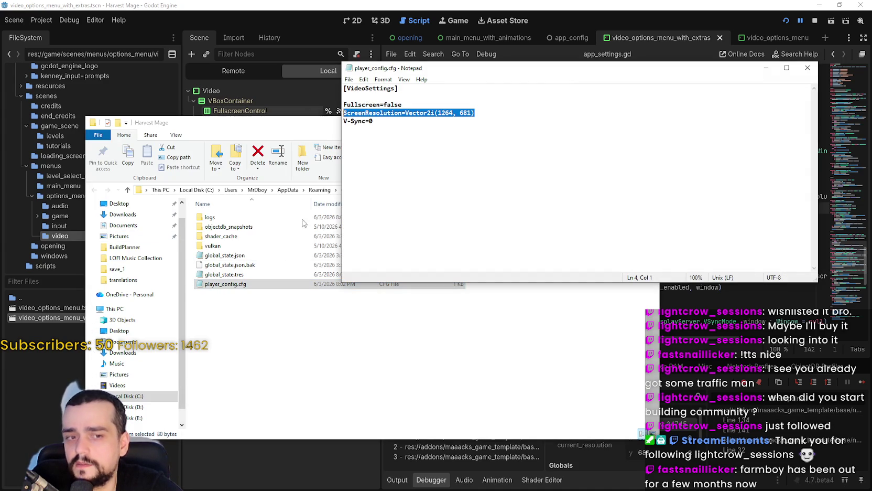
click(306, 346)
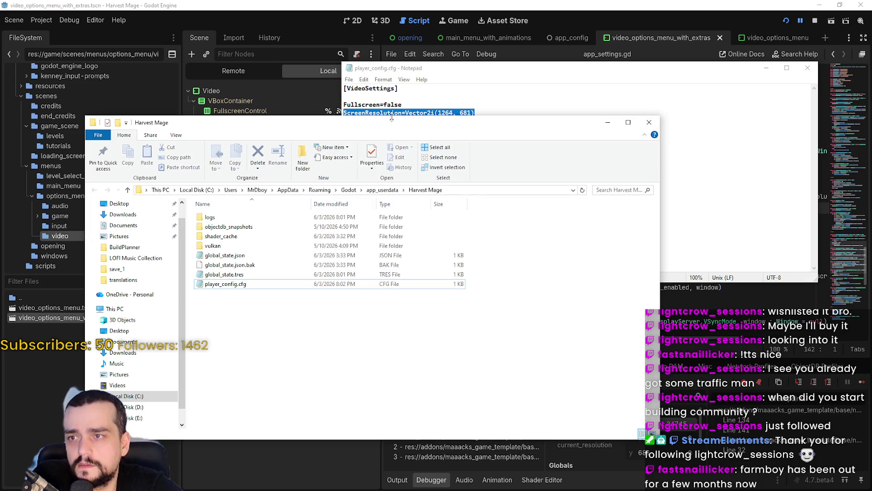
double_click(392, 114)
- Back in Godot, view the caller set_video_from_config at line 175 and highlight fullscreen_enabled
click(679, 4)
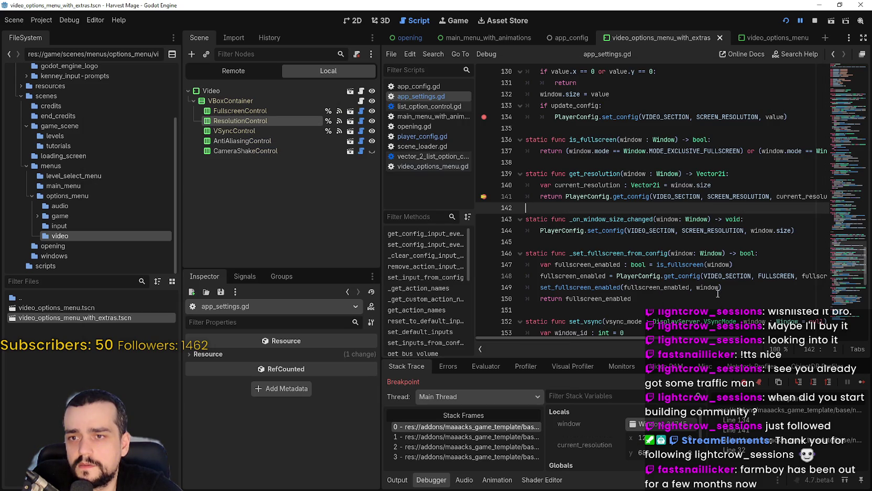
double_click(632, 196)
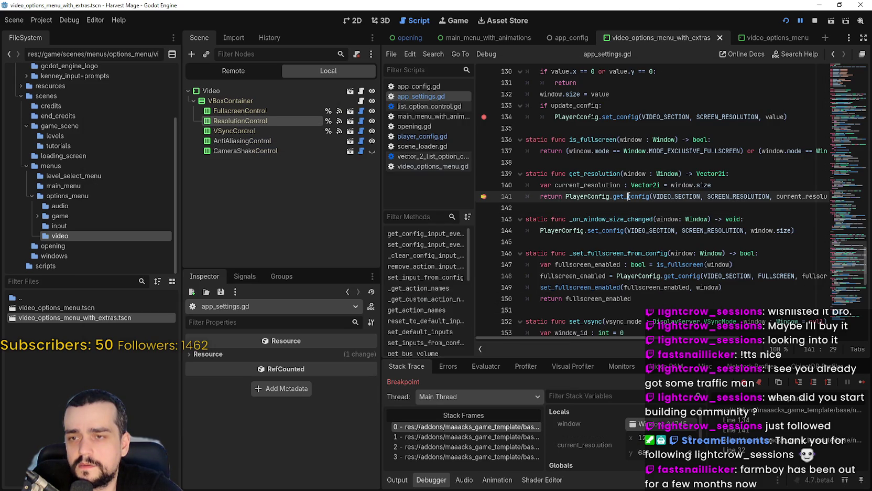
click(471, 435)
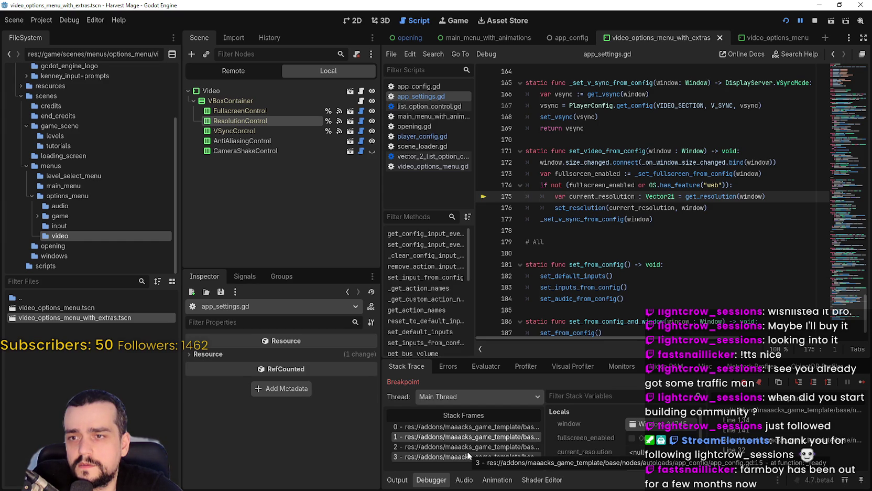
double_click(571, 184)
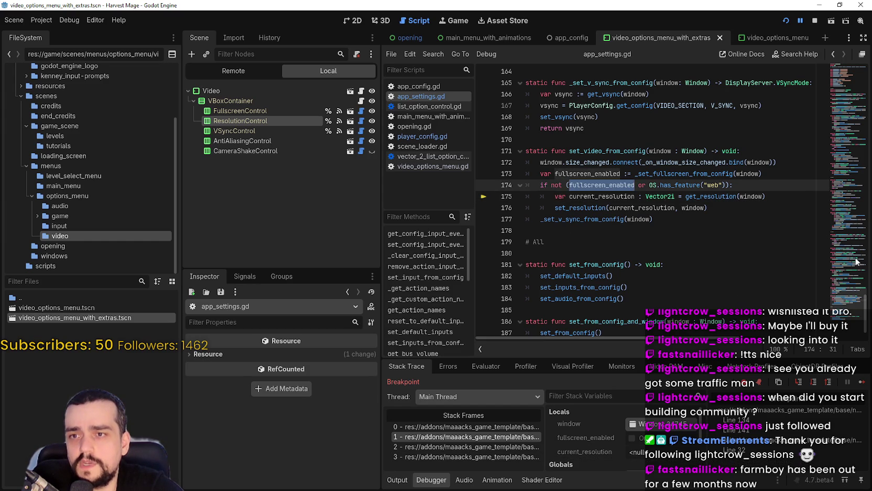
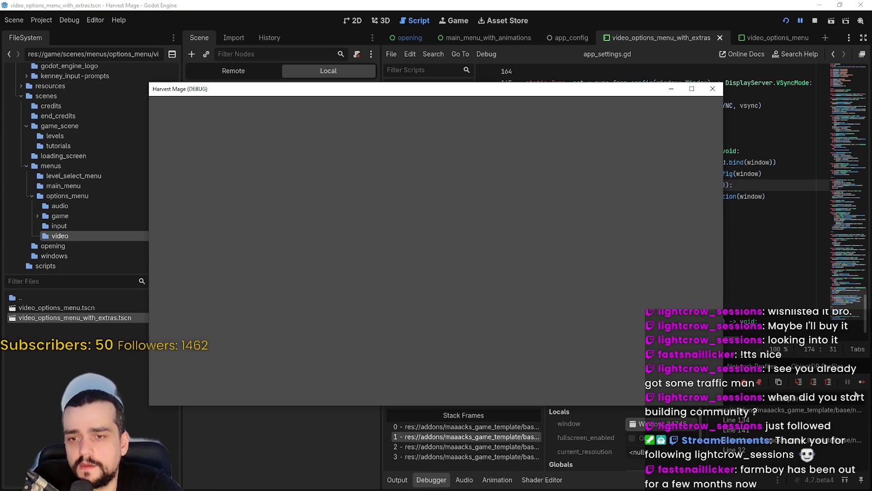
- Resume the game, then in Video options turn Fullscreen off, pick 1280x720, and re-enable Fullscreen
click(861, 383)
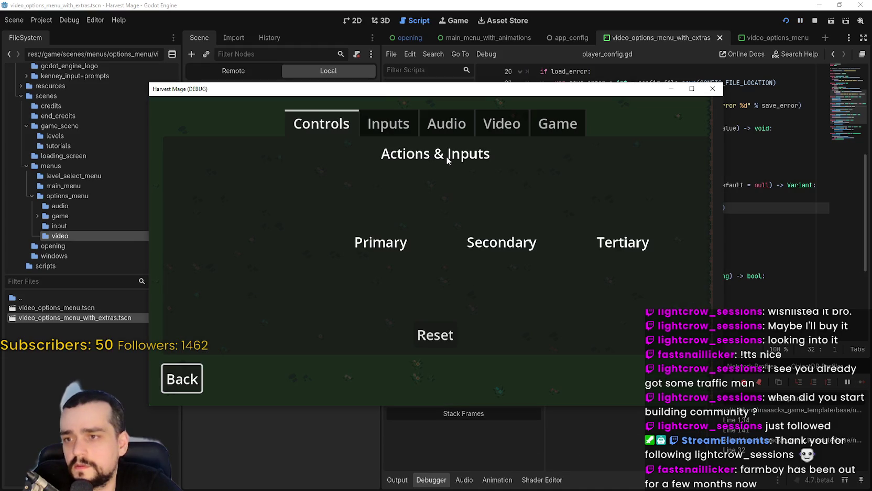
click(446, 124)
click(490, 126)
click(577, 184)
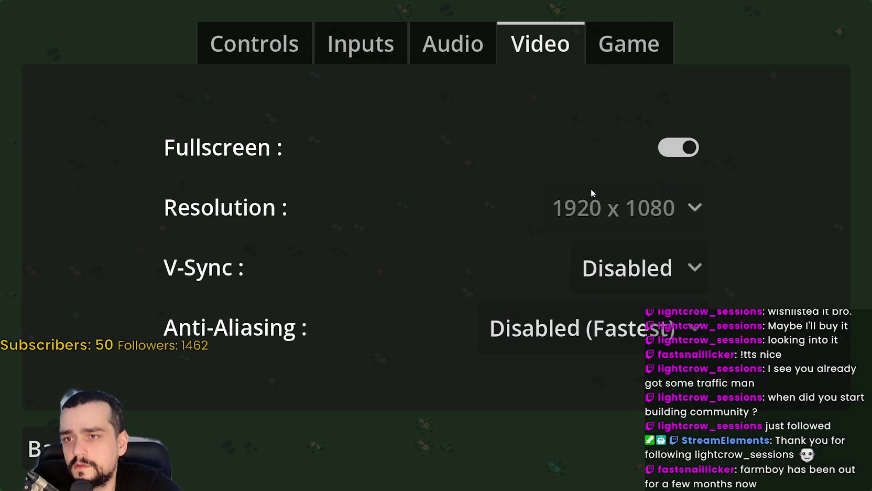
click(680, 151)
click(577, 224)
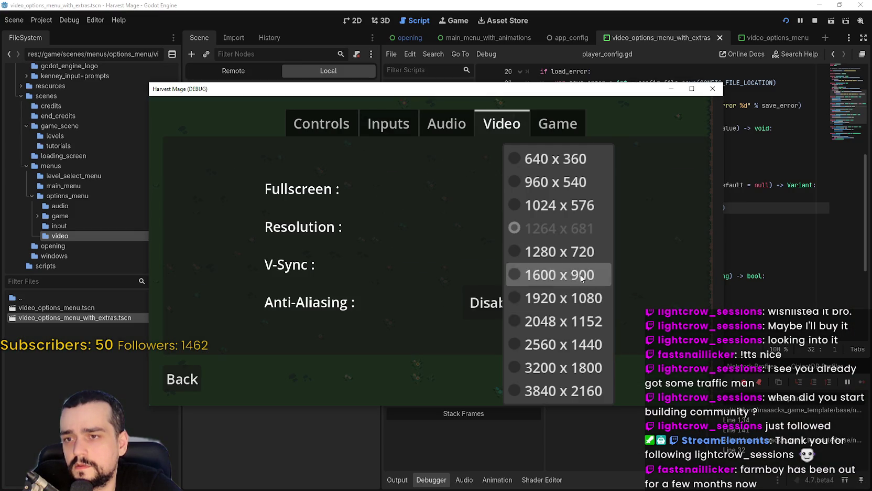
click(597, 260)
click(601, 194)
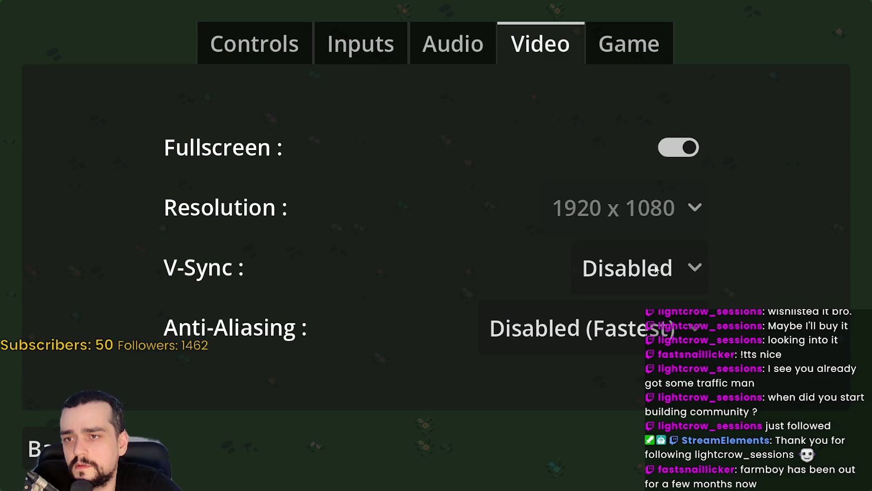
- Go back to the main menu and exit the game, confirming the quit
click(42, 448)
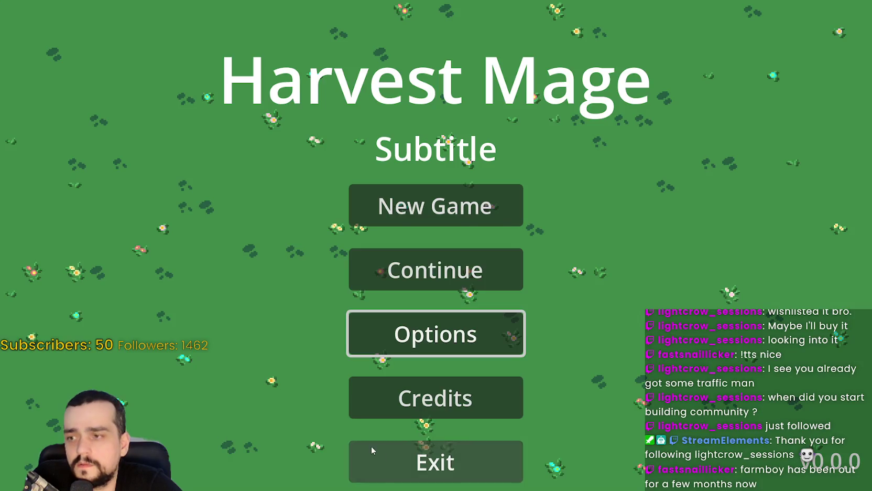
click(372, 448)
click(533, 313)
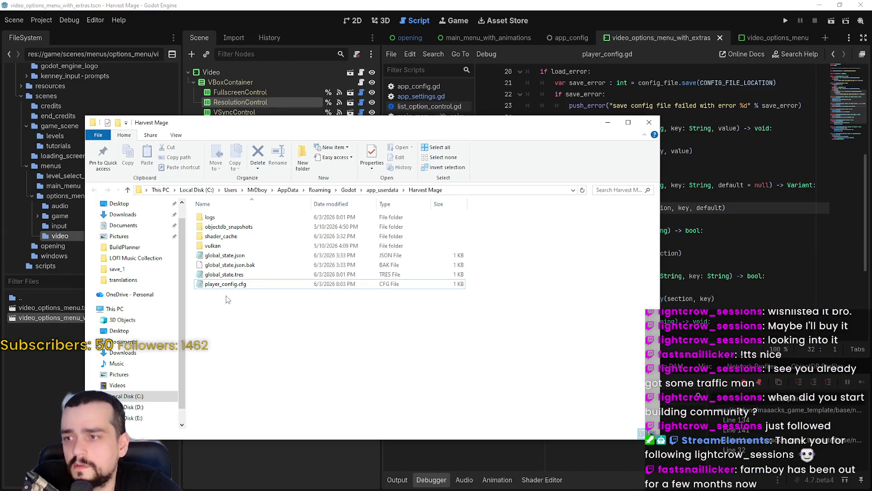
double_click(226, 284)
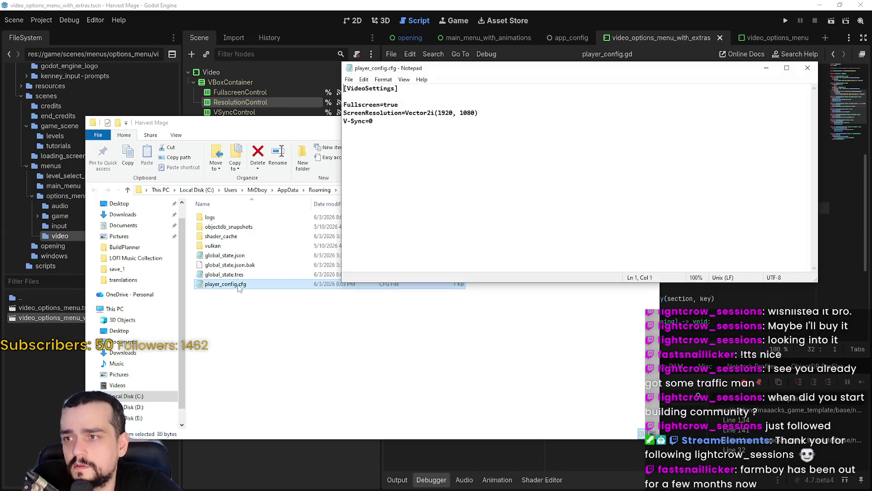
drag(591, 104, 192, 101)
click(514, 286)
click(703, 2)
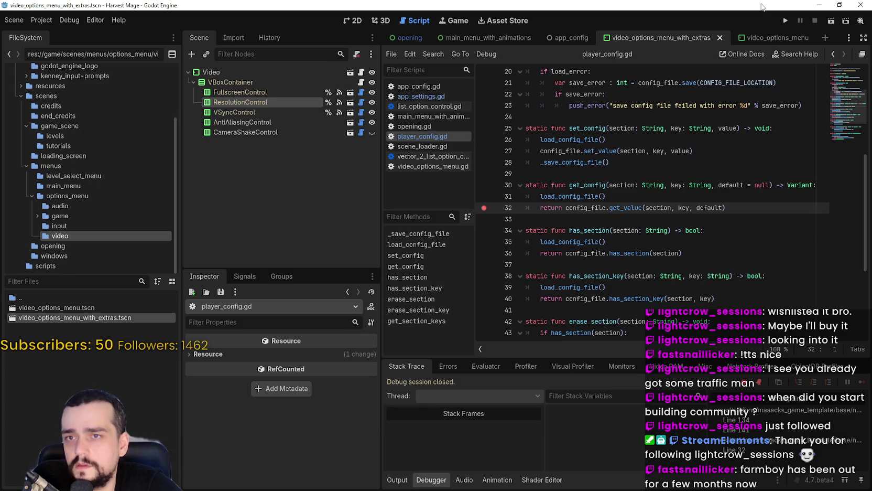
click(785, 21)
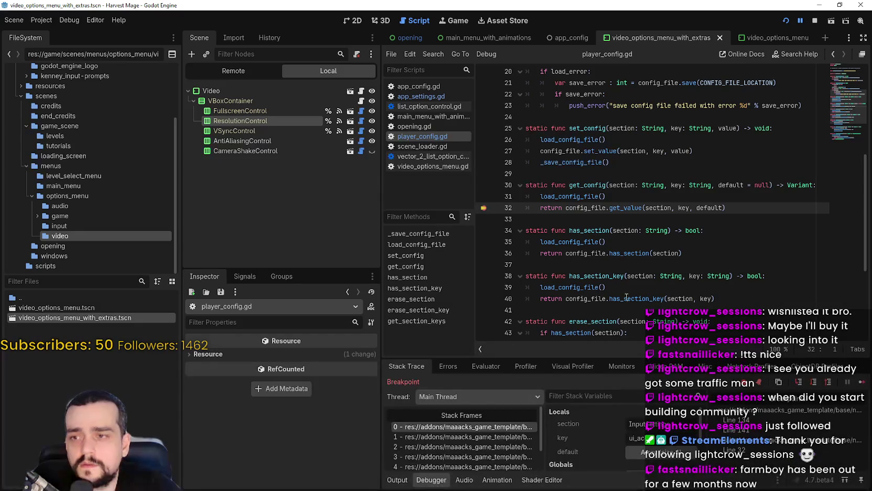
click(860, 385)
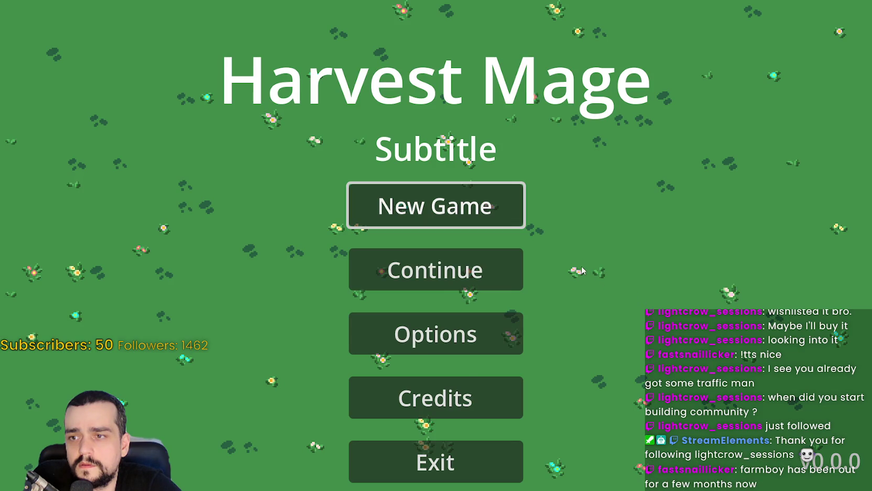
click(437, 335)
click(535, 59)
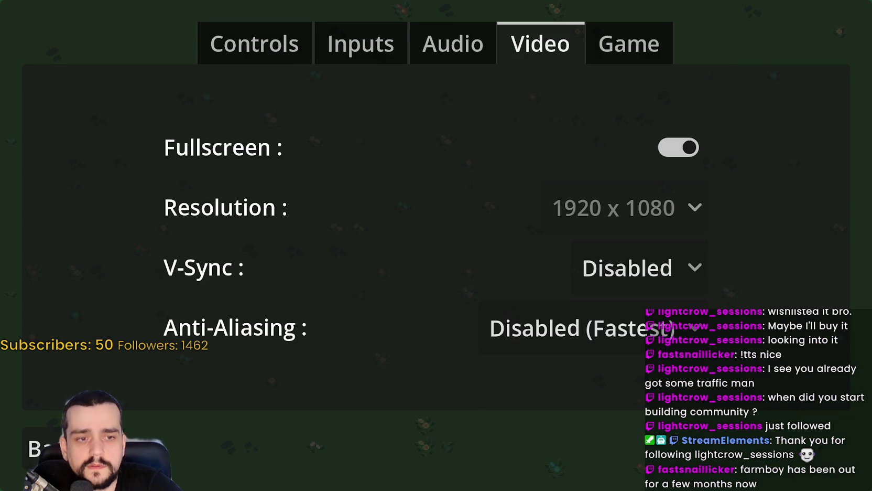
key(alt+Tab)
double_click(253, 284)
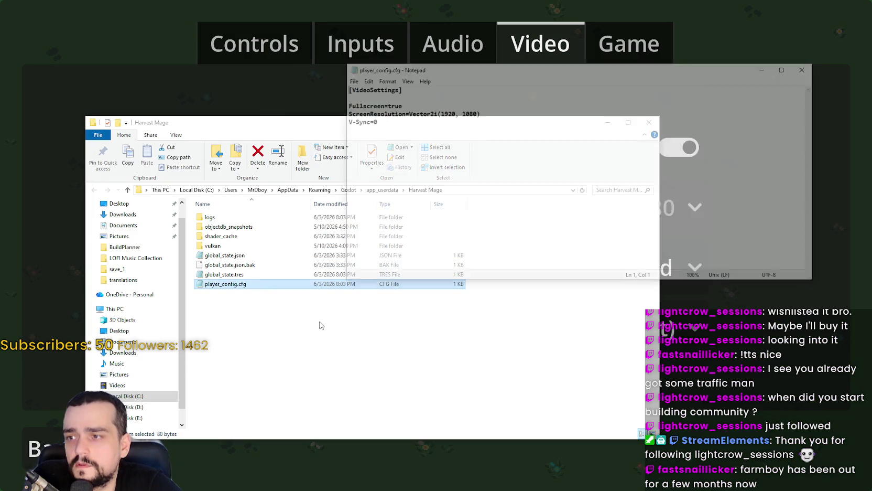
key(alt+Tab)
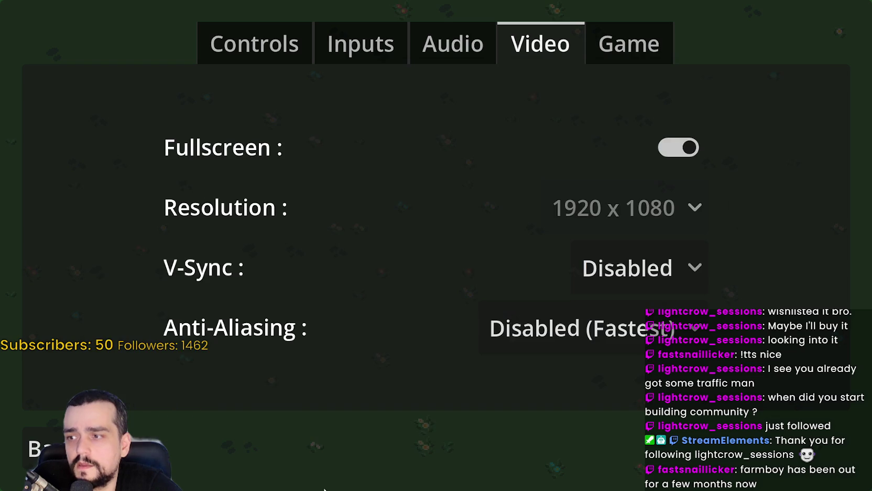
key(Escape)
key(Escape)
click(488, 313)
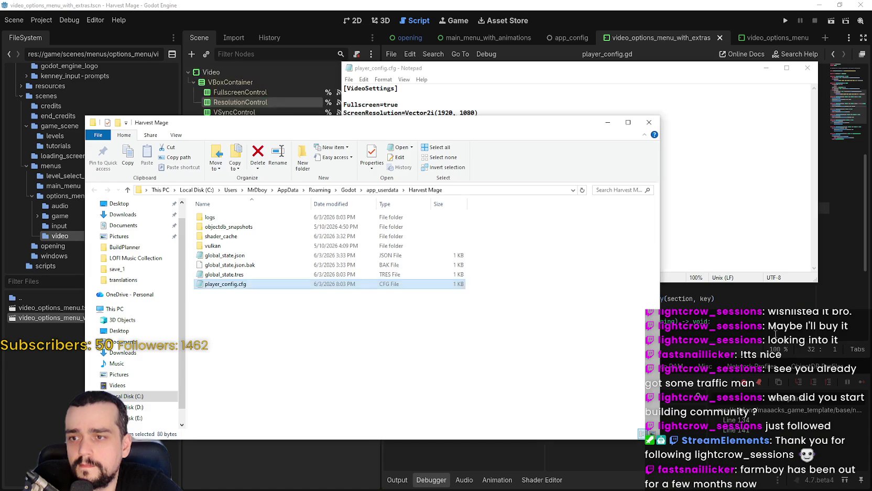
click(671, 4)
click(631, 208)
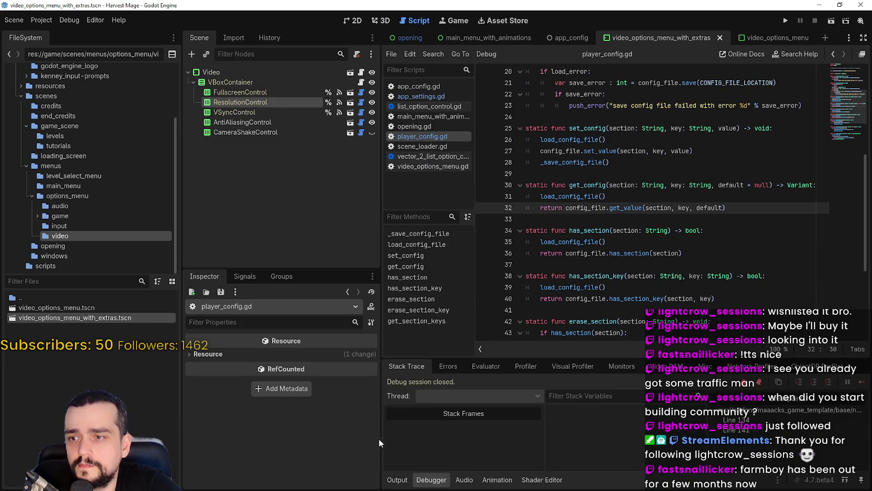
- Browse the project scripts in the Scripts list, ending on video_options_menu.gd
click(429, 95)
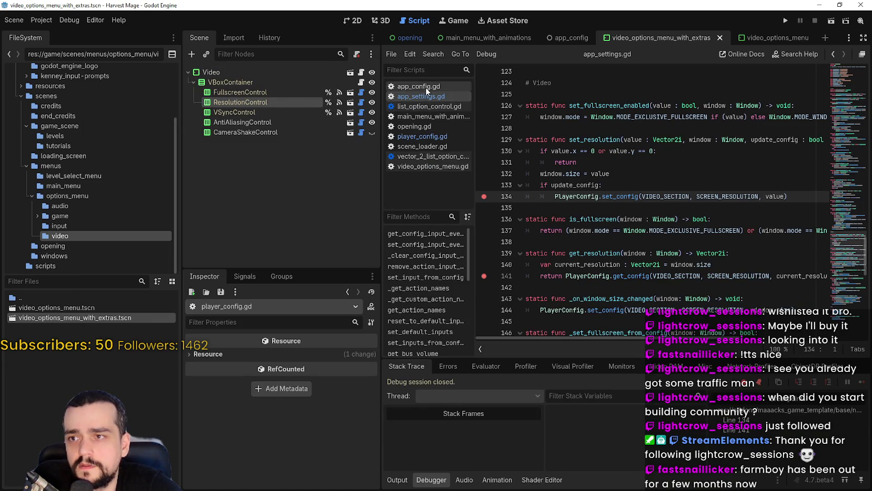
click(419, 86)
click(418, 97)
click(422, 116)
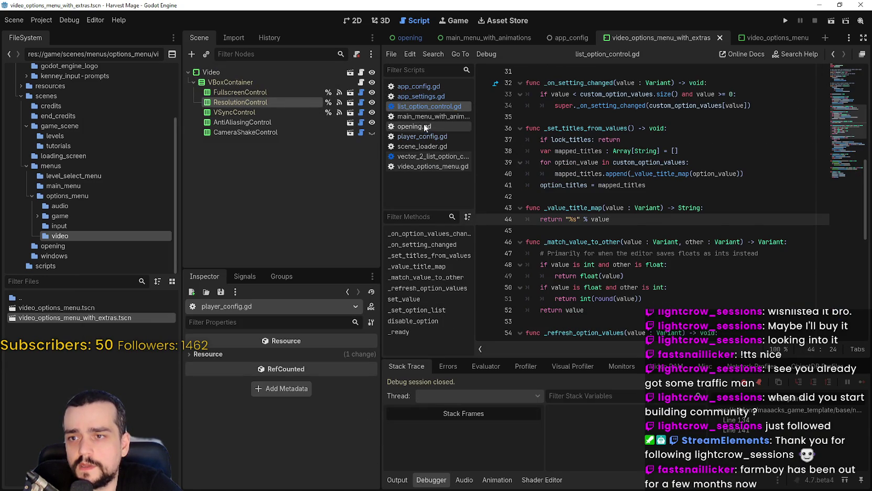
click(421, 126)
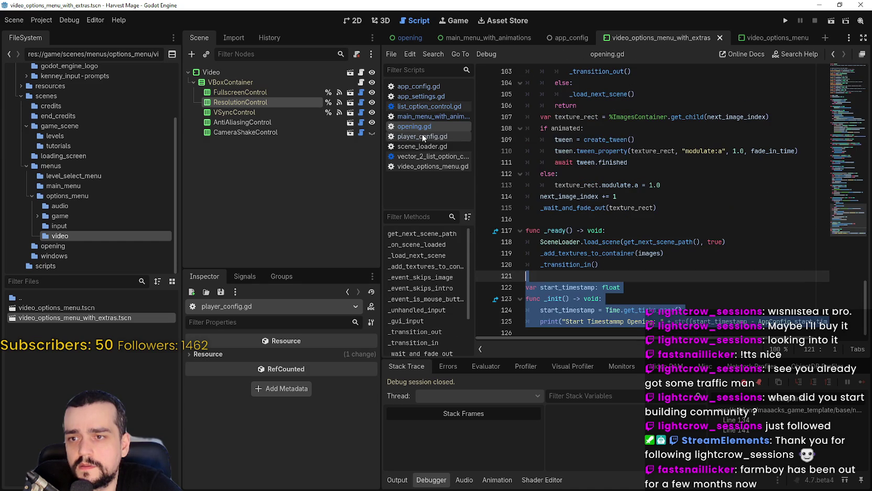
click(420, 136)
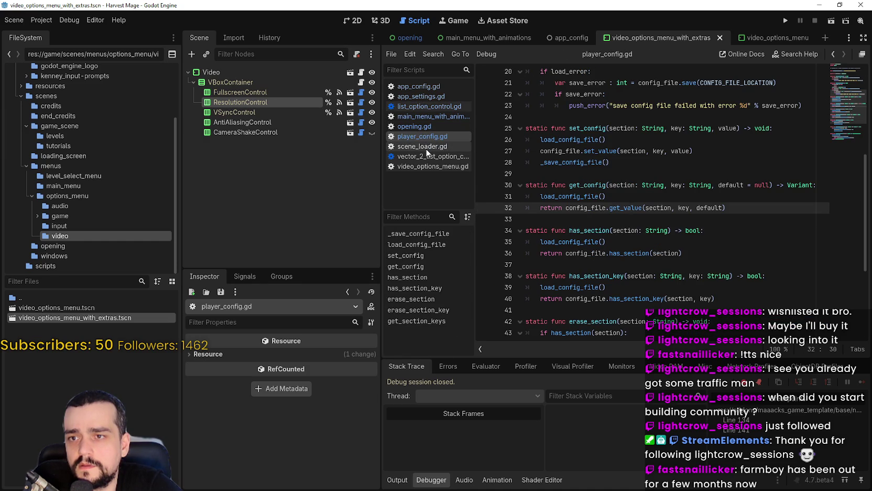
click(422, 146)
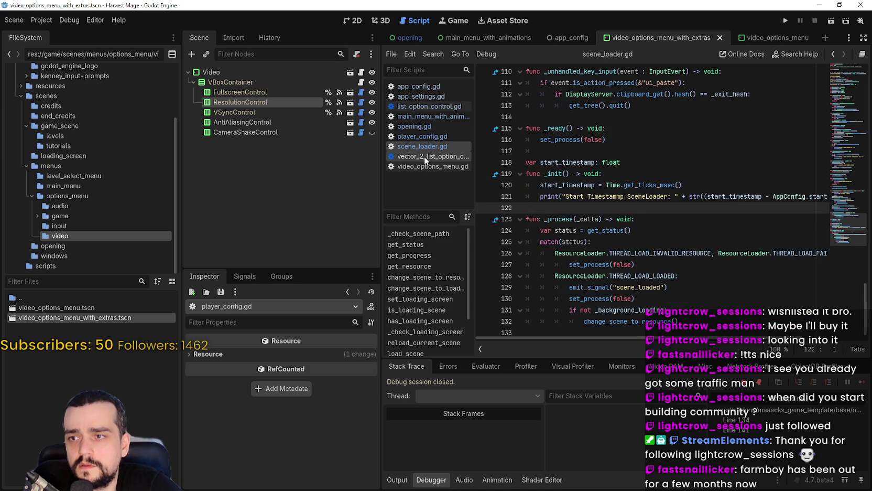
click(424, 156)
click(433, 166)
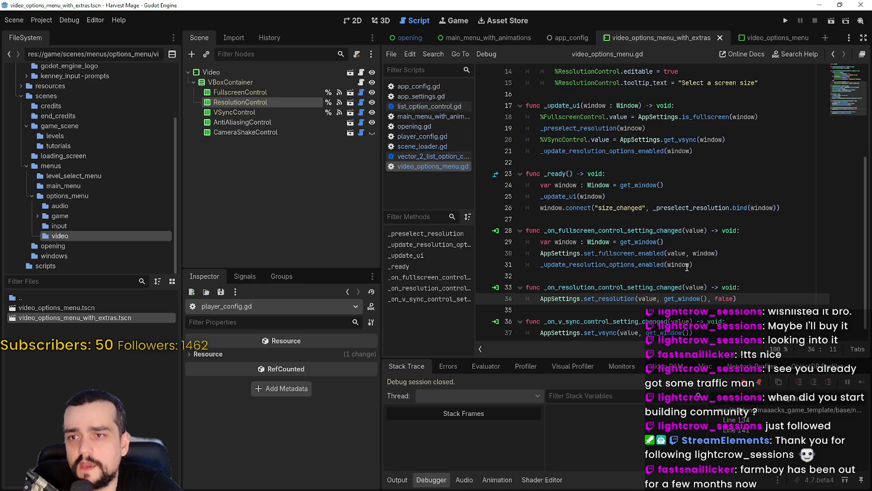
- Use Lookup Symbol on the line-34 set_resolution call to view its definition
click(608, 287)
right_click(609, 290)
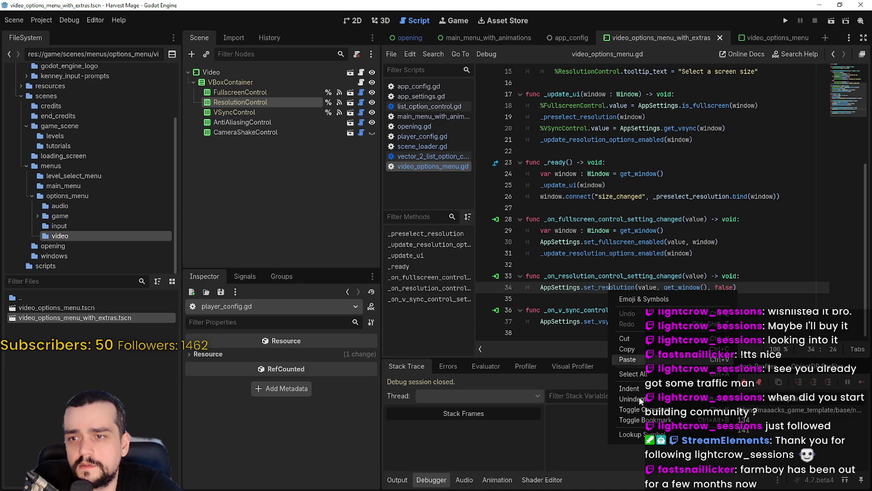
click(642, 434)
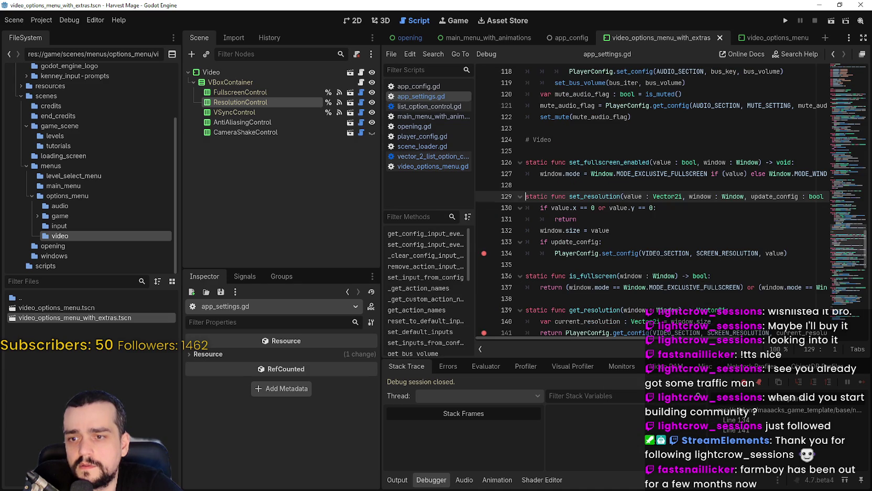
click(583, 260)
scroll(609, 256, down, 2)
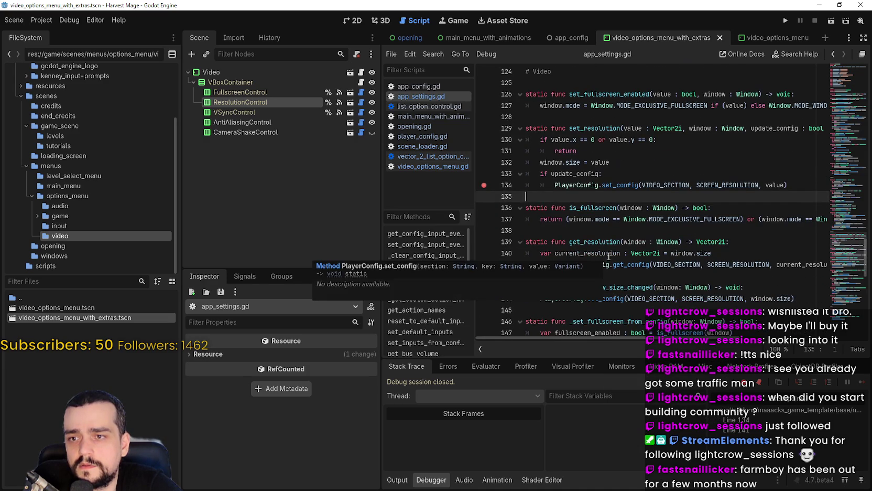
scroll(751, 191, down, 1)
scroll(664, 279, up, 5)
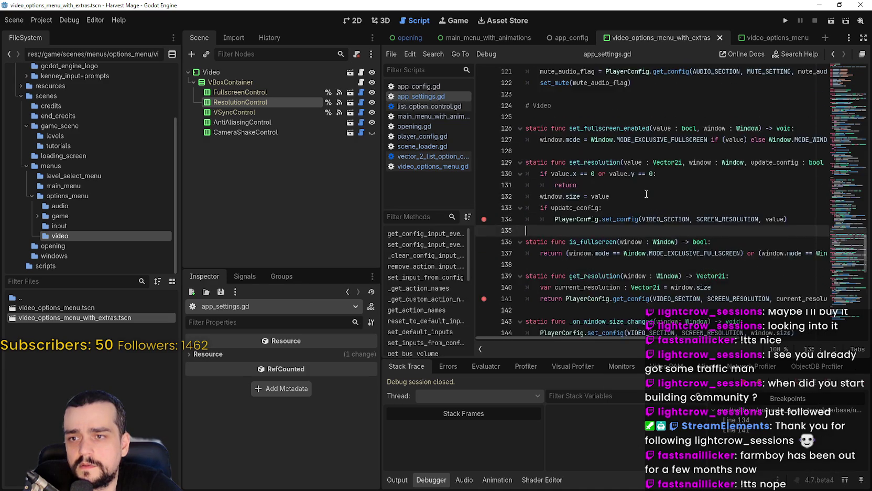
scroll(655, 257, up, 2)
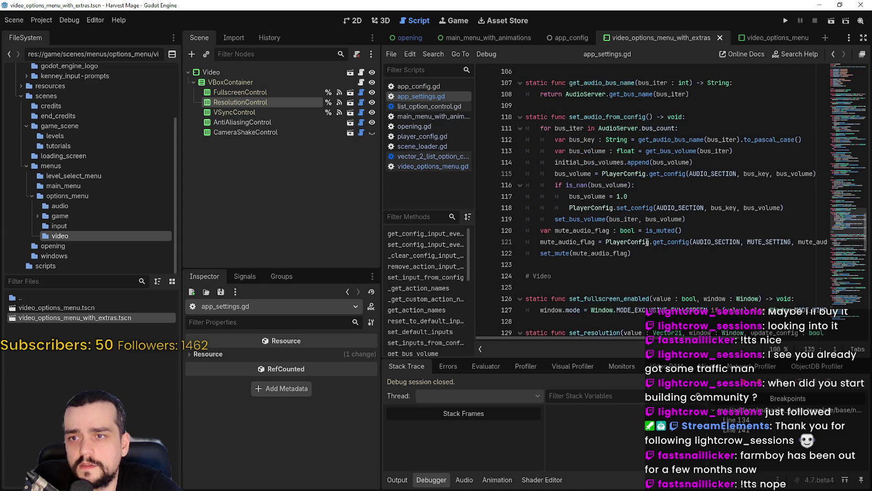
scroll(648, 232, down, 2)
scroll(649, 233, down, 2)
- Look up the set_config definition and inspect its set_value and _save_config_file lines
right_click(628, 248)
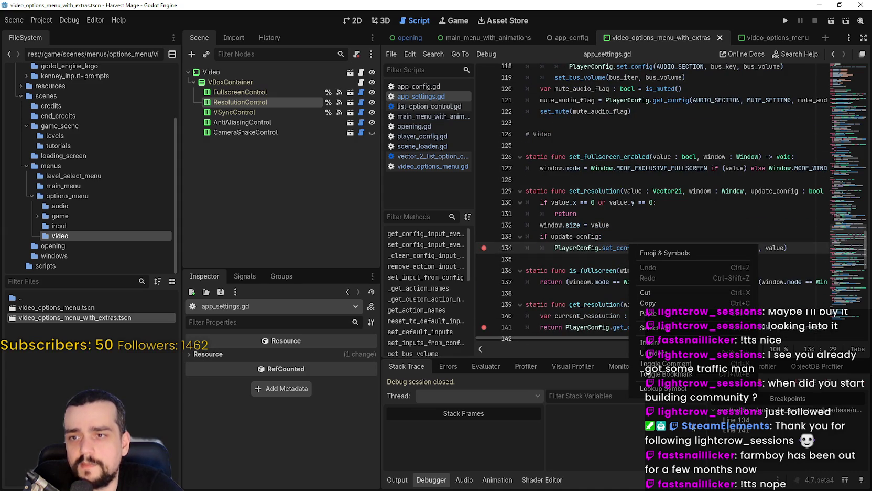
click(683, 390)
click(630, 255)
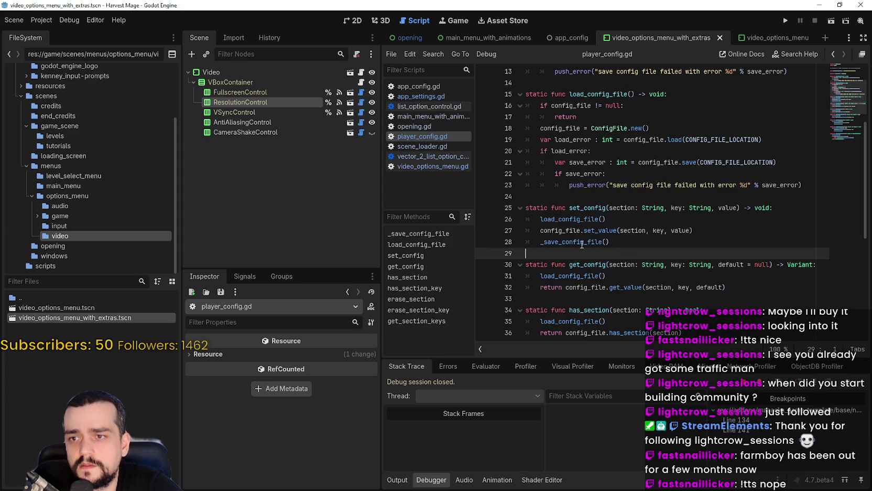
right_click(570, 242)
click(591, 230)
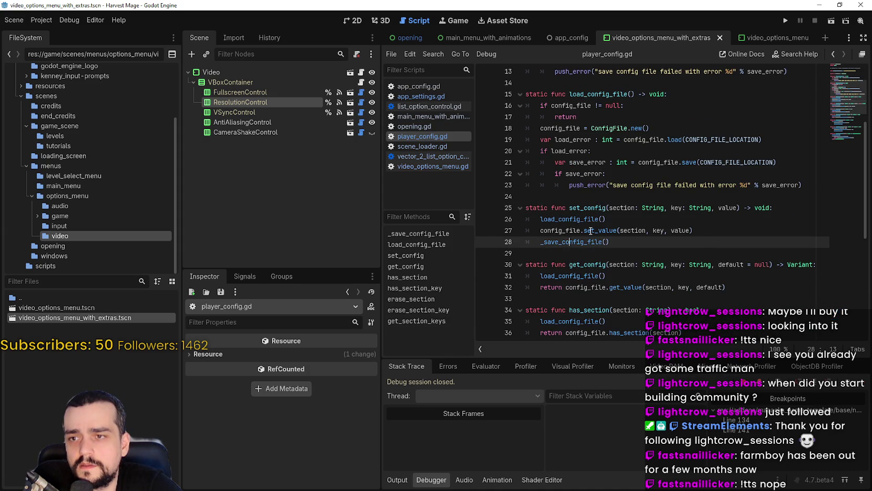
click(591, 230)
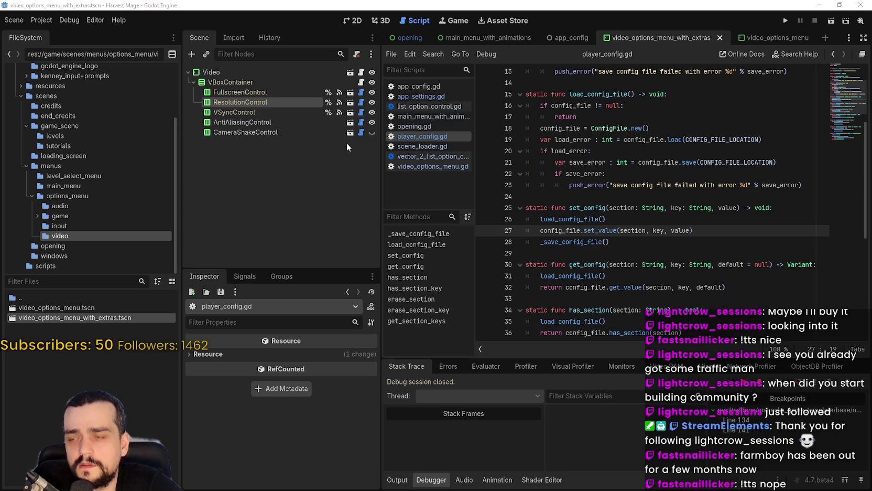
- Open ResolutionControl's script, vector_2_list_option_control.gd
click(362, 102)
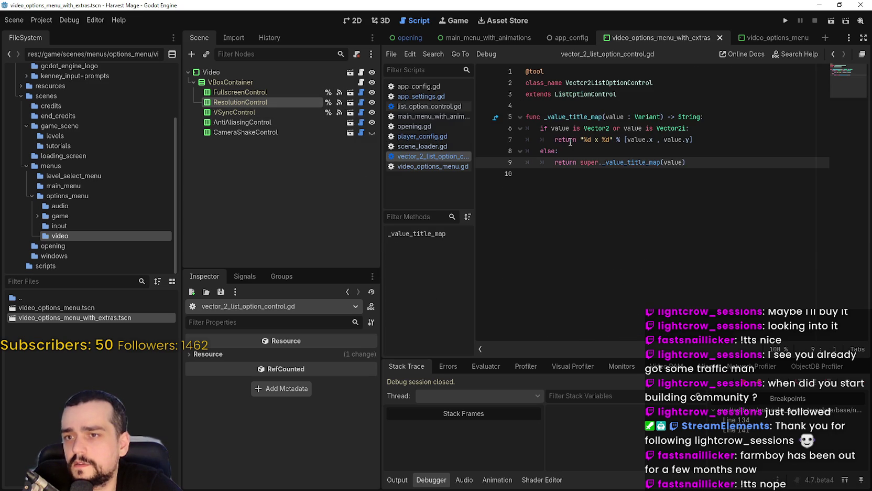
click(520, 174)
click(433, 167)
click(437, 155)
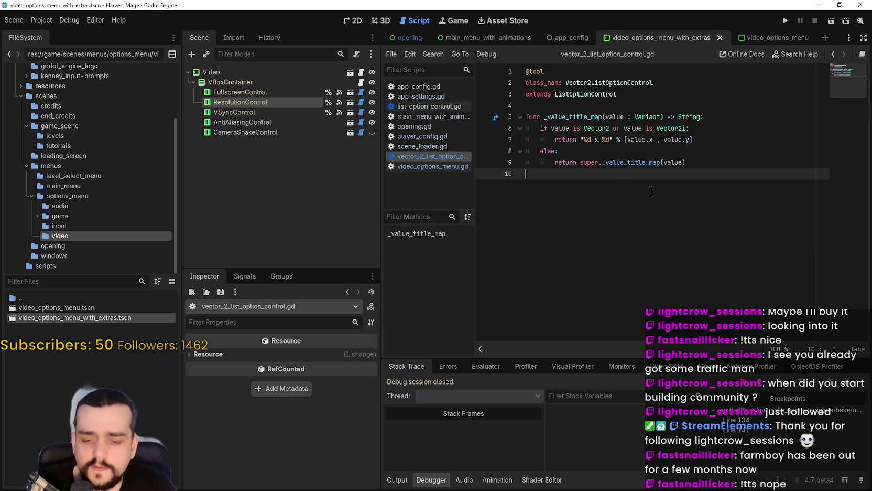
- Search the project for "web" and open the app_settings.gd match on line 174
key(ctrl+shift+f)
text(web")
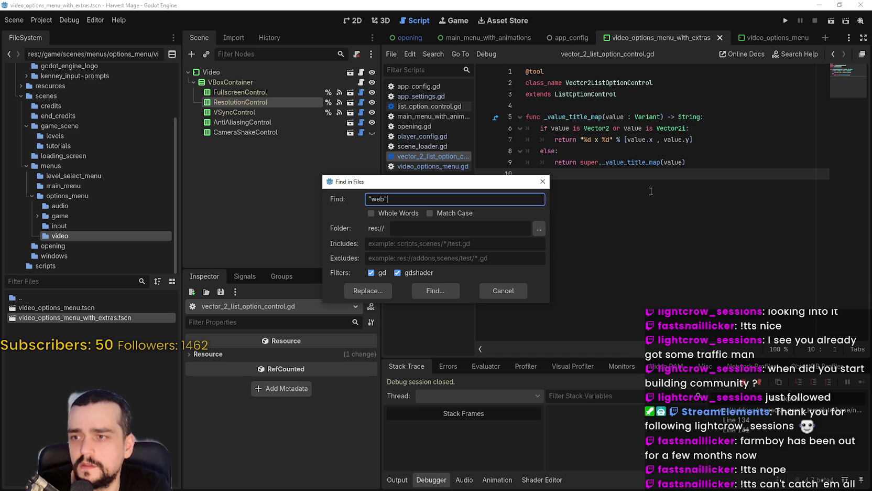
key(Return)
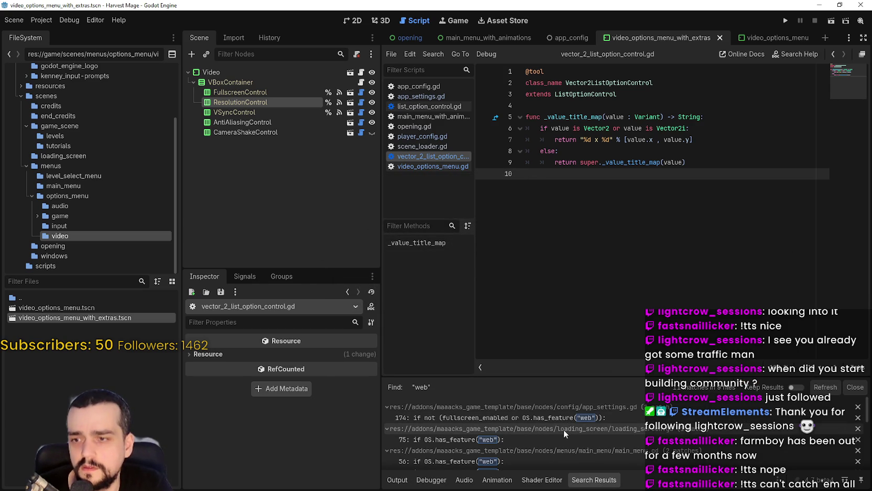
click(562, 419)
scroll(656, 235, down, 5)
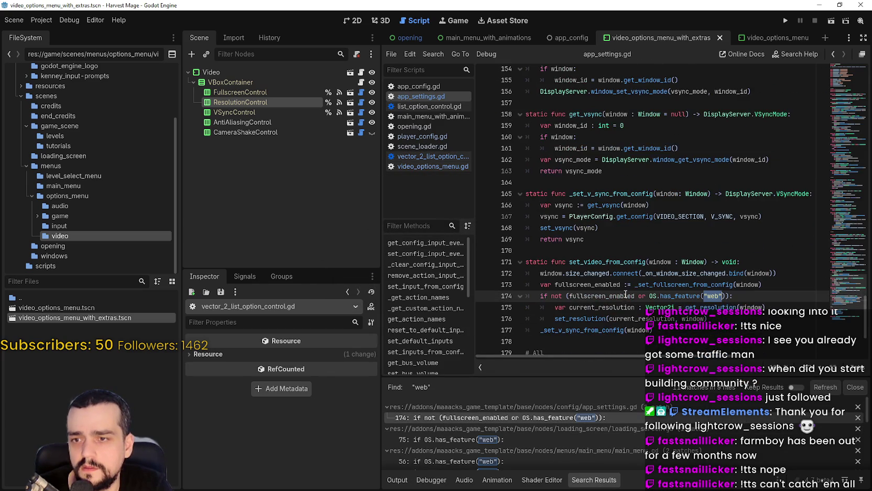
- Remove "fullscreen_enabled or" and the extra parenthesis so line 174 reads if not OS.has_feature("web")
click(683, 269)
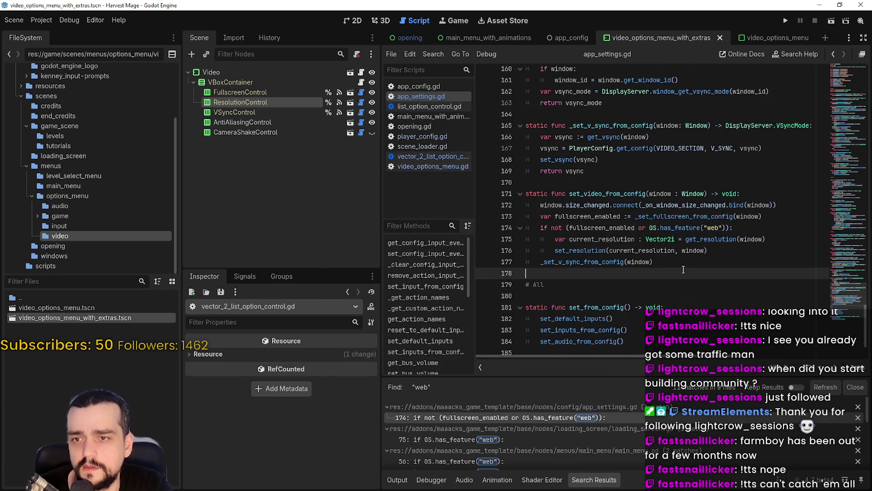
double_click(630, 229)
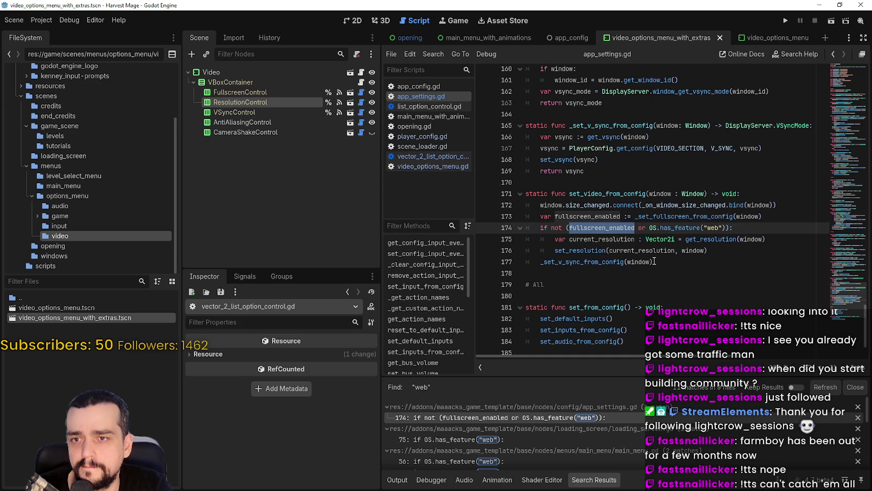
double_click(671, 216)
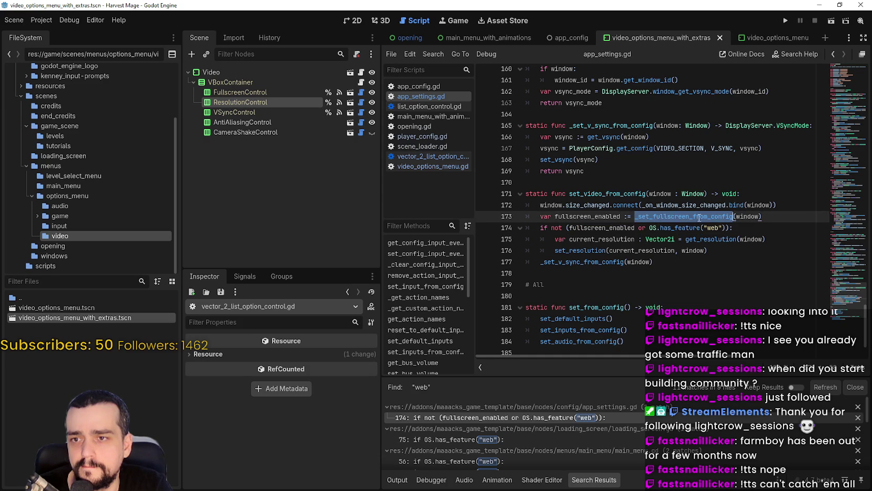
drag(775, 213, 538, 216)
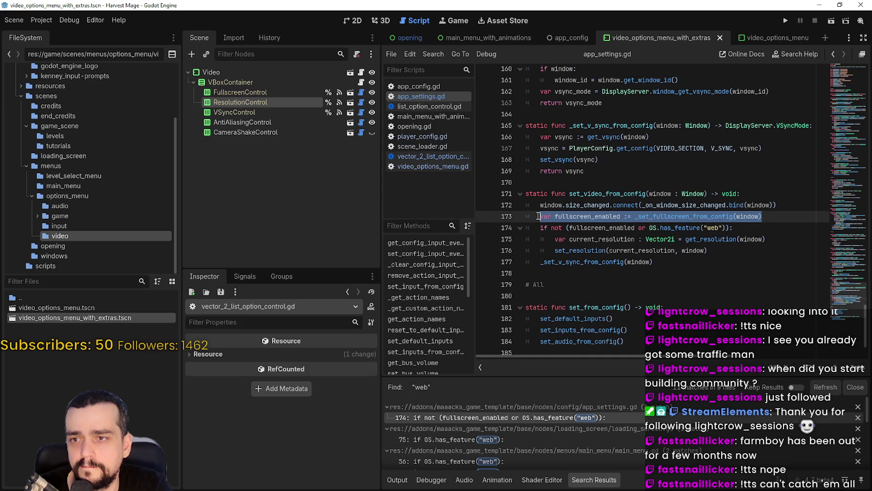
double_click(597, 227)
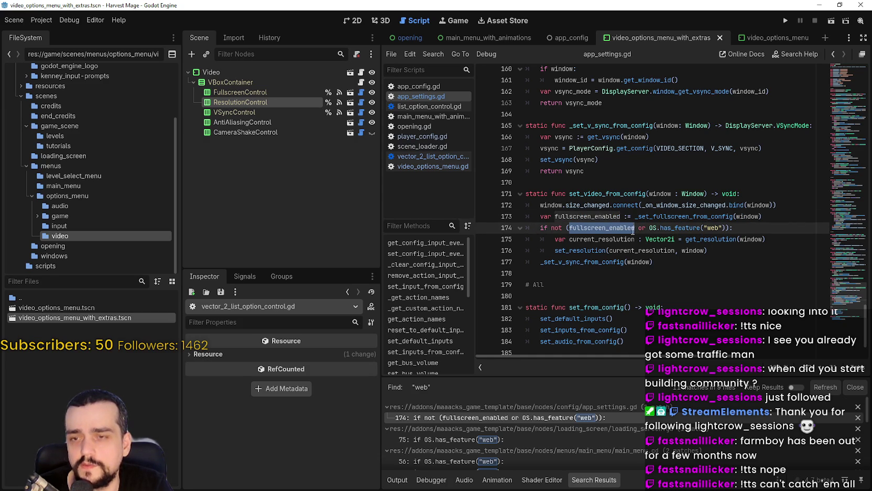
drag(633, 231, 650, 229)
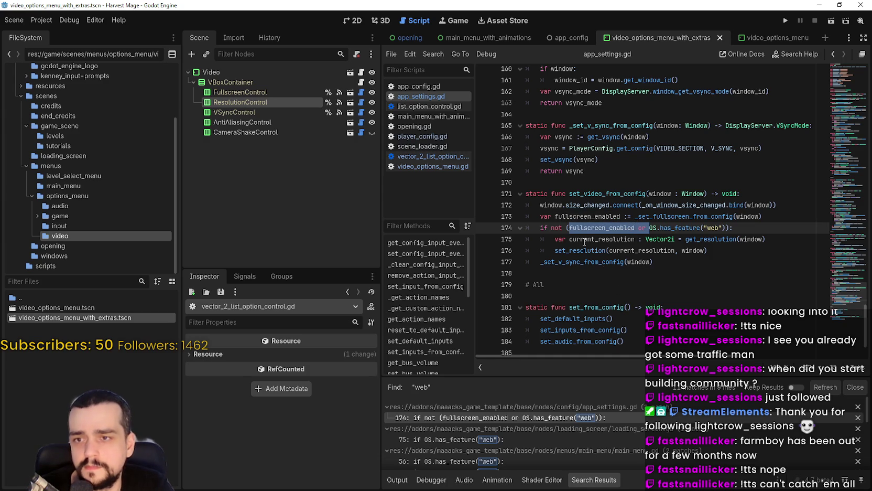
key(BackSpace)
key(BackSpace)
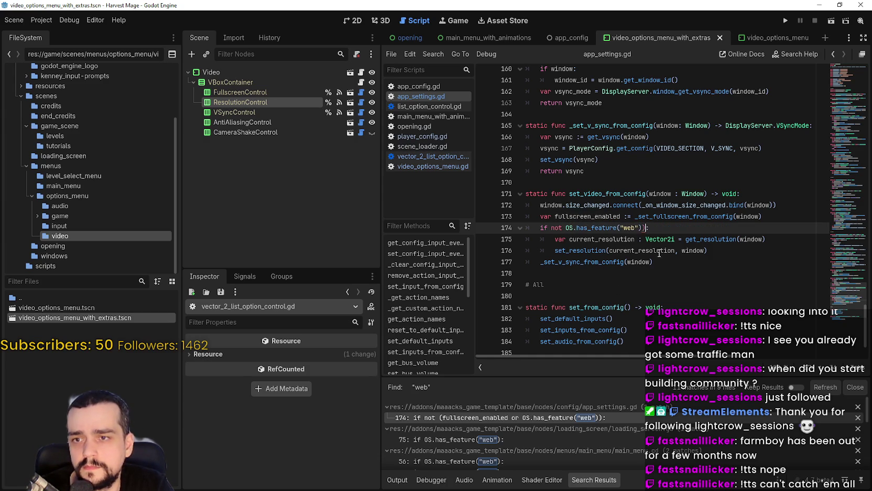
key(BackSpace)
click(722, 281)
key(Up)
key(Up)
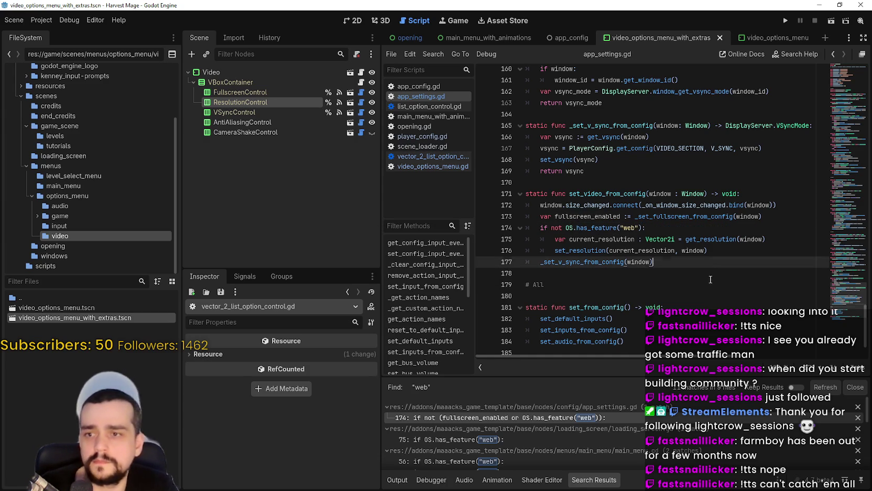
click(710, 279)
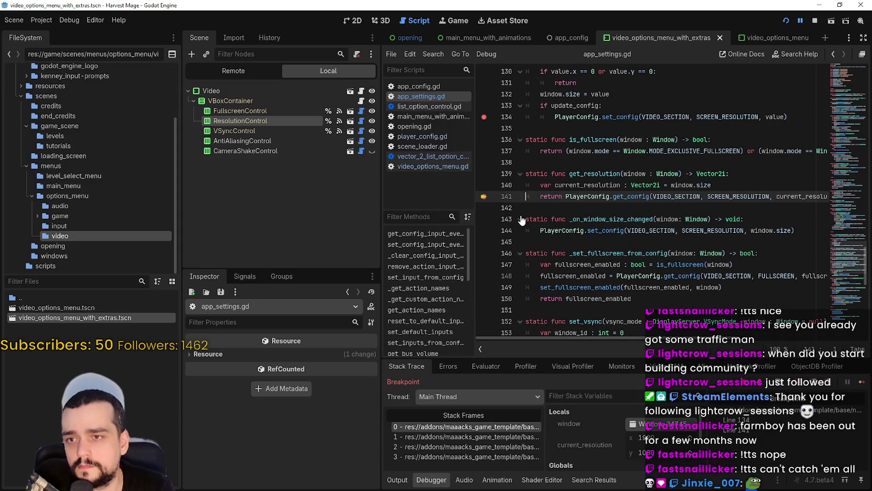
- Run the game, turn Fullscreen off, choose 1280 x 720 in Video options, then exit
key(F12)
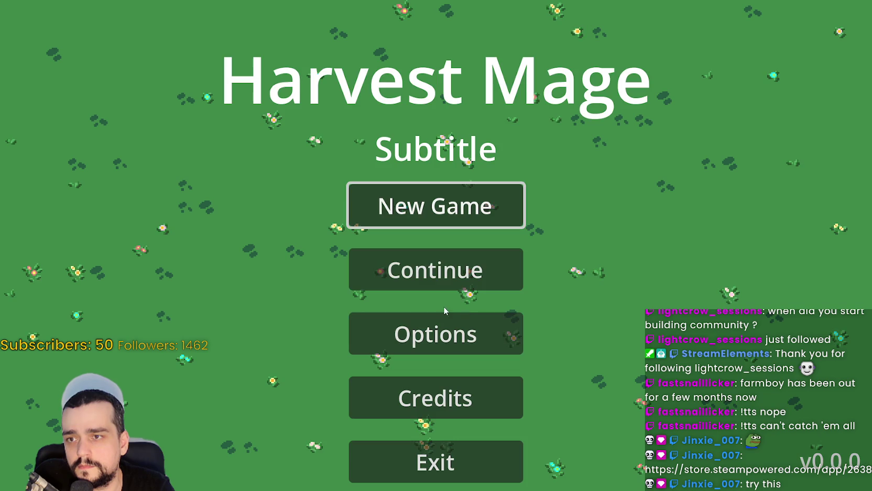
click(445, 331)
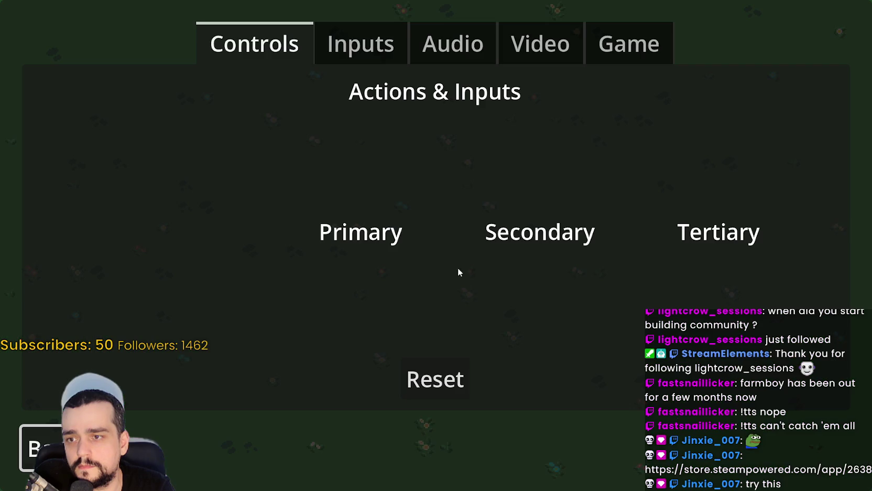
click(506, 46)
click(678, 146)
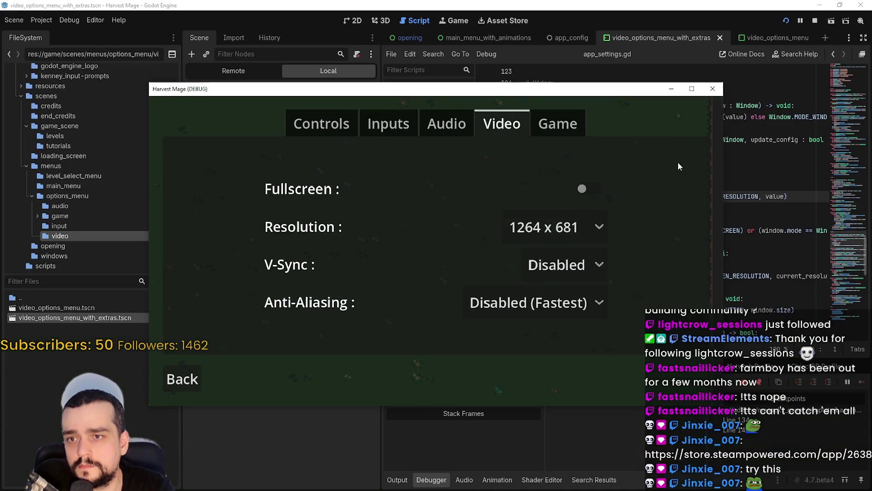
click(554, 240)
click(572, 262)
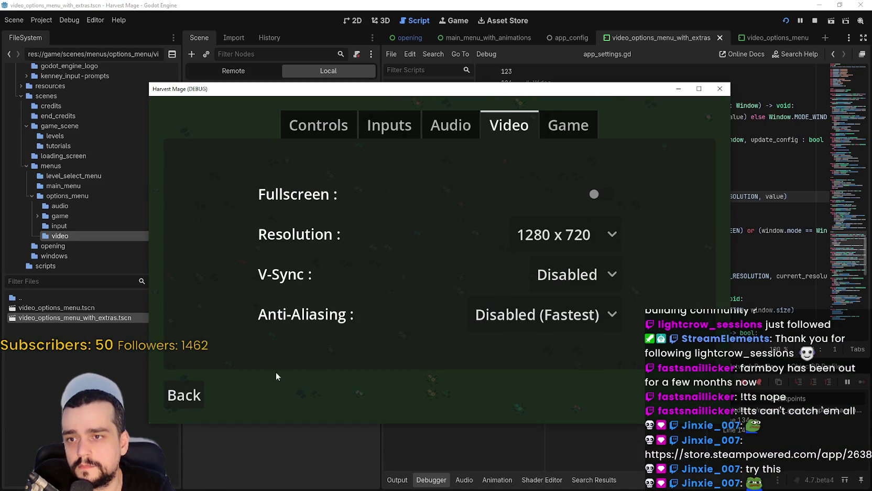
click(212, 403)
click(483, 411)
click(491, 304)
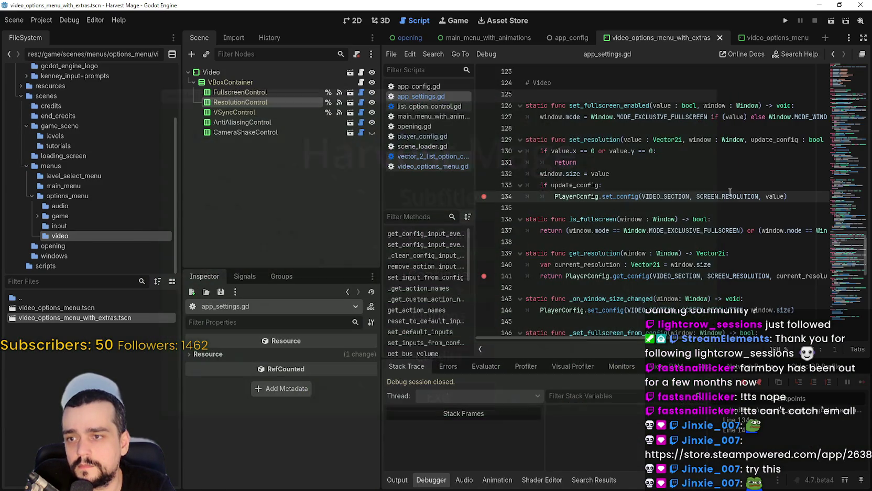
- Relaunch with F5, continue past the breakpoint, and check the Video options resolution
key(F5)
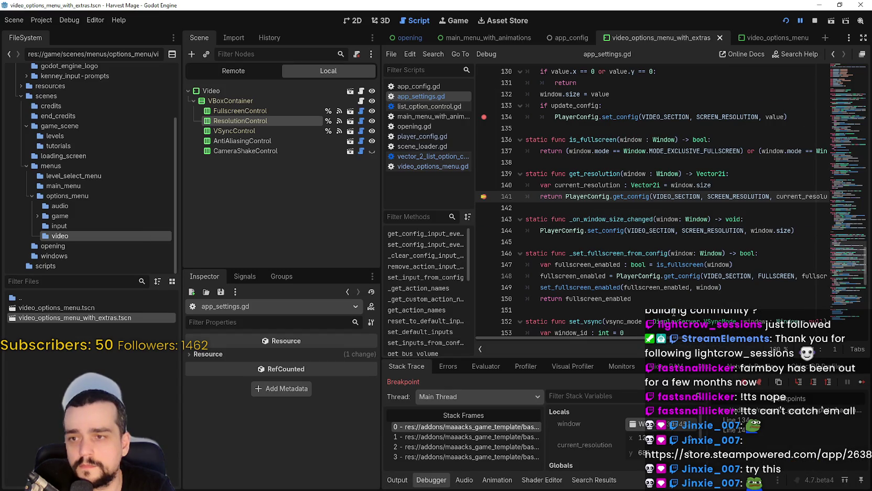
click(862, 381)
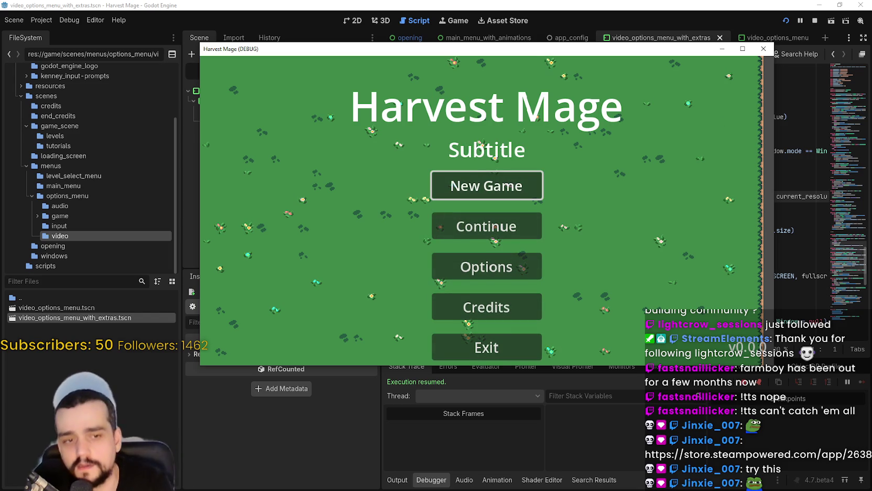
click(505, 272)
click(552, 85)
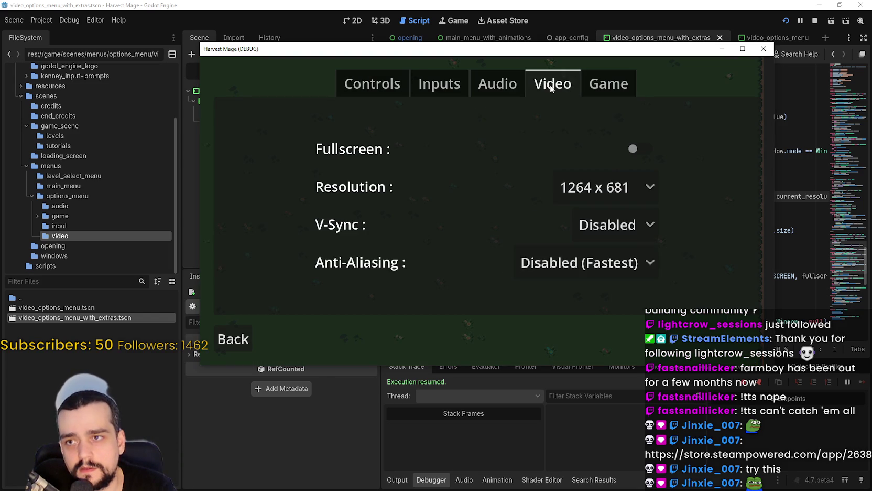
click(684, 4)
- Cycle through the project scripts in the Scripts list, ending on app_settings.gd
click(676, 206)
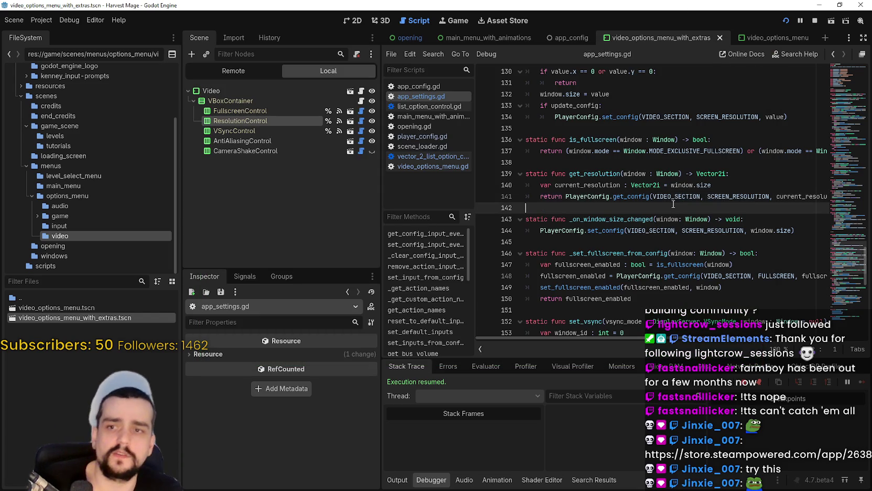
click(439, 106)
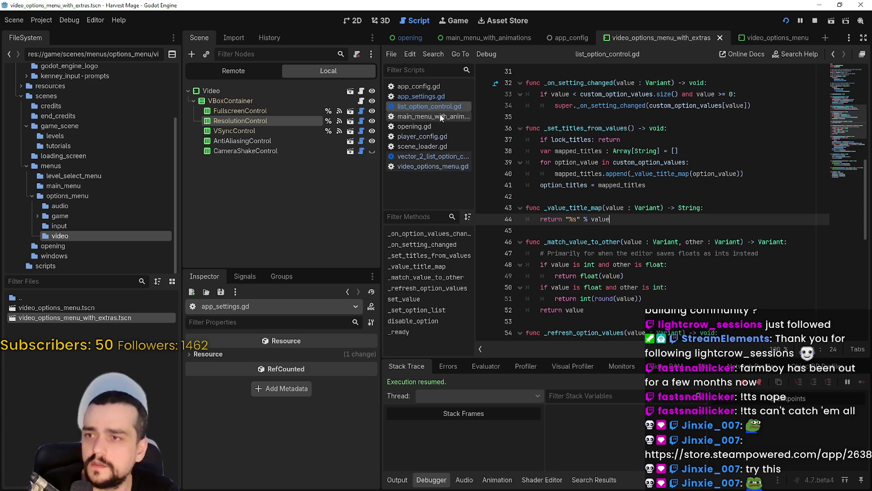
click(441, 120)
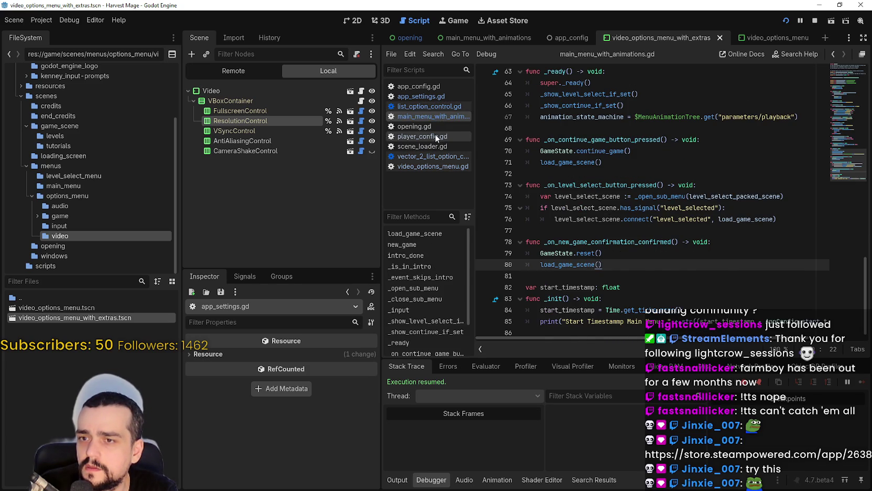
click(434, 134)
click(434, 130)
click(431, 95)
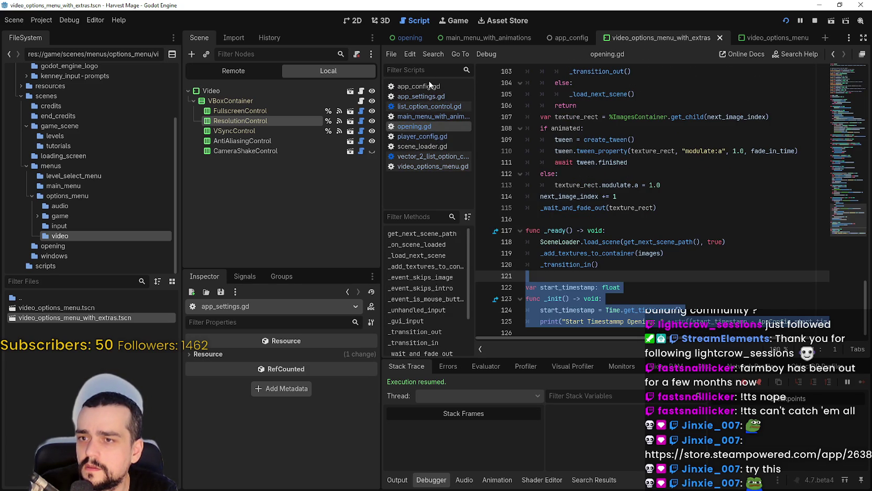
click(438, 166)
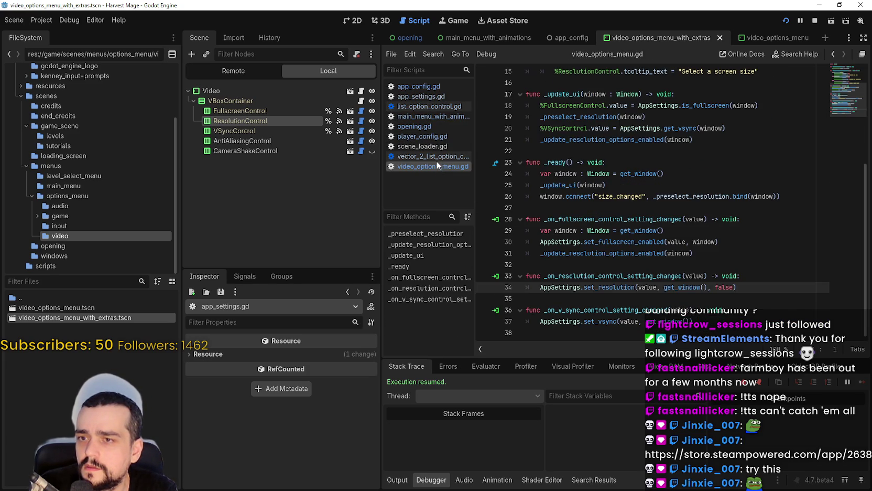
click(437, 155)
click(437, 146)
click(438, 136)
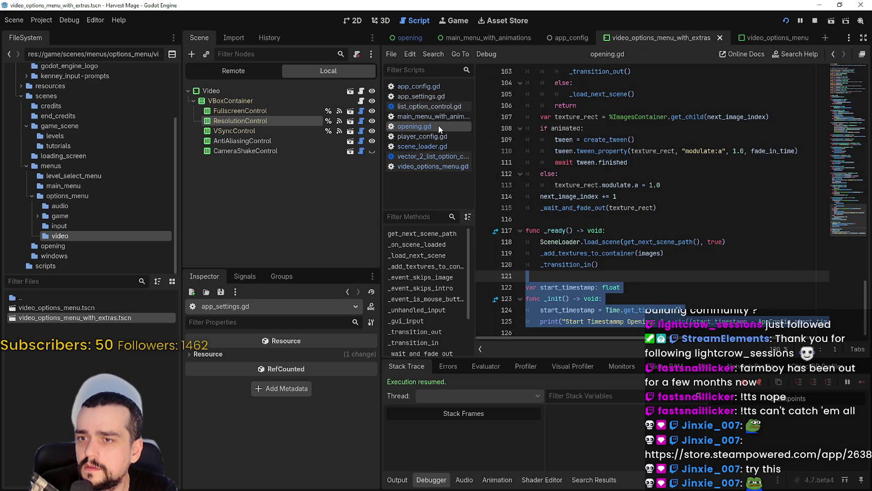
click(439, 118)
click(439, 104)
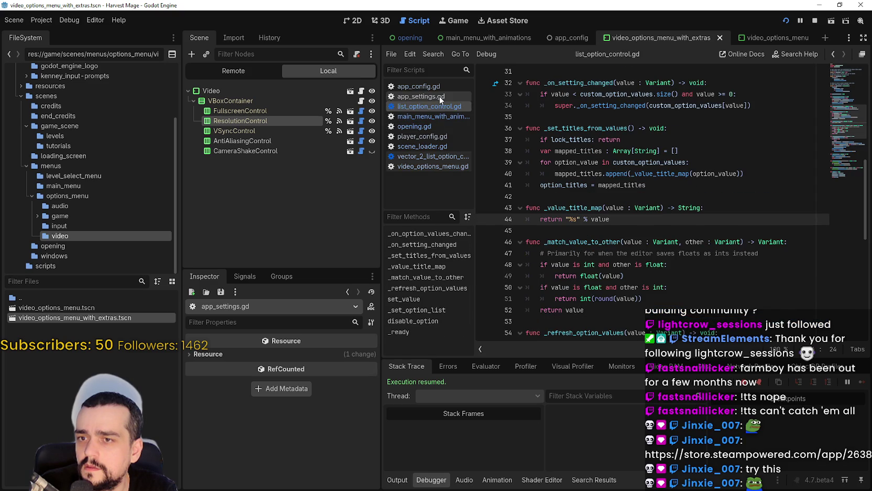
click(439, 96)
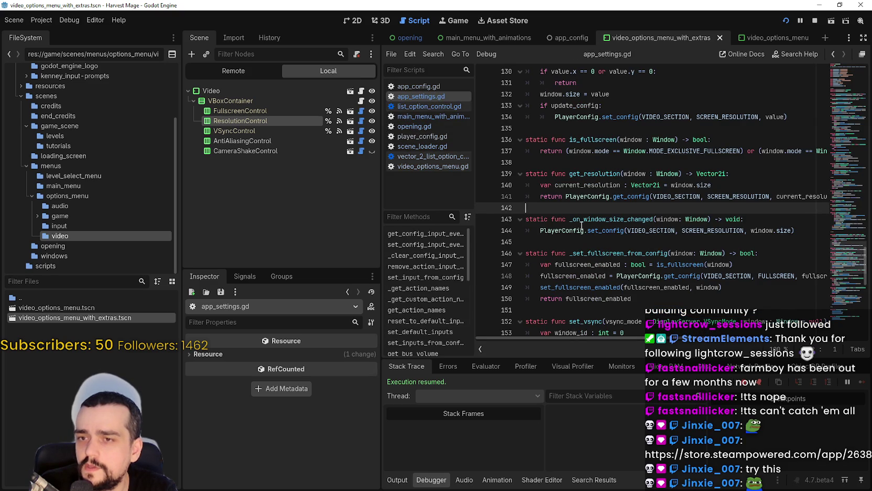
- Open app_config.gd and bring up the project-wide Find in Files search
click(463, 86)
click(568, 310)
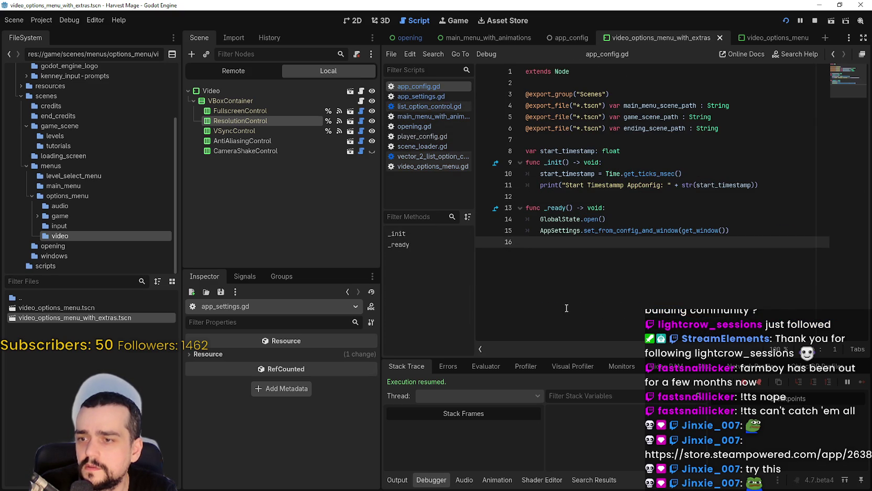
key(ctrl+shift+f)
- Rerun the "web" search, jump to app_settings.gd line 174, and review set_video_from_config
click(444, 296)
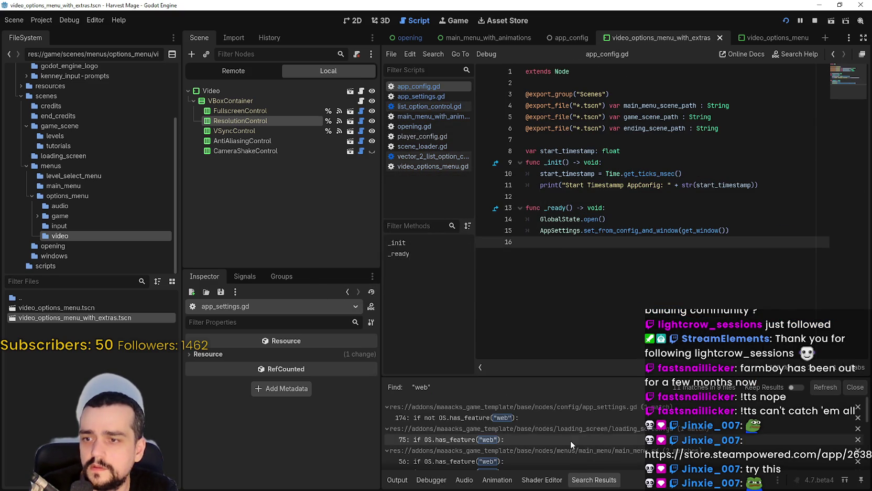
click(574, 413)
scroll(602, 138, down, 3)
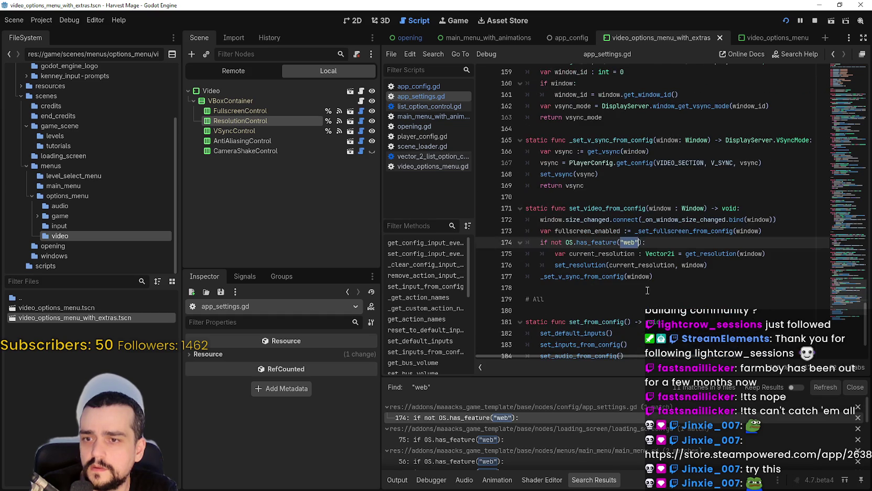
key(ctrl+v)
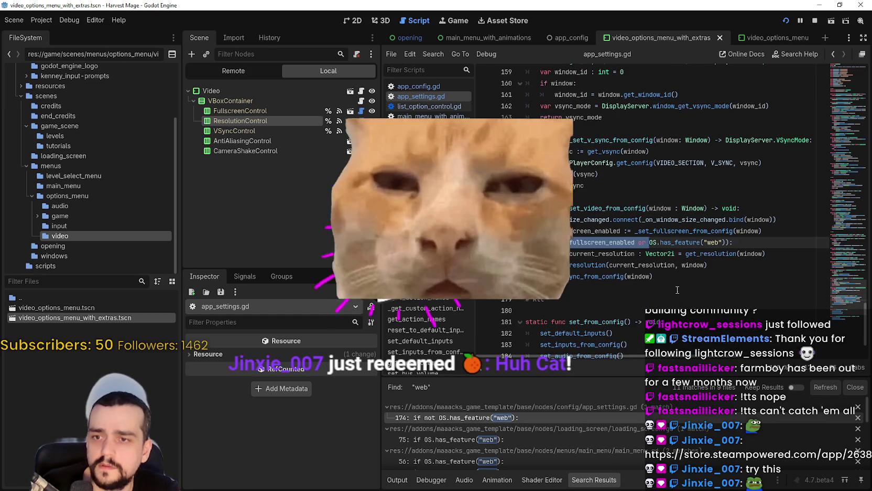
click(687, 287)
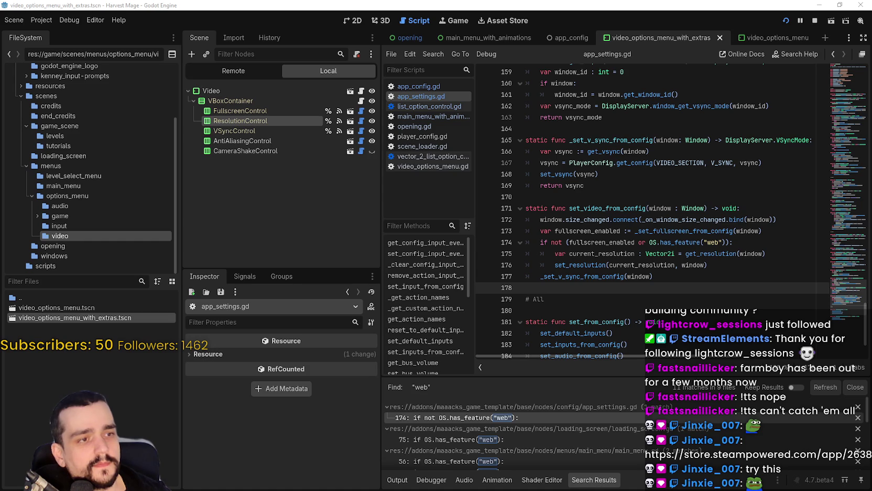
click(600, 181)
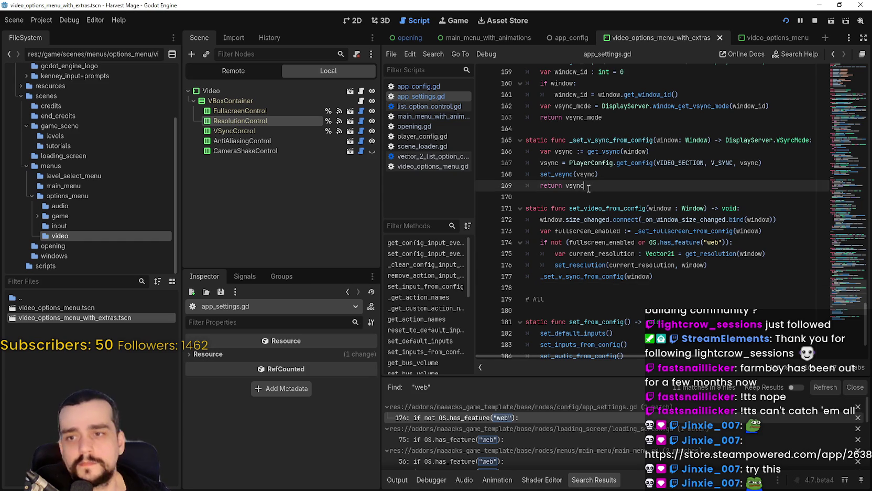
click(590, 195)
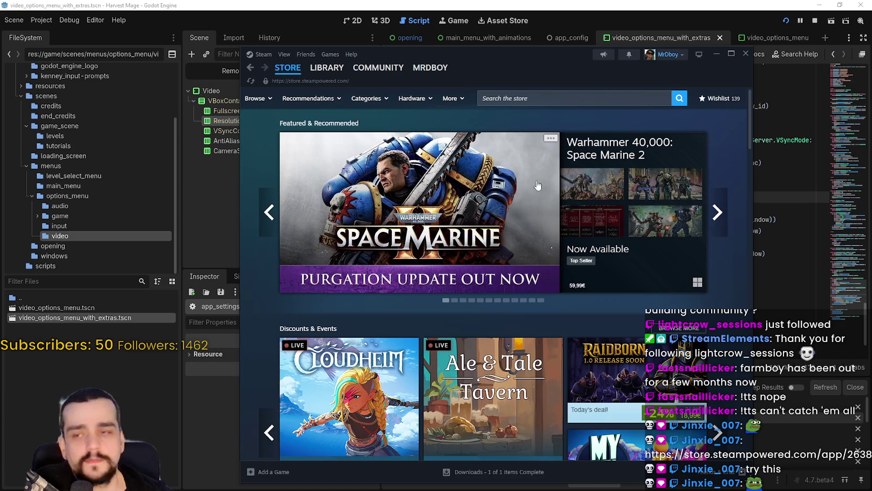
- Search the Steam store for "onl" and open the Onimusha: Way of the Sword page
click(578, 98)
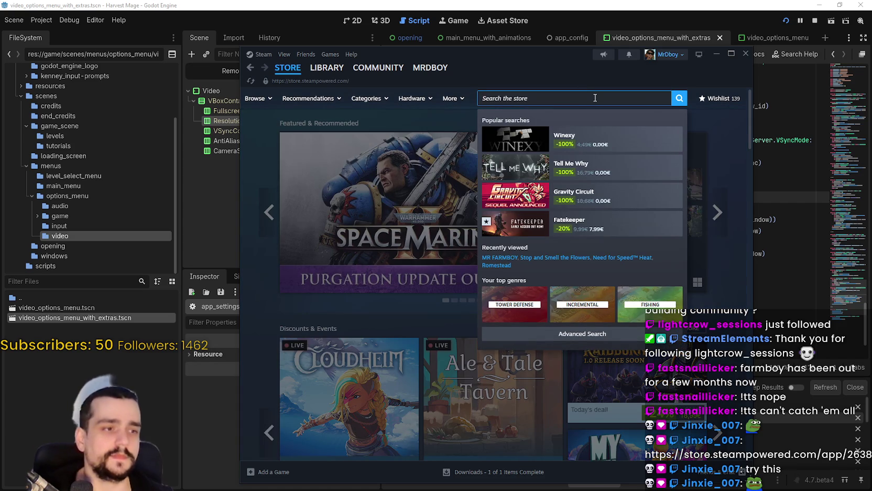
text(o)
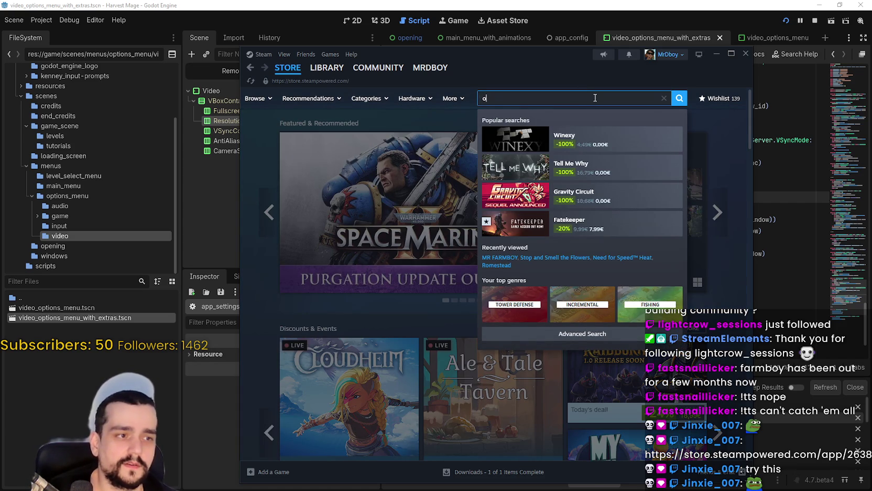
text(nl)
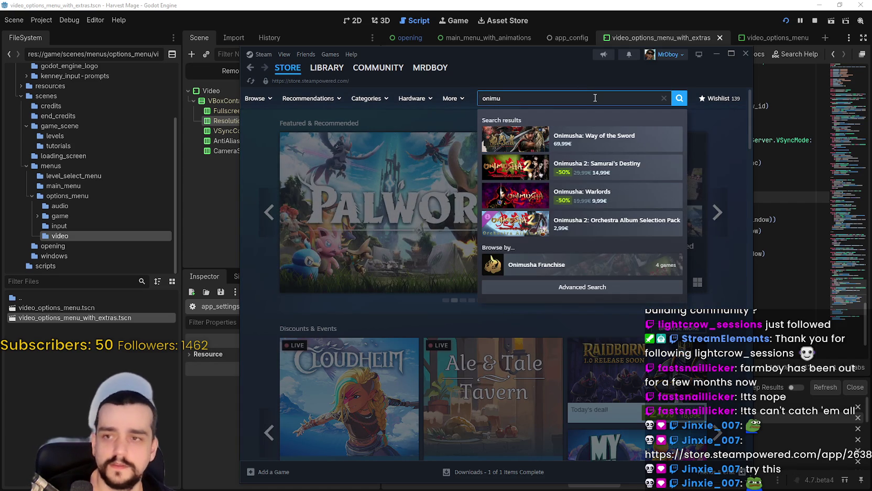
click(607, 140)
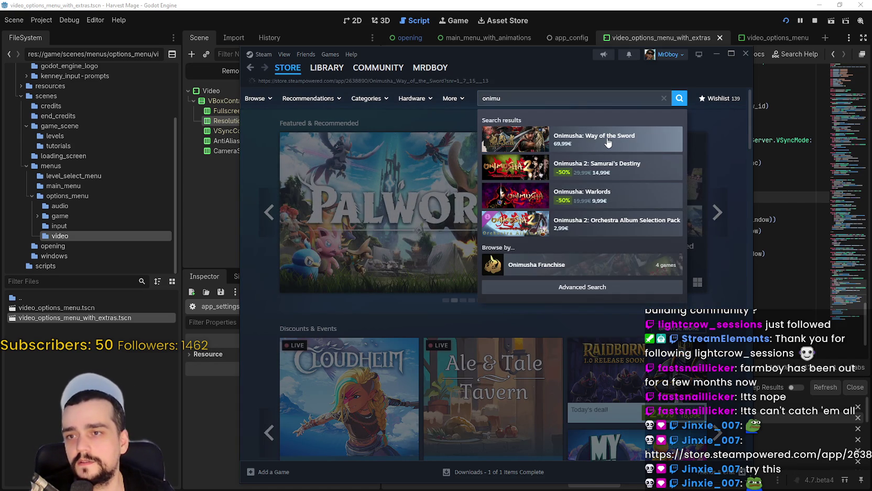
- Browse through the game's screenshots on the store page
scroll(525, 336, down, 4)
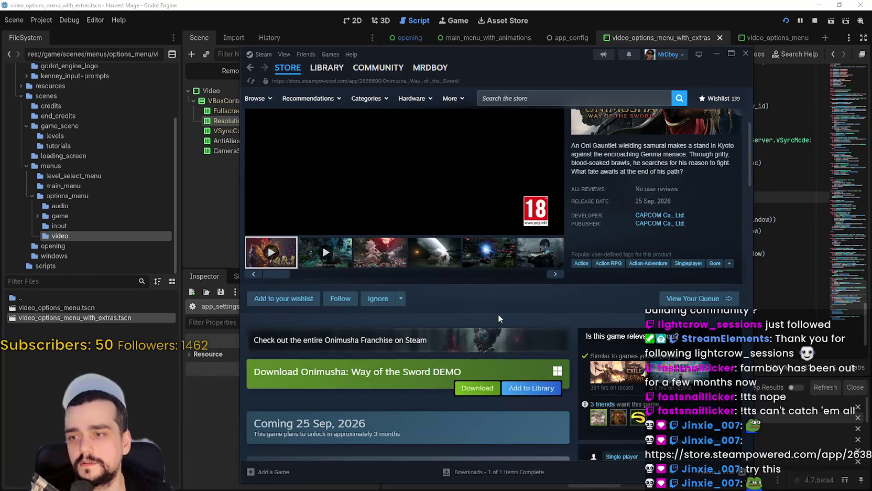
scroll(498, 314, up, 3)
click(401, 396)
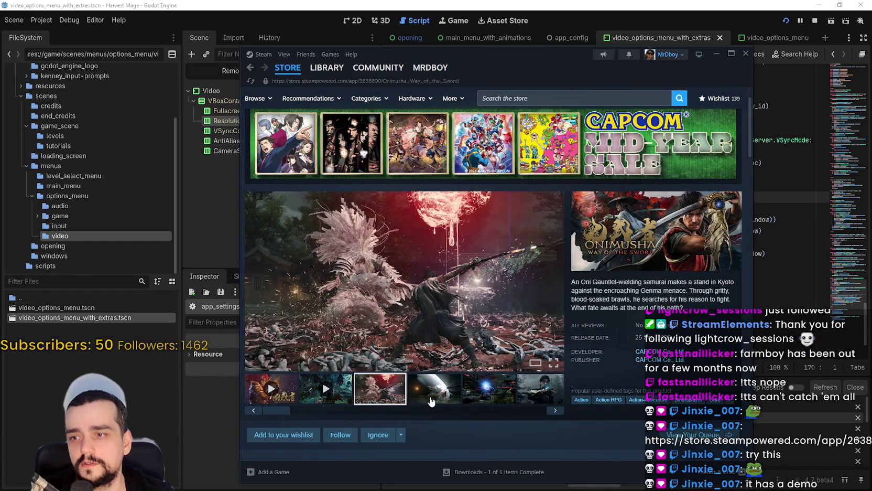
click(451, 390)
click(519, 393)
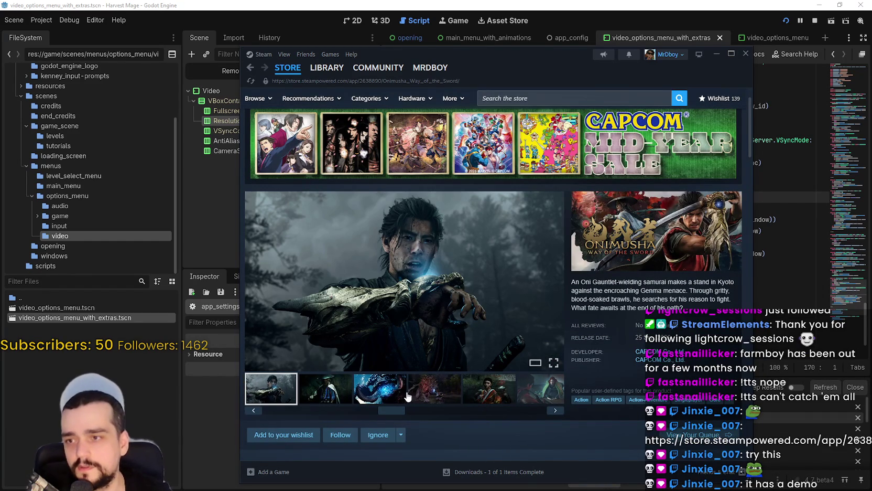
click(490, 397)
scroll(490, 398, down, 7)
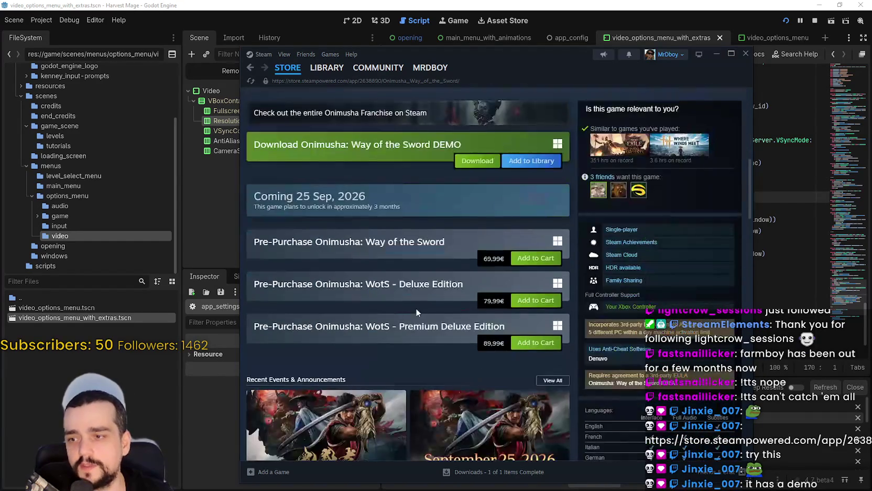
click(485, 347)
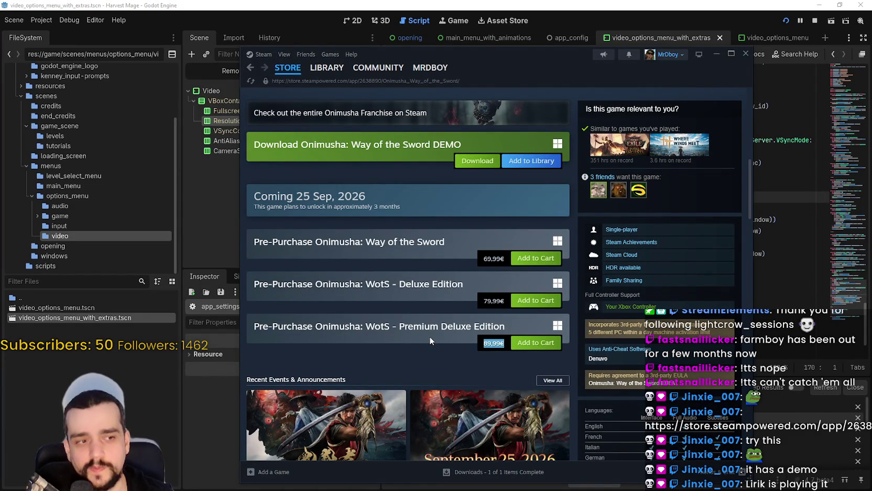
- Scroll down the page and expand the full game description to read it
scroll(428, 334, down, 1)
scroll(444, 300, down, 2)
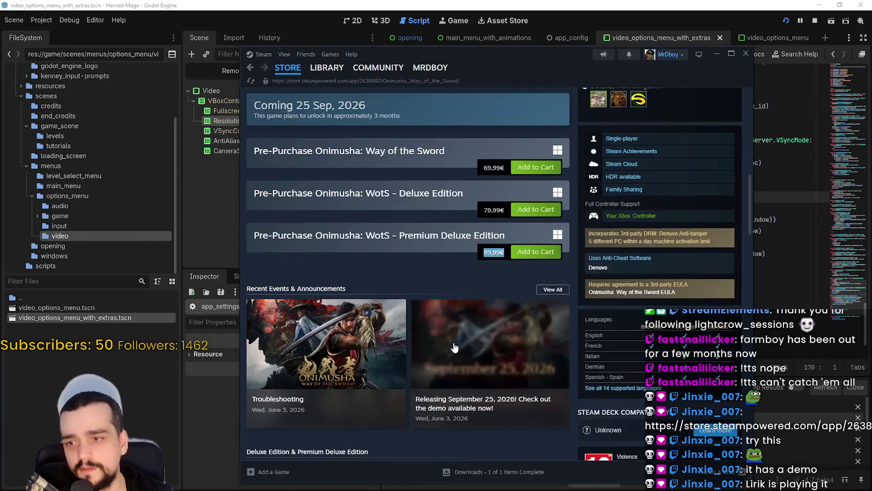
scroll(454, 347, down, 5)
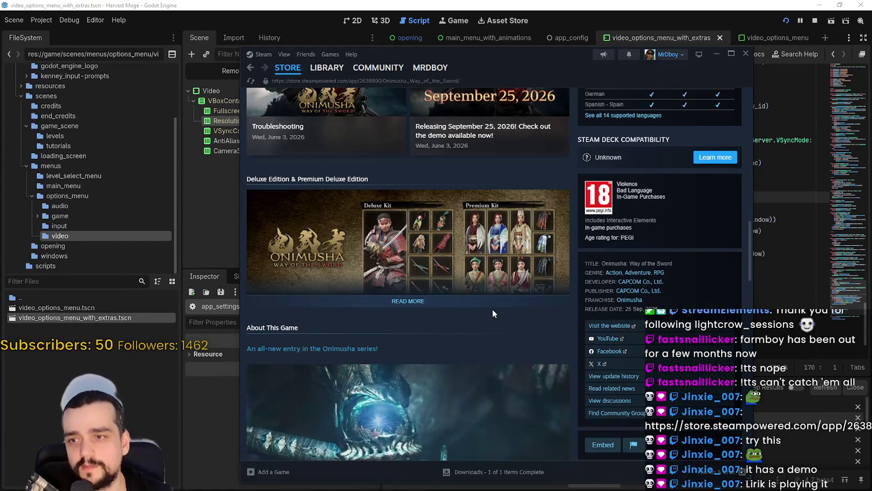
scroll(490, 304, down, 4)
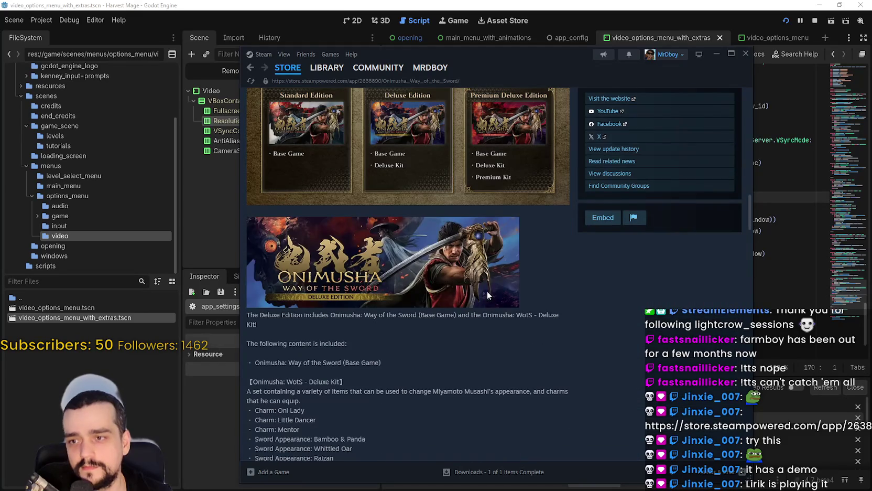
scroll(488, 288, down, 7)
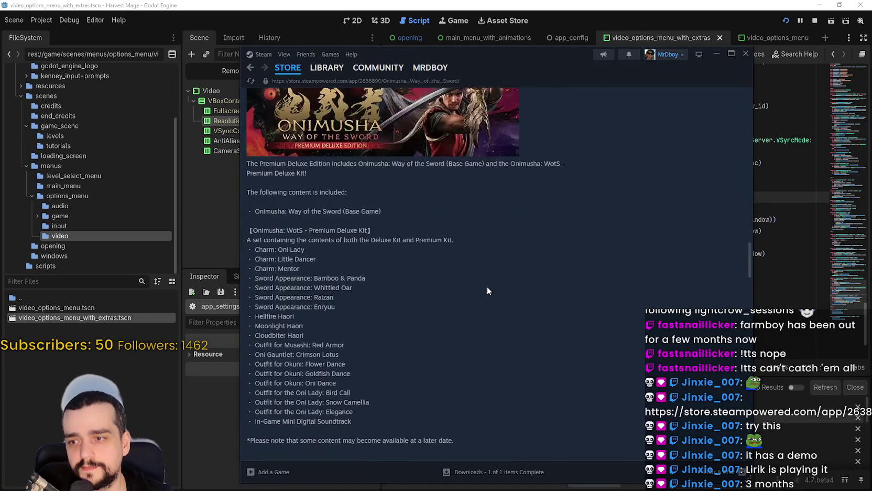
scroll(488, 291, down, 9)
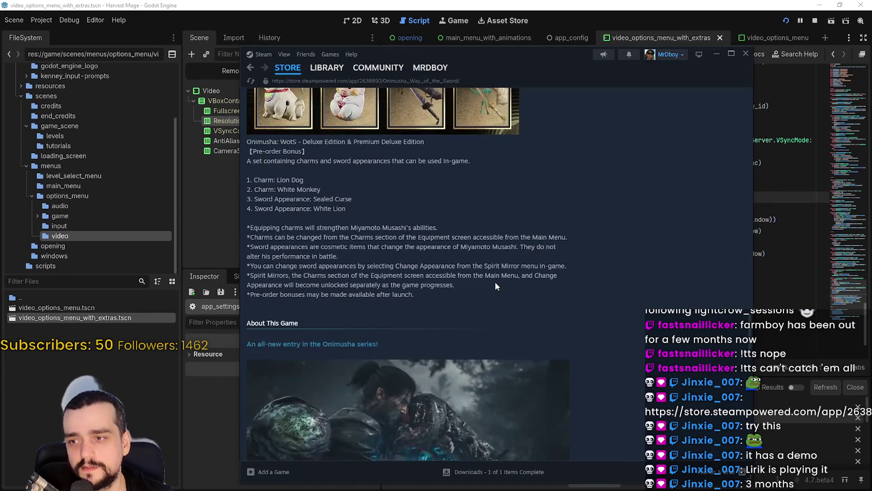
scroll(513, 320, down, 4)
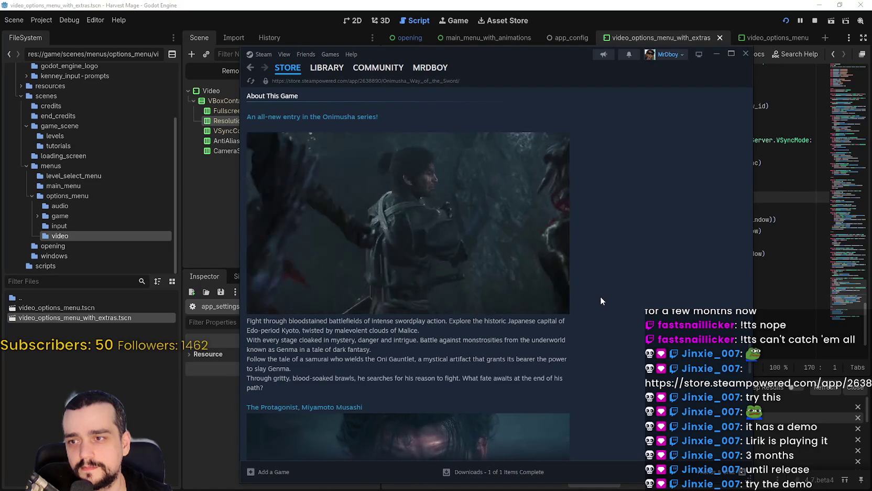
scroll(598, 297, down, 3)
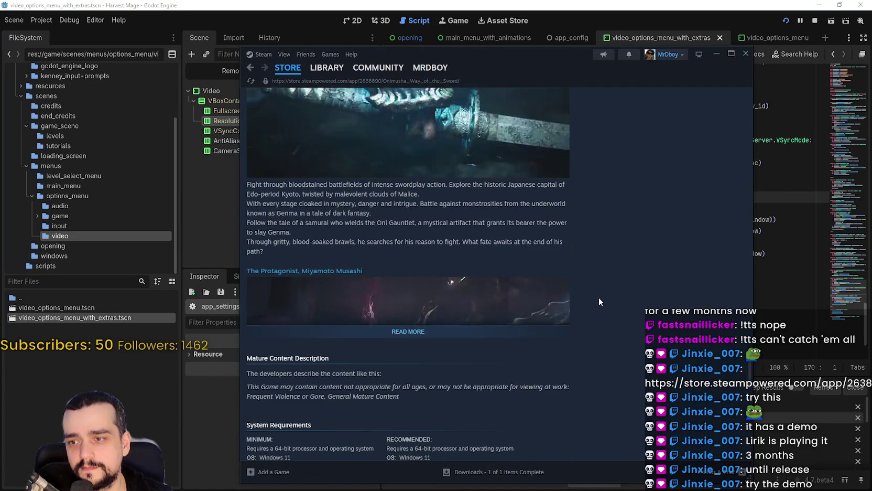
click(527, 338)
scroll(617, 357, down, 7)
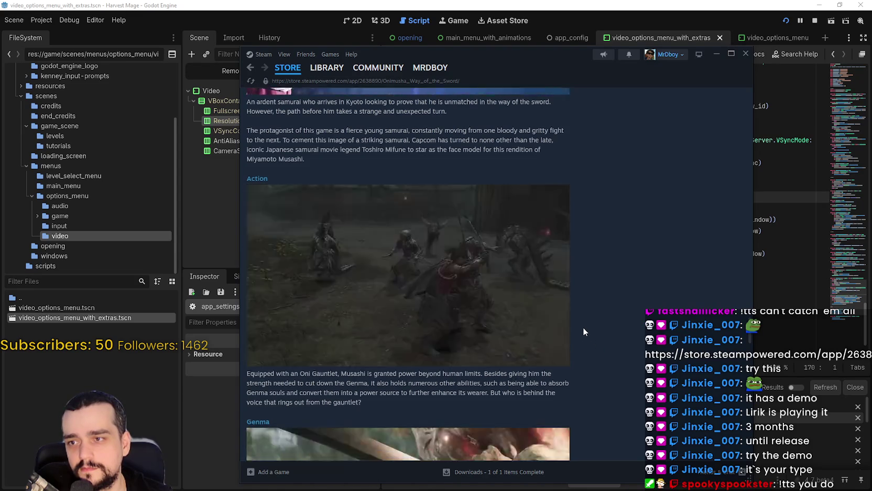
scroll(584, 332, down, 3)
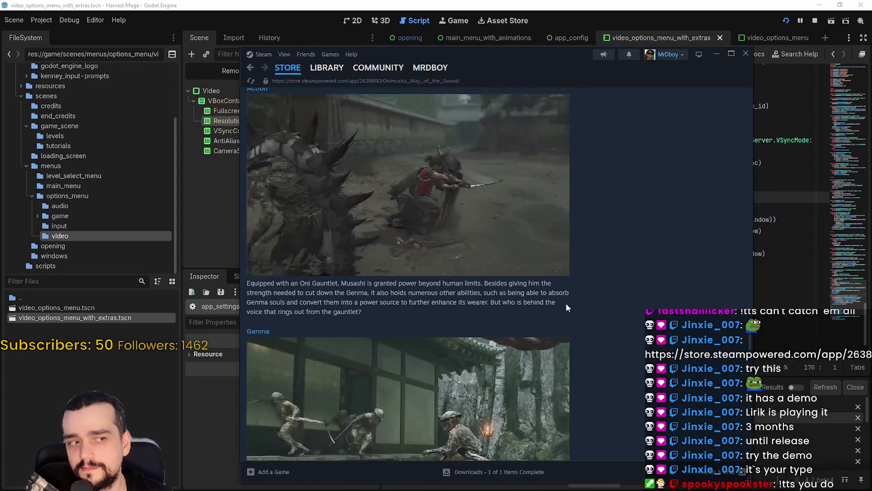
scroll(561, 308, down, 4)
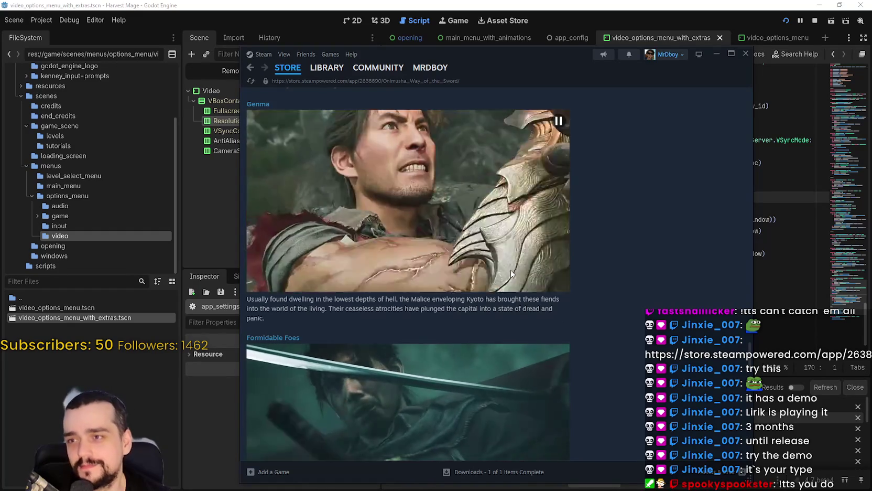
scroll(576, 296, down, 2)
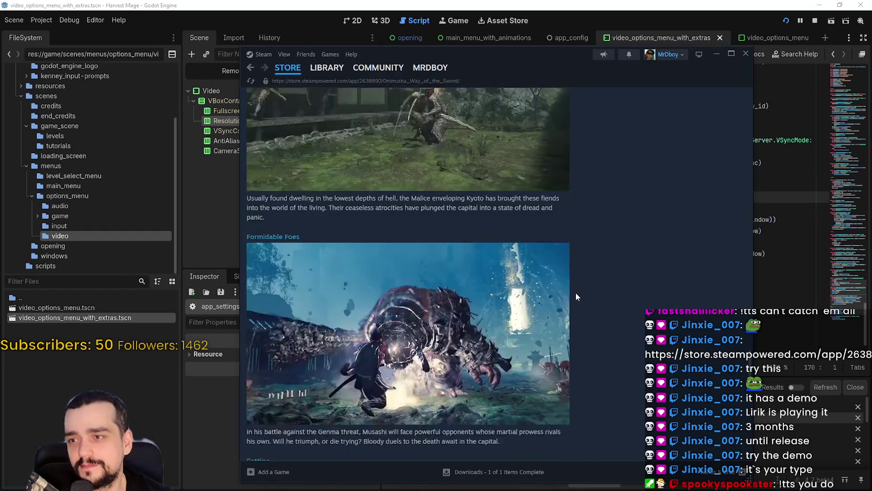
scroll(576, 297, down, 2)
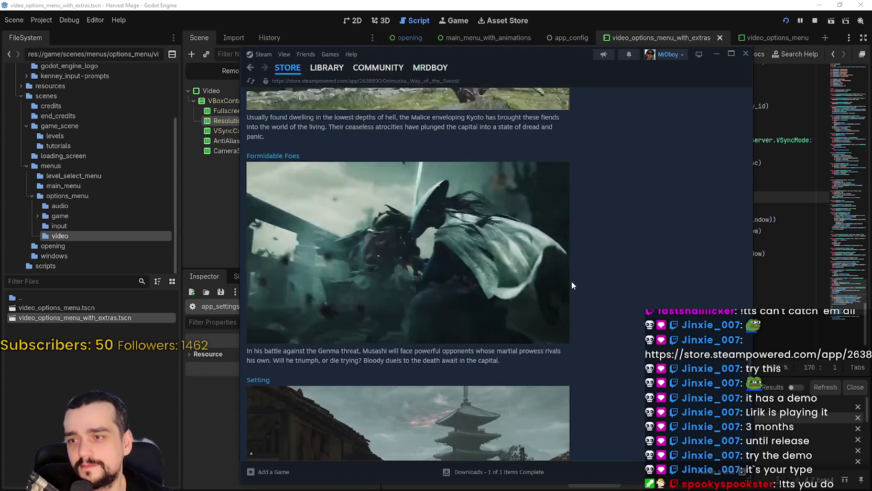
- Scroll back up to the top of the Onimusha store page
mouse_move(570, 276)
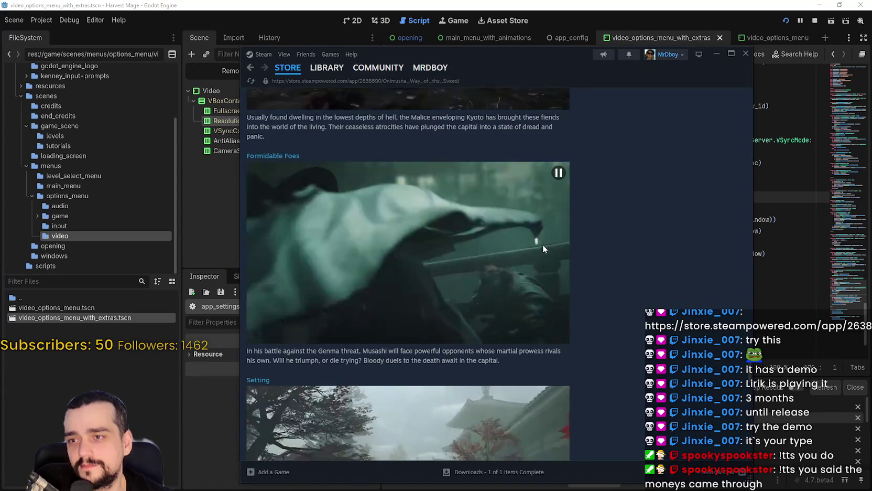
scroll(543, 247, down, 3)
scroll(603, 319, down, 3)
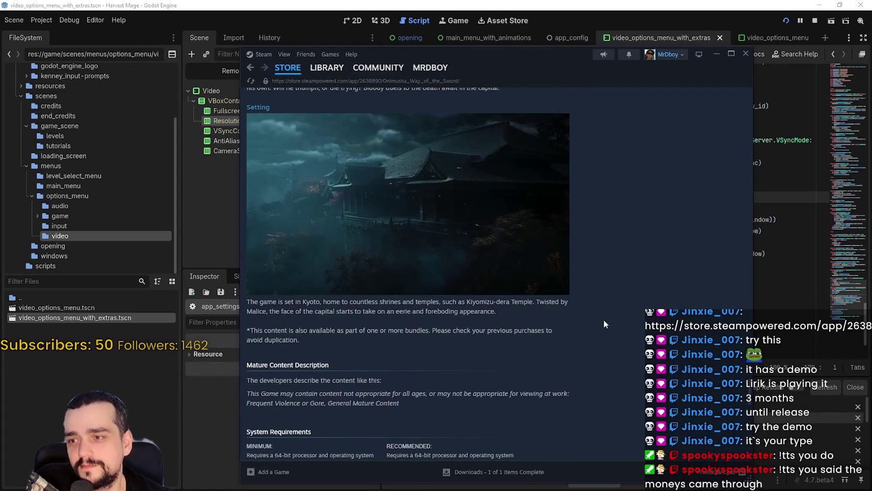
scroll(604, 323, up, 15)
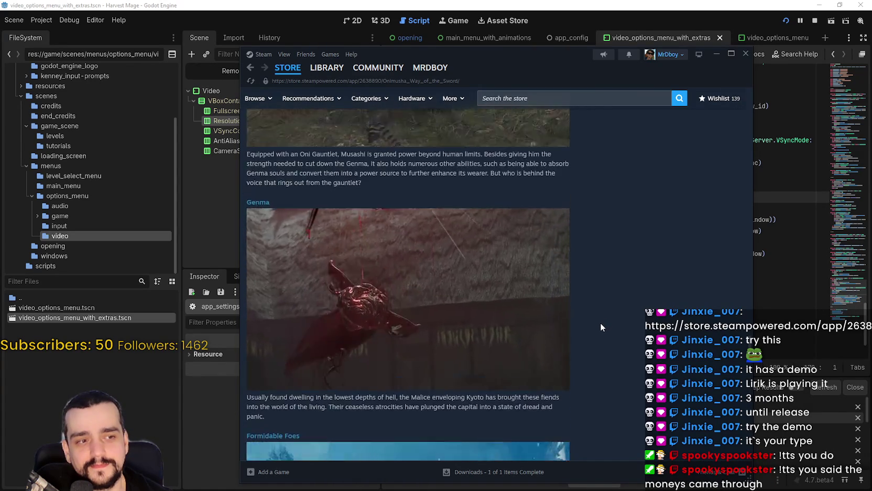
scroll(601, 323, up, 15)
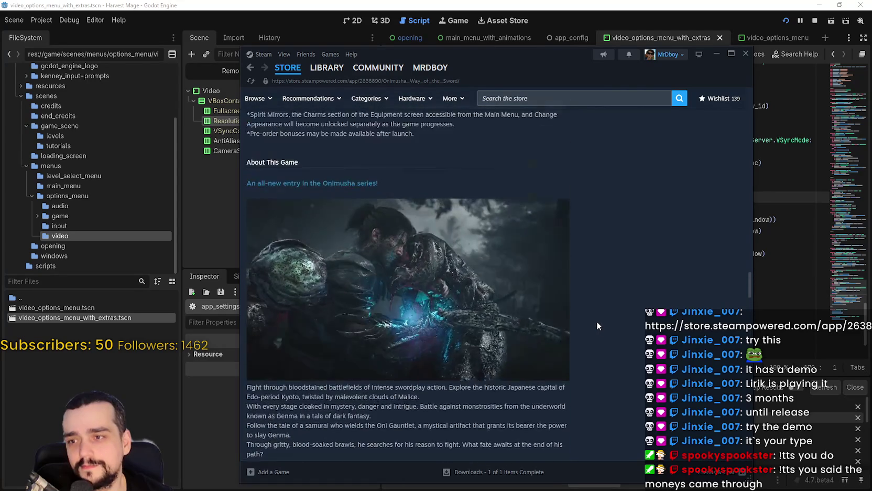
scroll(597, 325, up, 10)
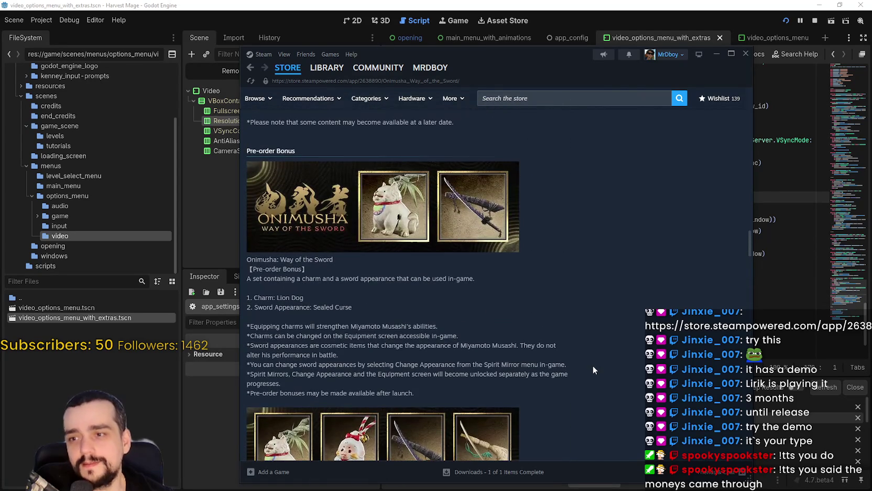
scroll(593, 365, up, 10)
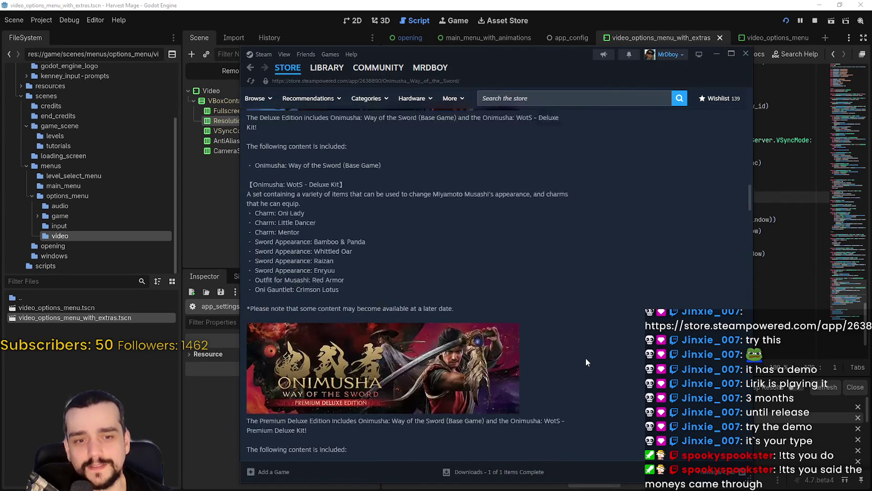
scroll(586, 357, up, 10)
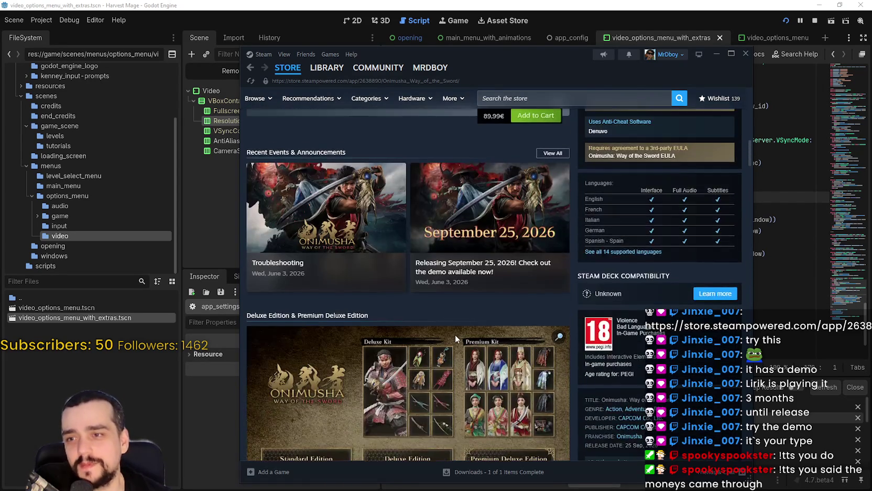
scroll(455, 334, down, 3)
scroll(511, 288, up, 15)
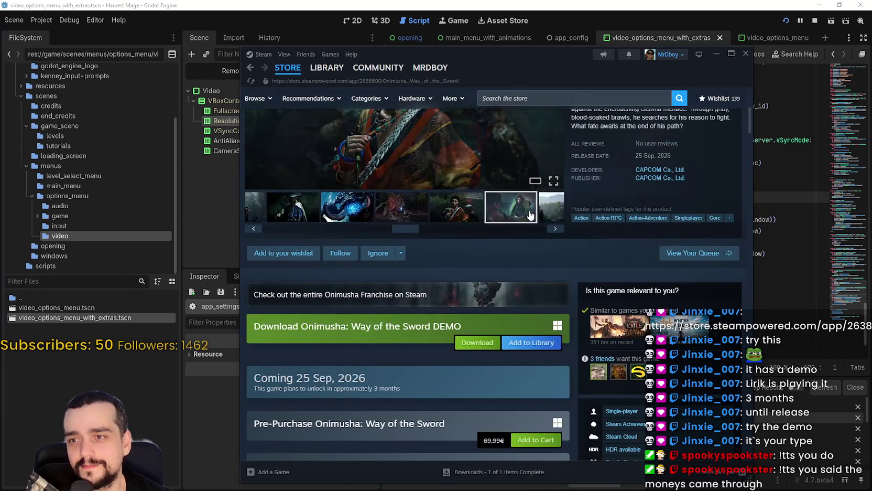
scroll(485, 215, up, 3)
scroll(362, 324, up, 5)
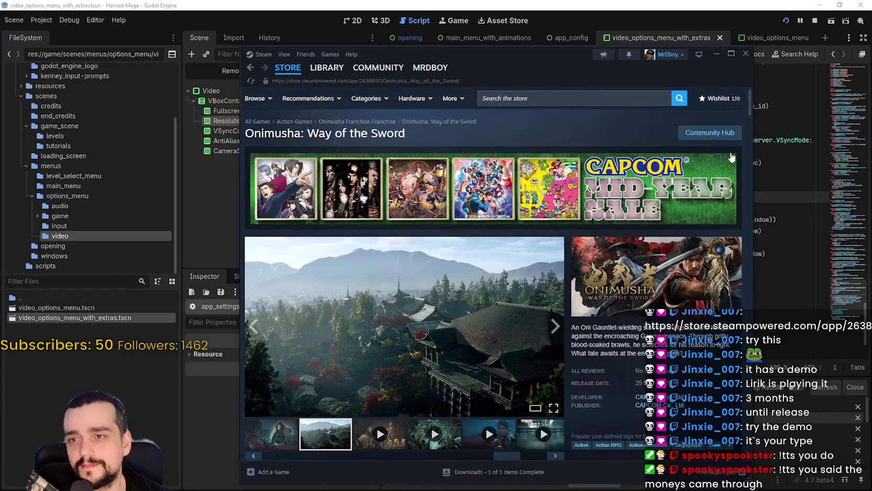
- Browse the Onimusha community hub discussions in Steam
click(687, 135)
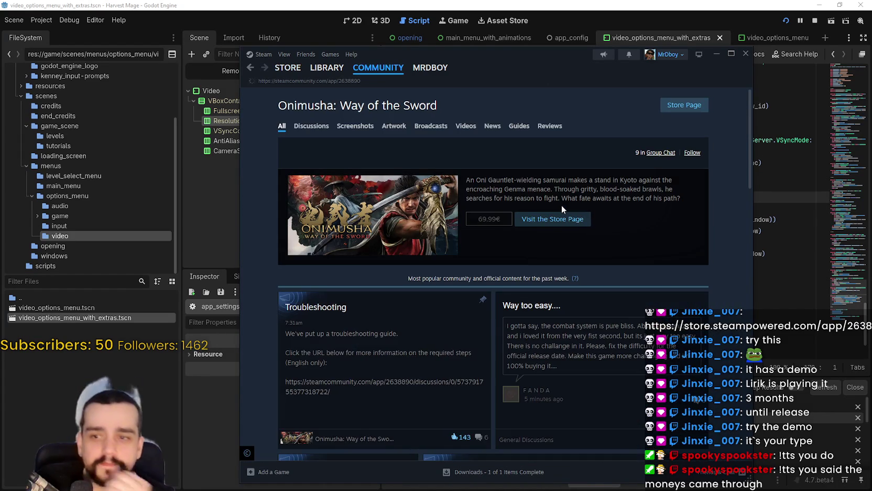
scroll(562, 208, down, 5)
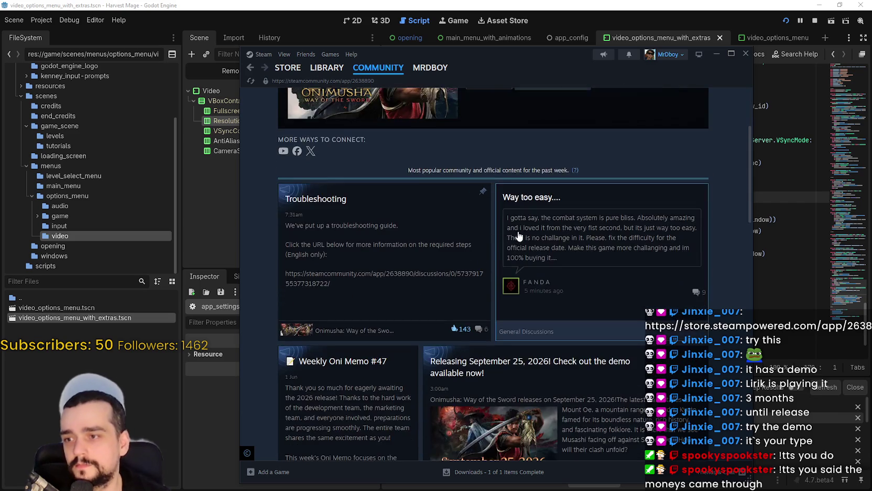
scroll(540, 223, down, 12)
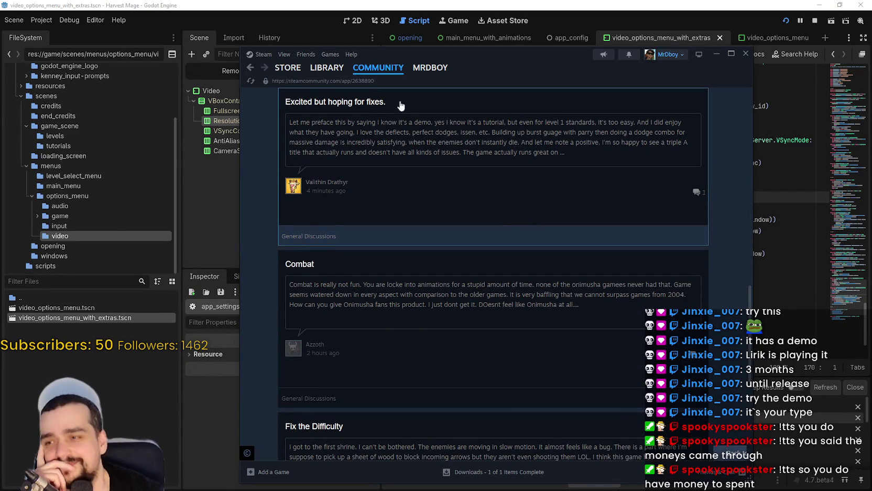
- Back on the Onimusha store page, highlight the Coming 25 Sep, 2026 release notice
click(251, 68)
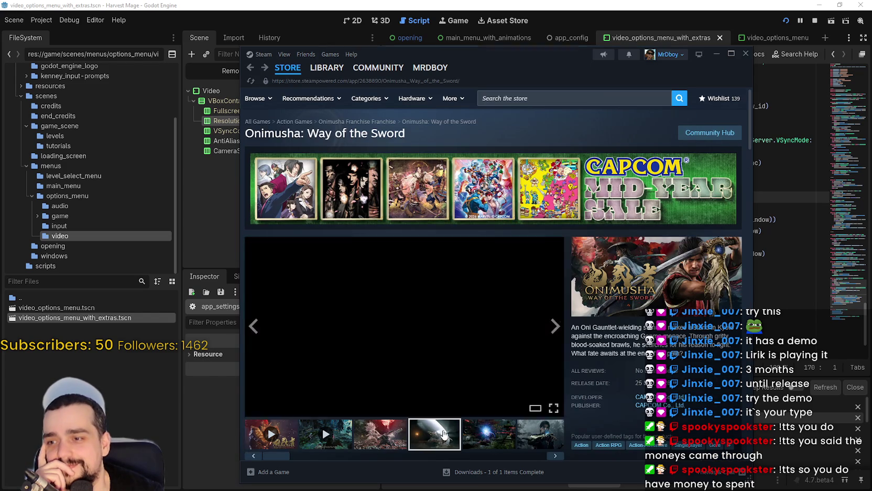
scroll(446, 420, down, 8)
scroll(446, 421, down, 5)
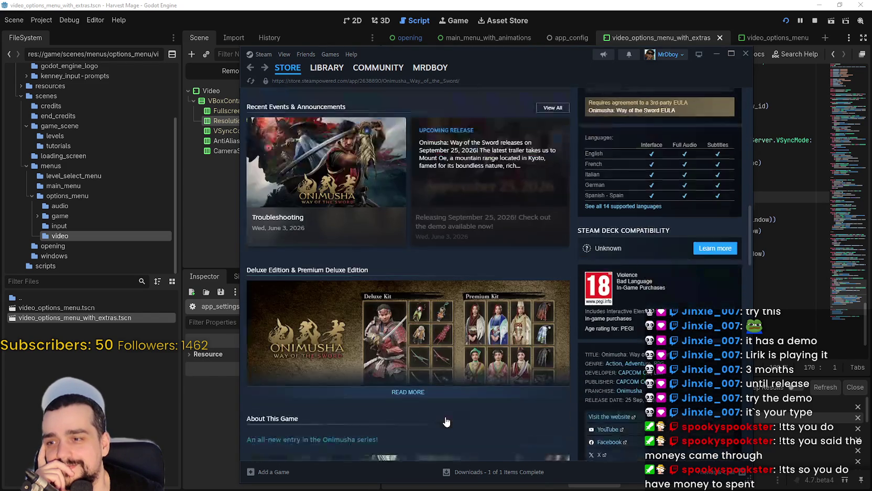
scroll(414, 367, up, 6)
drag(400, 252, 251, 239)
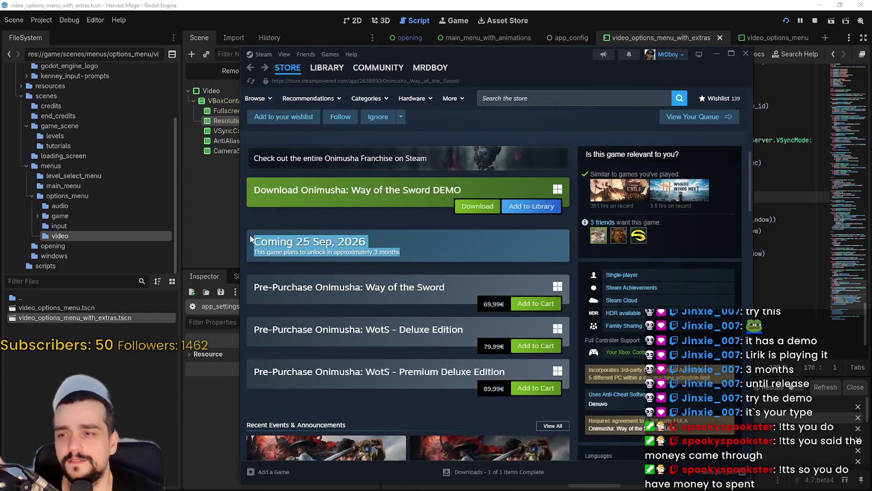
click(406, 305)
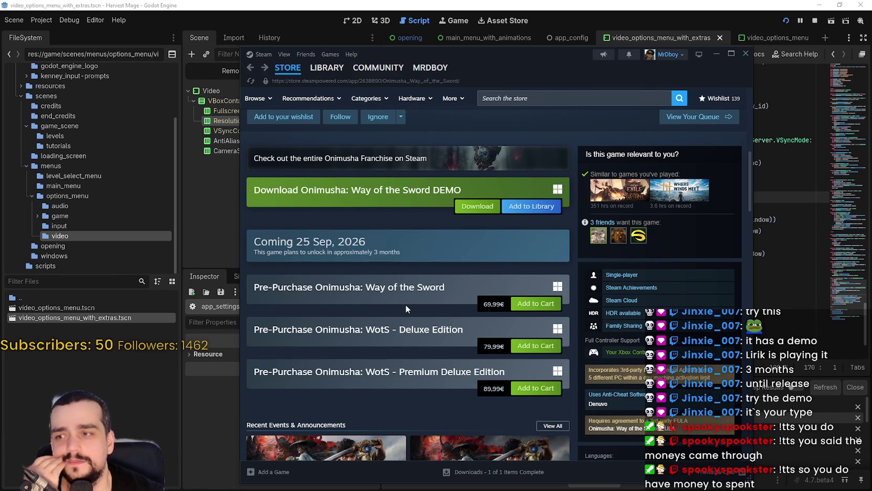
- Return to the Steam store front page and switch back to Godot
scroll(400, 298, up, 1)
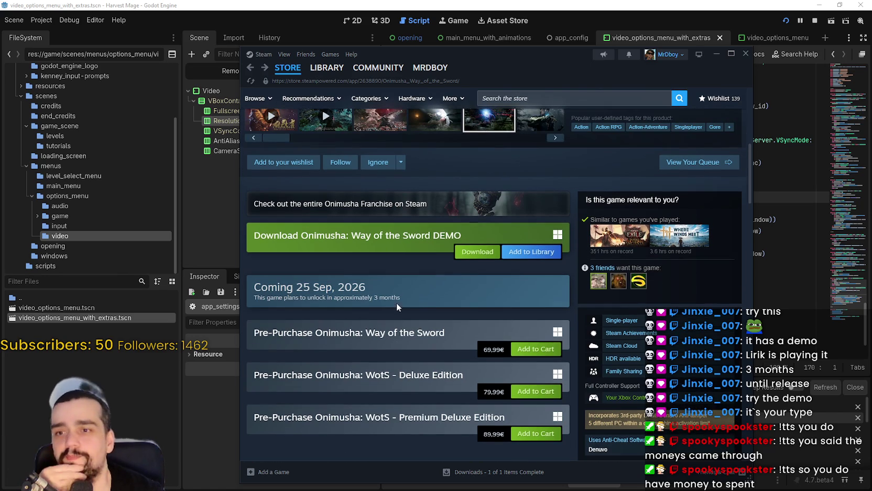
scroll(562, 373, up, 3)
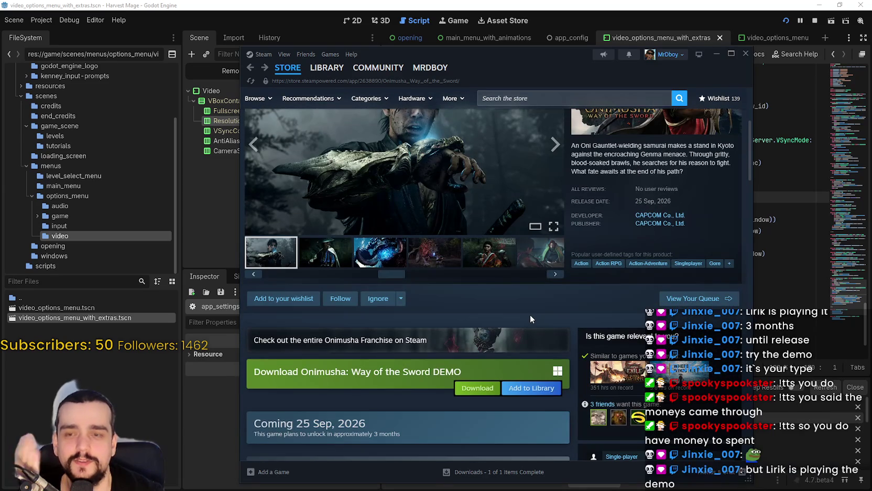
scroll(529, 314, down, 6)
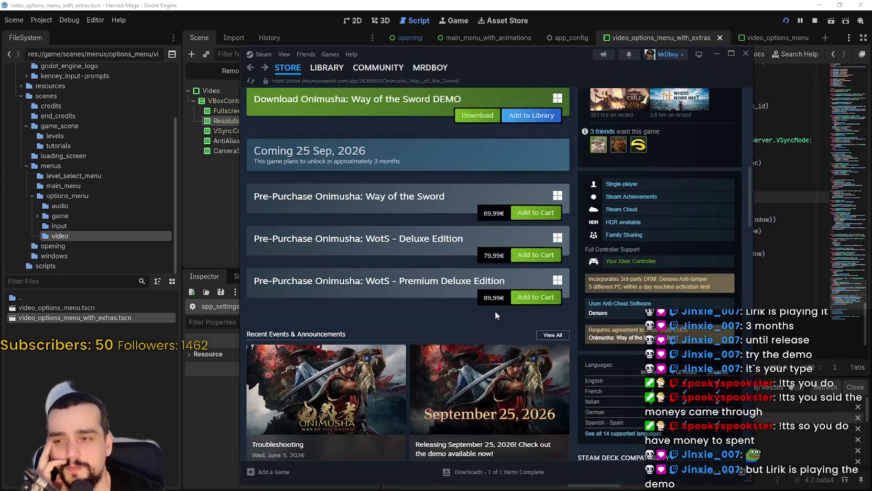
scroll(408, 262, down, 4)
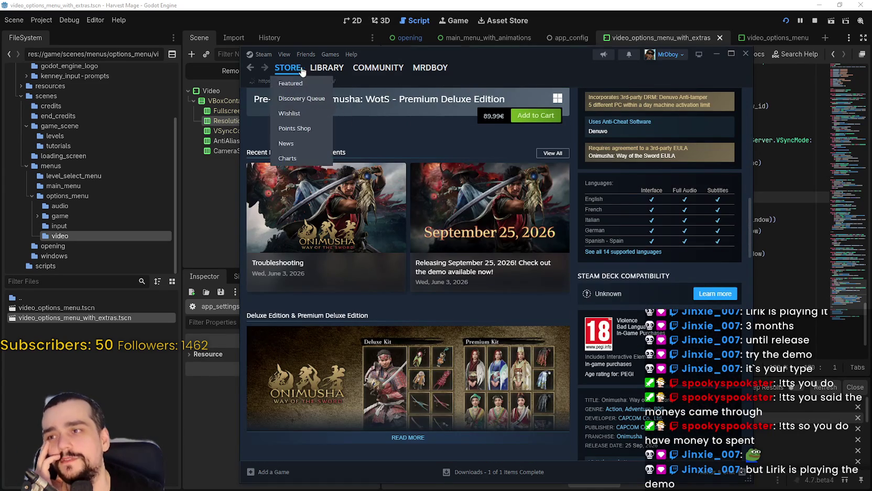
key(alt+Left)
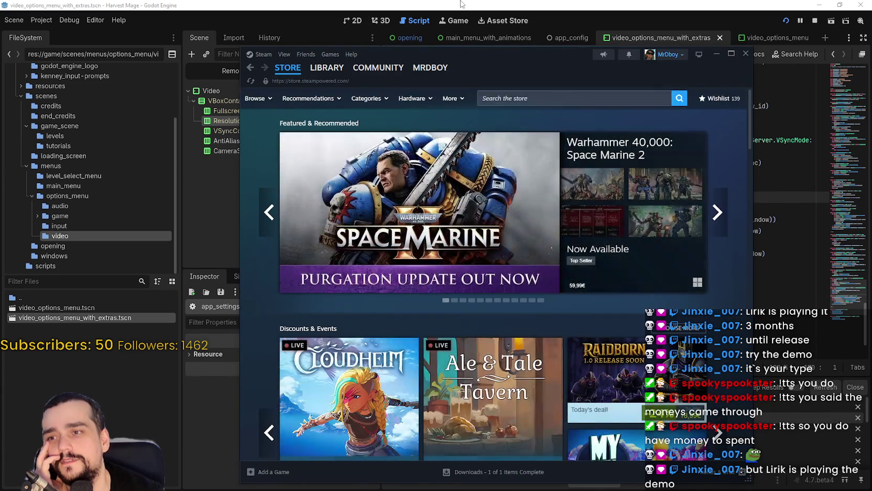
key(alt+Tab)
- Review fullscreen_enabled, current_resolution and get_resolution on lines 173–177 of set_video_from_config
click(602, 254)
mouse_move(666, 262)
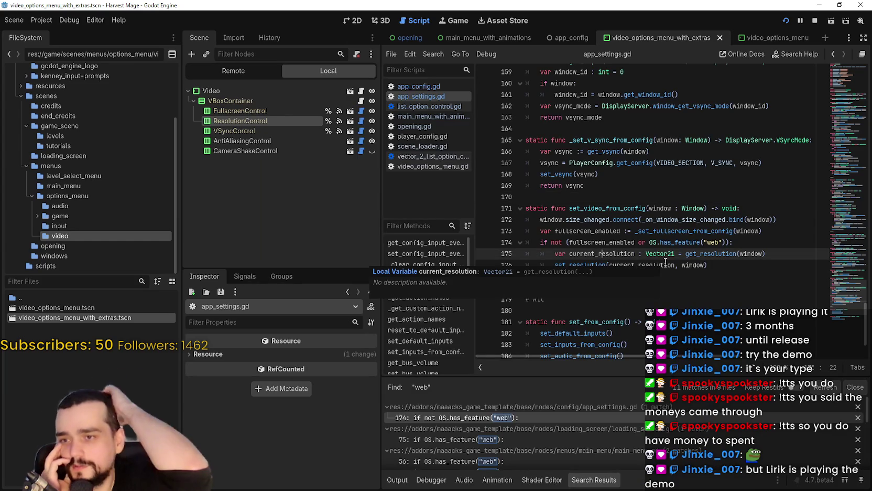
double_click(567, 230)
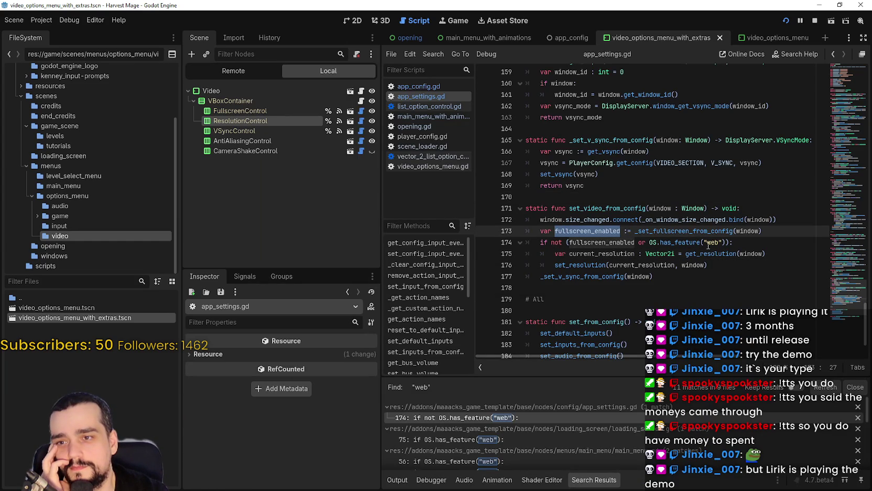
mouse_move(702, 243)
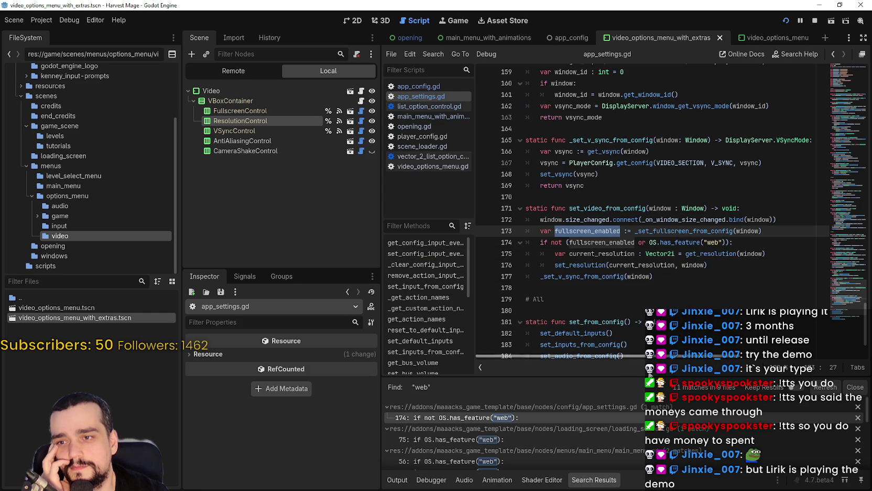
double_click(599, 276)
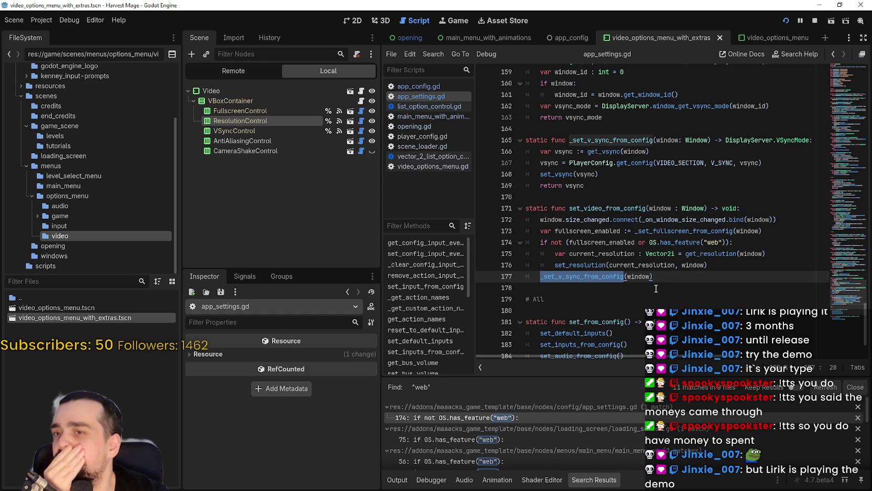
double_click(641, 265)
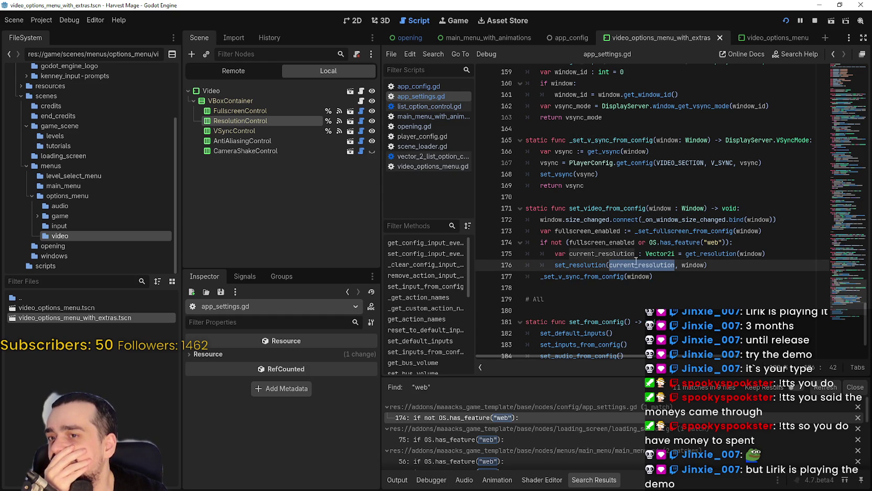
double_click(713, 253)
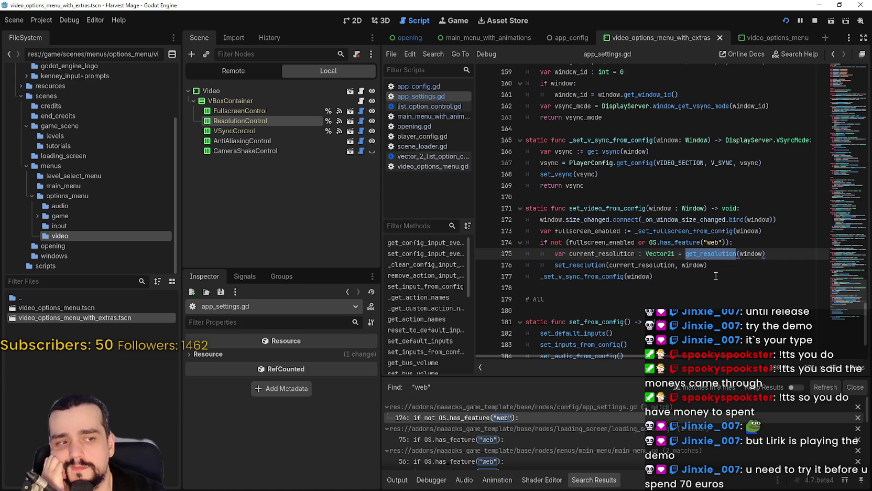
- Jump to set_video_from_config's definition from its call on line 188
scroll(716, 276, down, 2)
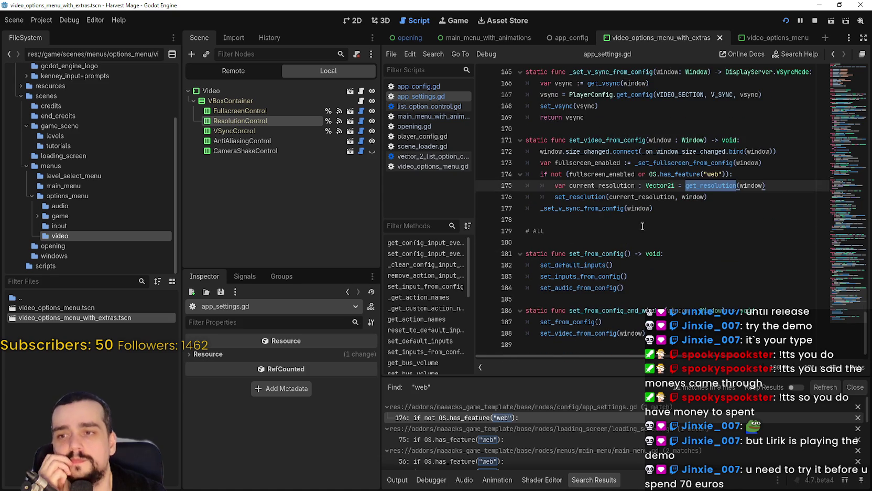
click(642, 231)
click(714, 285)
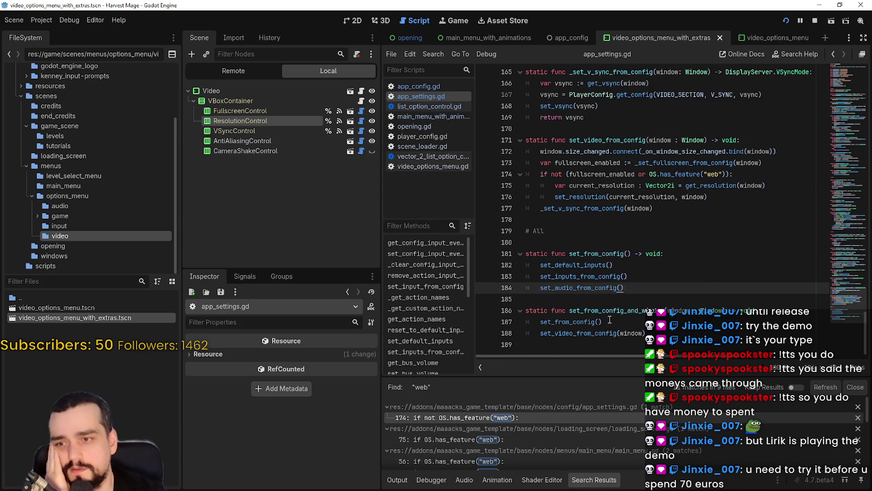
double_click(606, 333)
right_click(600, 338)
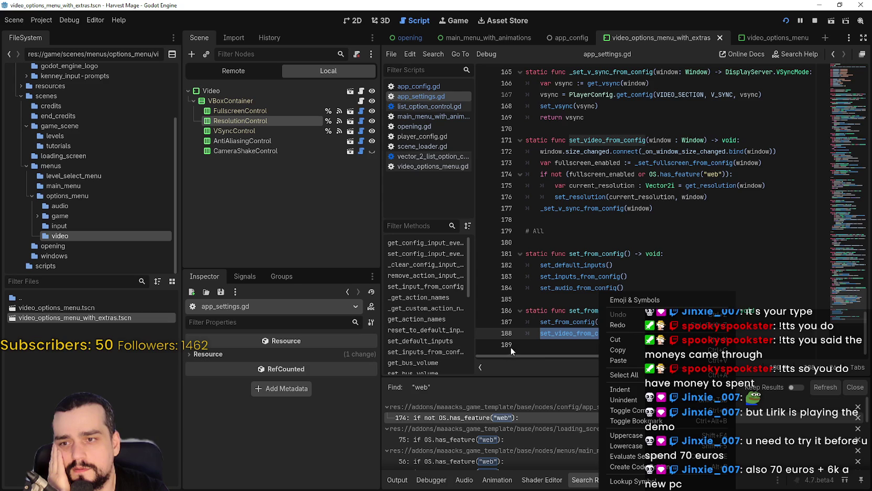
click(632, 481)
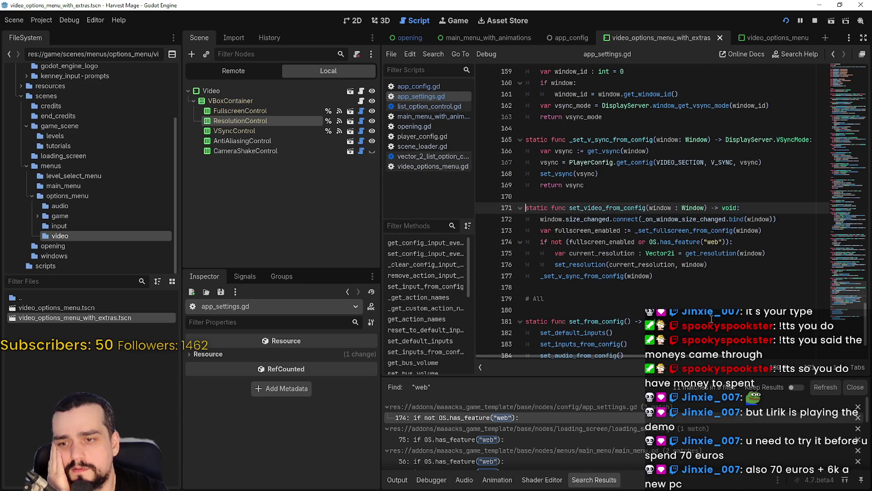
click(676, 287)
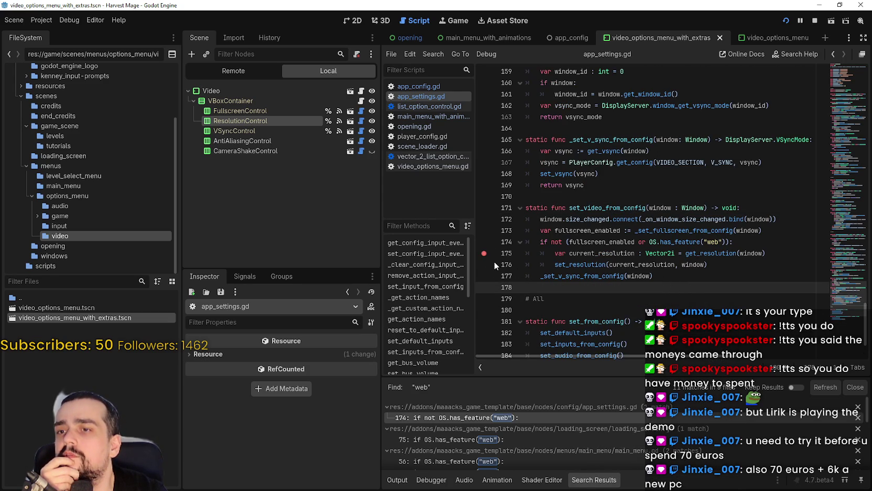
- Relaunch the game to hit the line 175 breakpoint, step and resume, then stop it
click(730, 267)
click(813, 20)
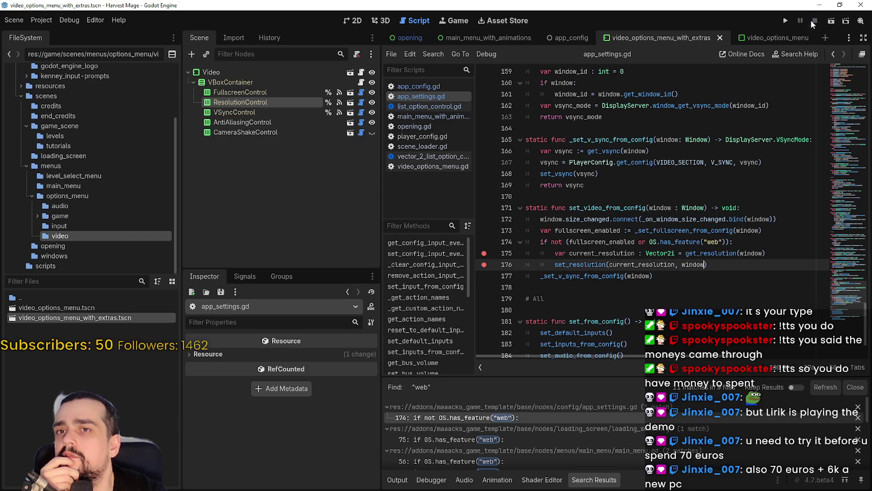
click(788, 19)
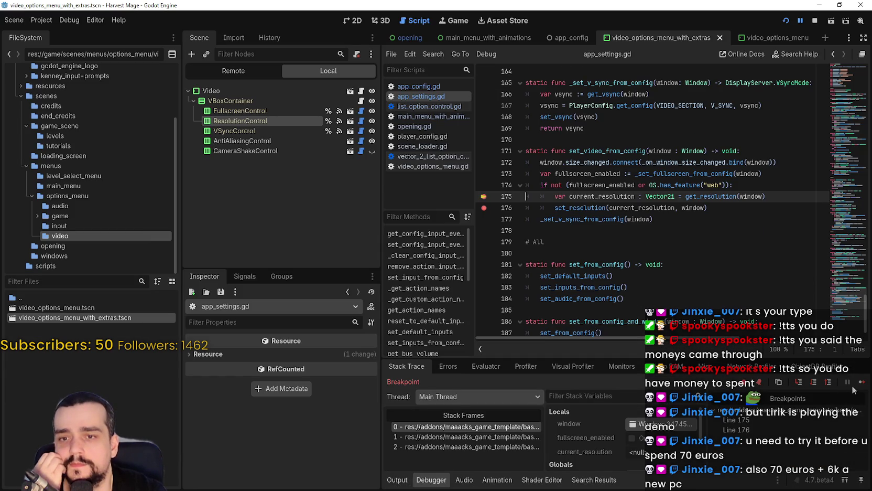
click(862, 387)
click(862, 384)
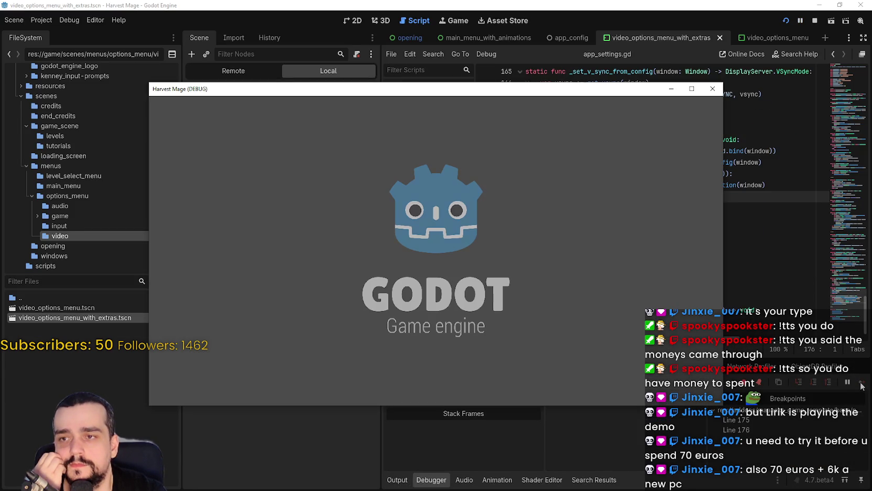
click(781, 238)
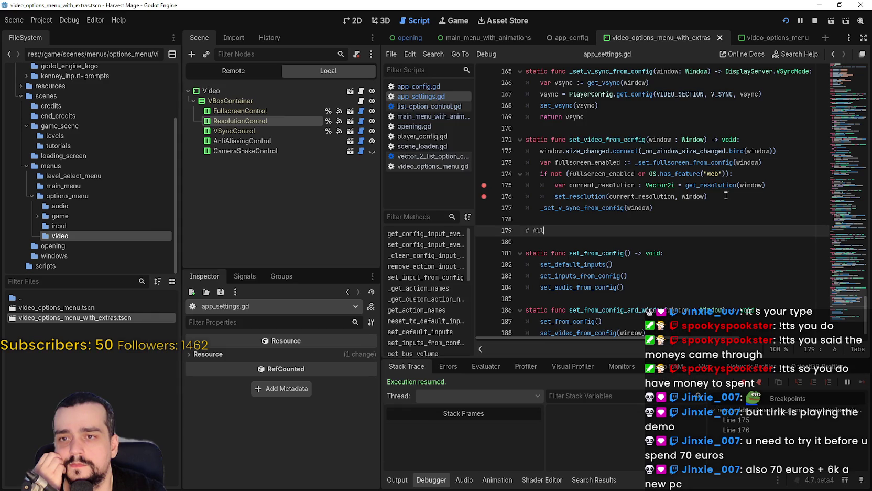
click(814, 20)
- Remove the fullscreen check from line 174's condition and rerun the project to test it
drag(649, 172, 619, 173)
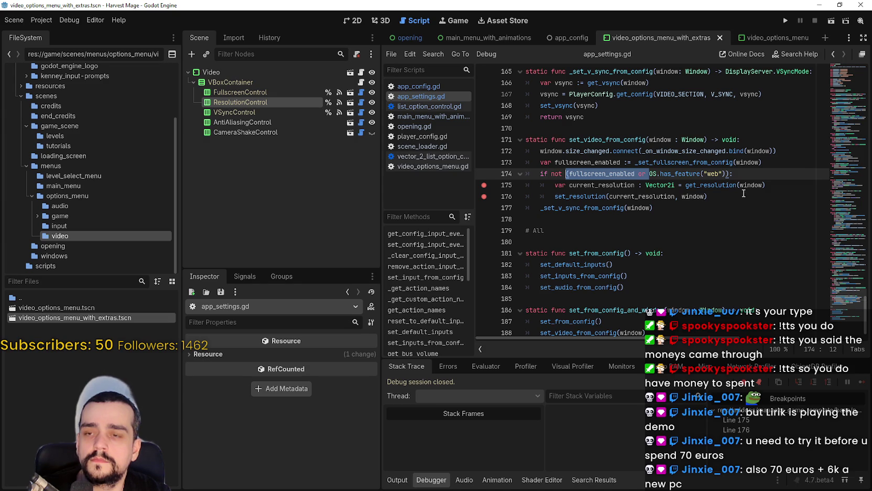
key(BackSpace)
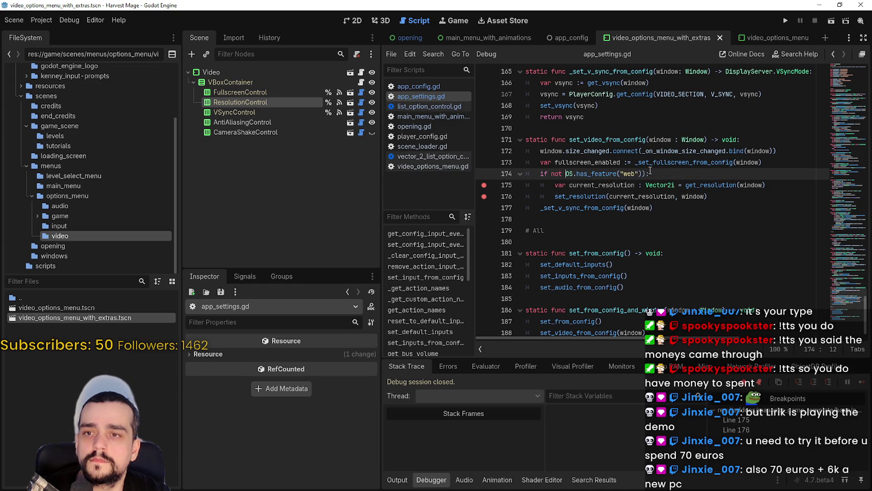
key(BackSpace)
click(666, 205)
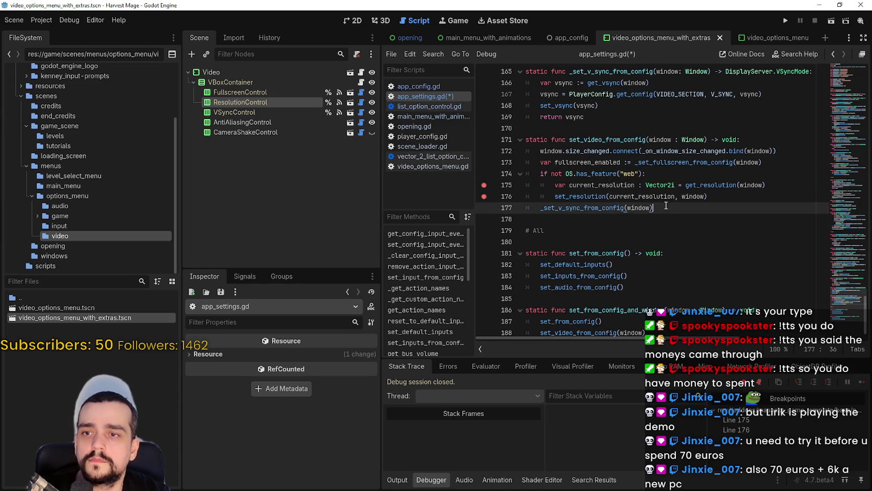
click(785, 20)
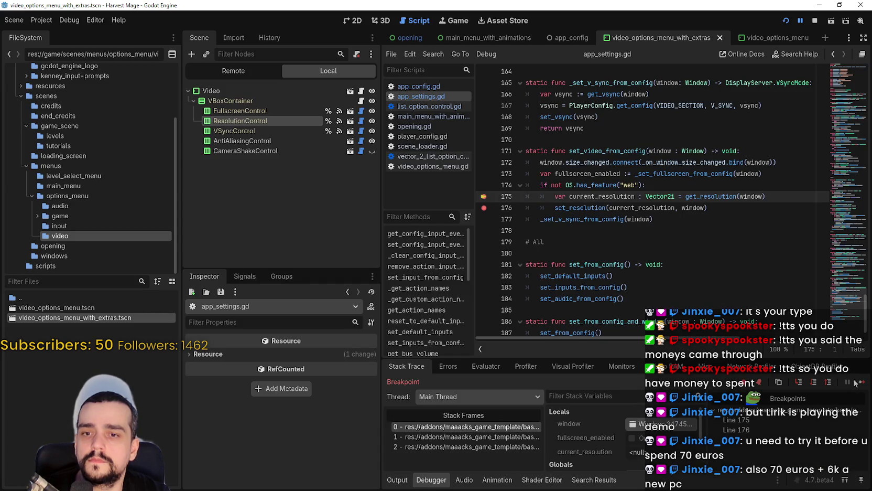
double_click(555, 185)
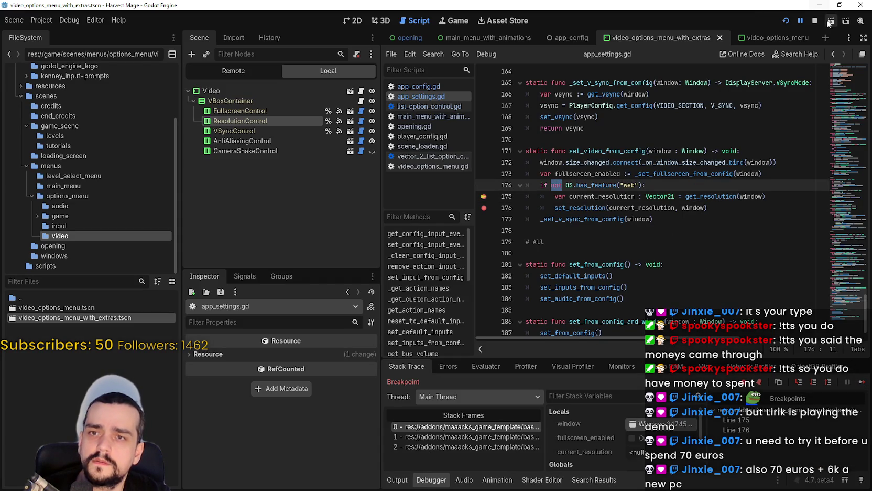
- Stop debugging, rewrite line 174 as if not (!fullscreen_enabled or OS.has_feature("web")):, and save
click(624, 220)
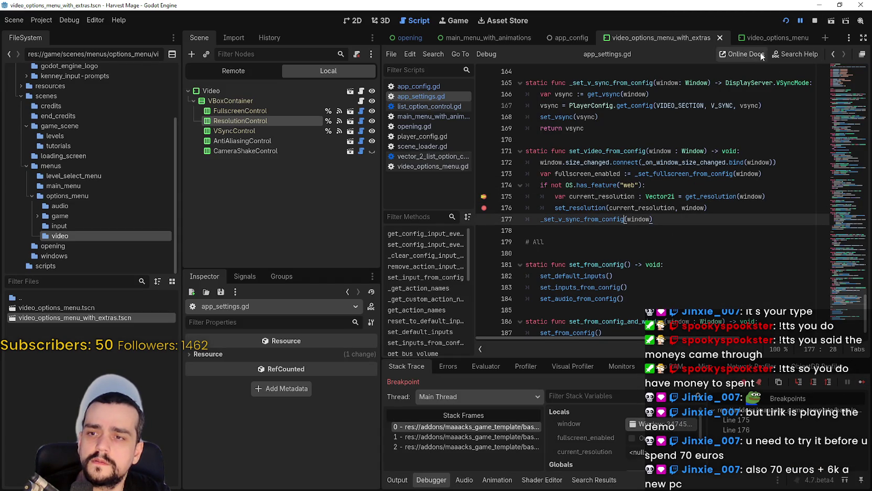
click(816, 20)
click(579, 196)
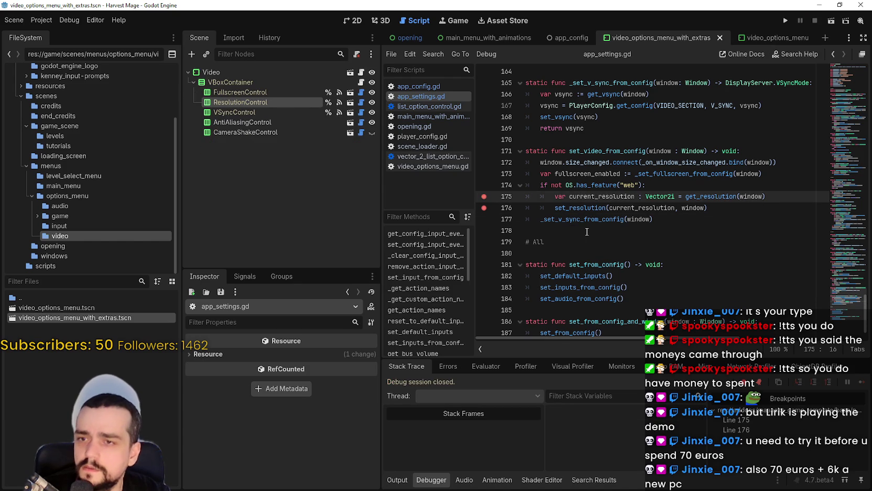
text((fullscreen_enabled or)
click(585, 219)
click(572, 185)
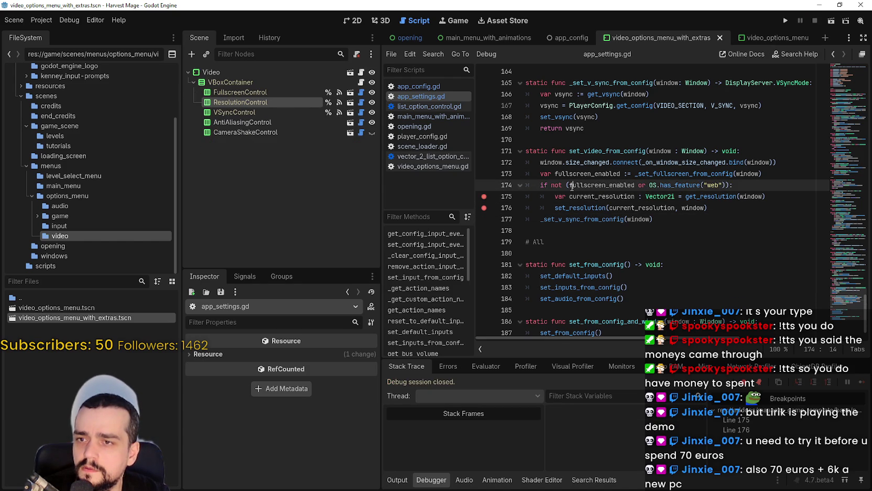
text(!)
click(653, 219)
key(ctrl+a)
click(653, 219)
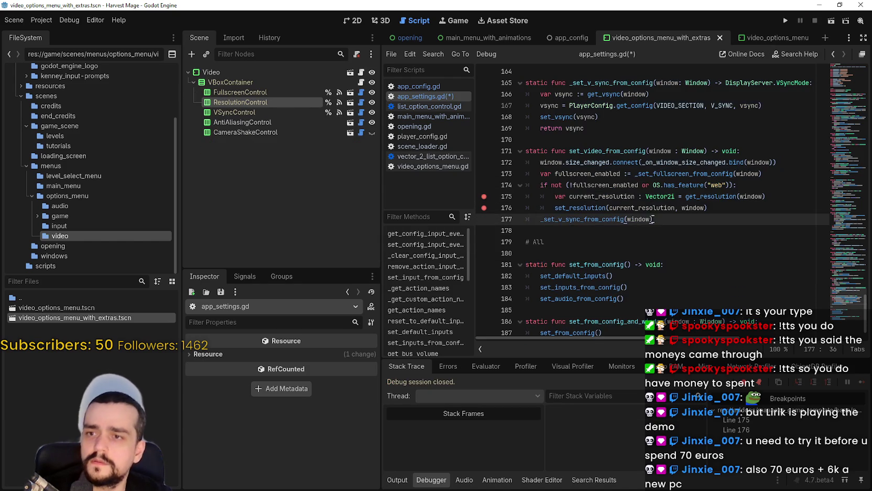
key(ctrl+s)
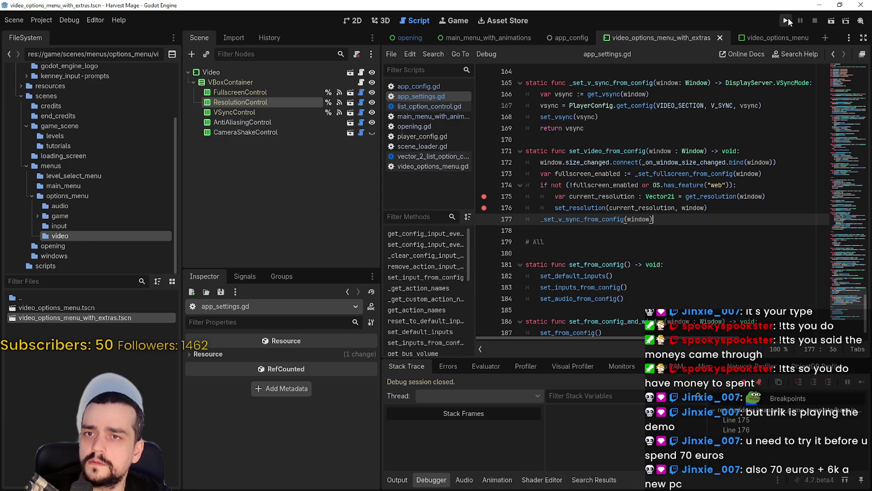
- Run Harvest Mage, set Video resolution to 1280 x 720, and exit the game
click(788, 19)
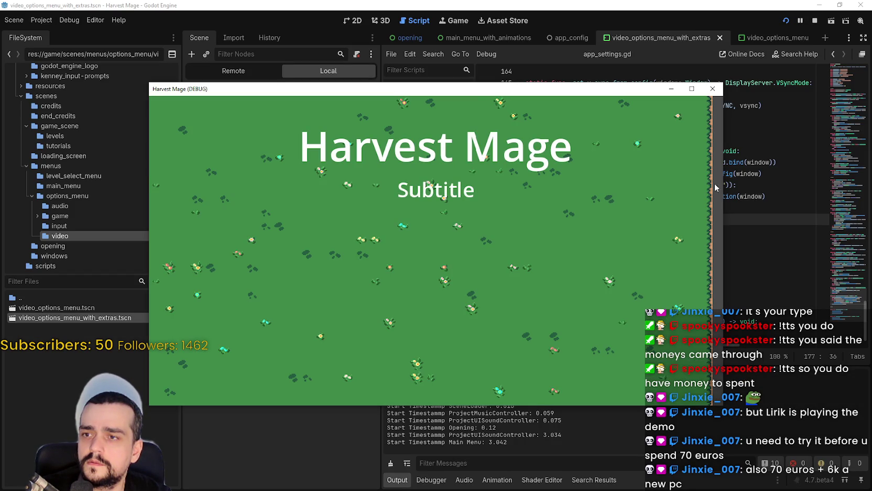
mouse_move(564, 88)
mouse_down()
mouse_move(375, 111)
mouse_move(502, 238)
mouse_move(521, 291)
mouse_up()
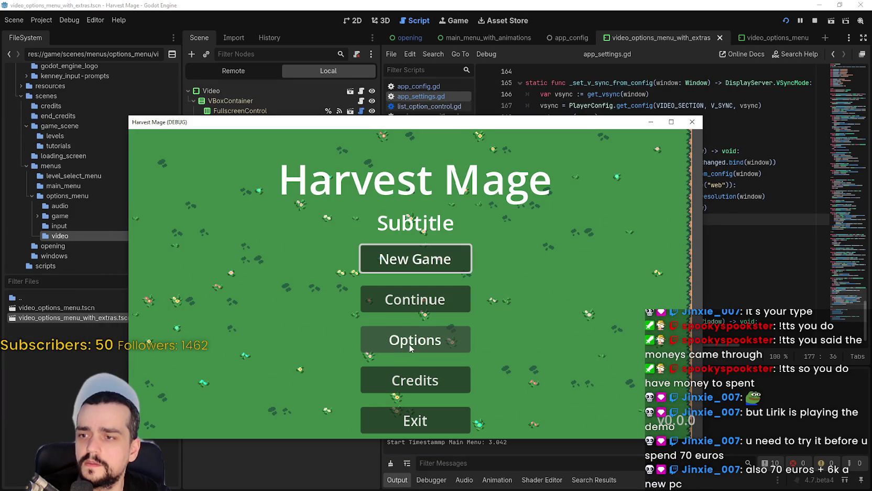
click(410, 347)
click(481, 157)
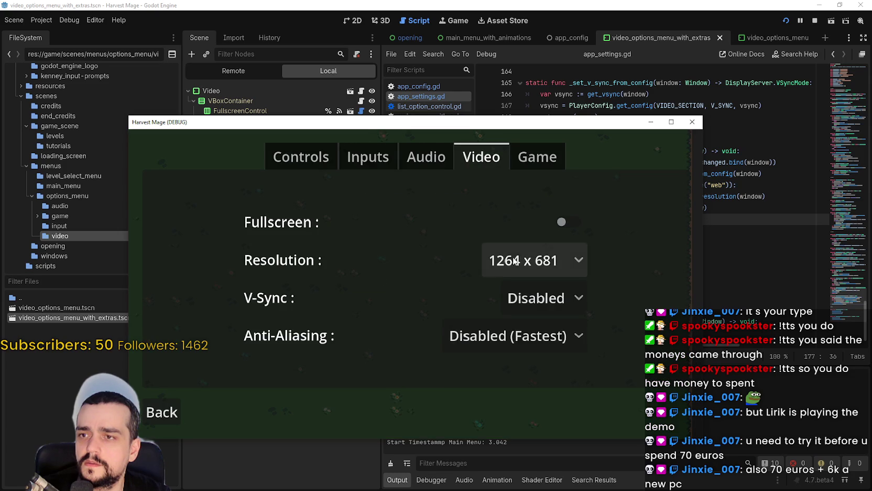
click(516, 261)
click(527, 284)
click(165, 419)
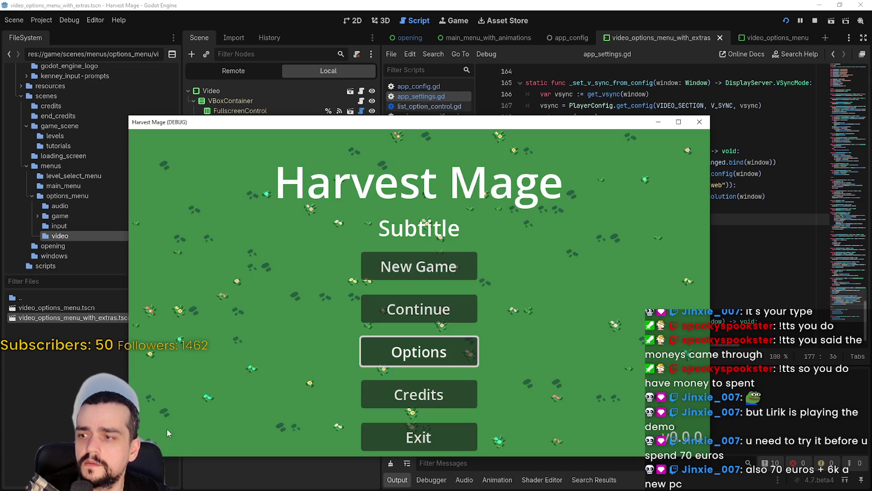
click(386, 438)
click(477, 337)
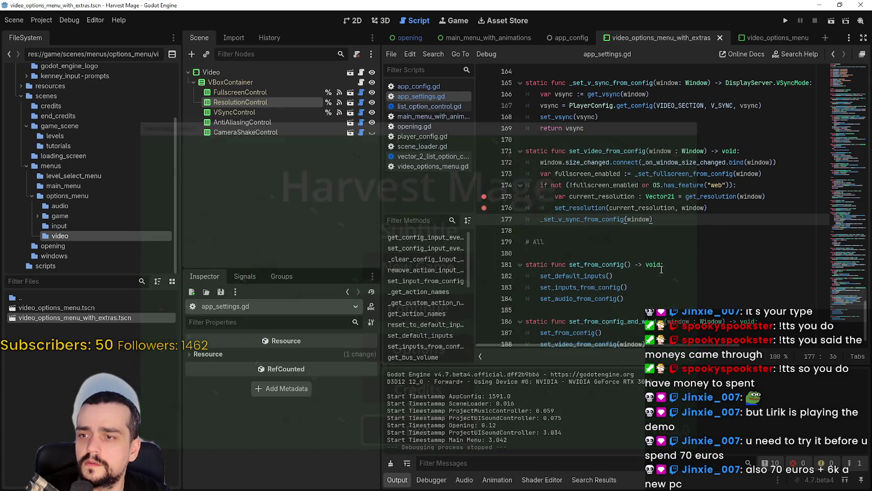
- Relaunch the game to check the resolution, then exit again
click(783, 22)
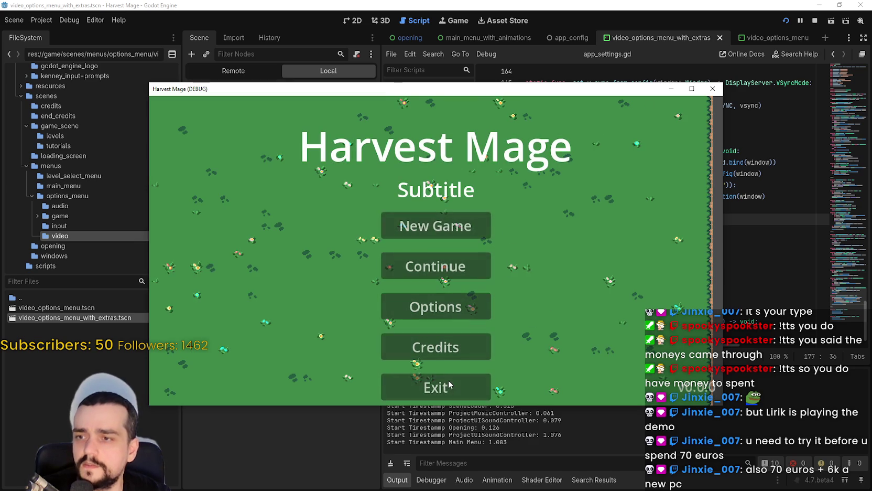
click(448, 379)
click(467, 292)
- Delete the ! on line 174 and save app_settings.gd
click(633, 229)
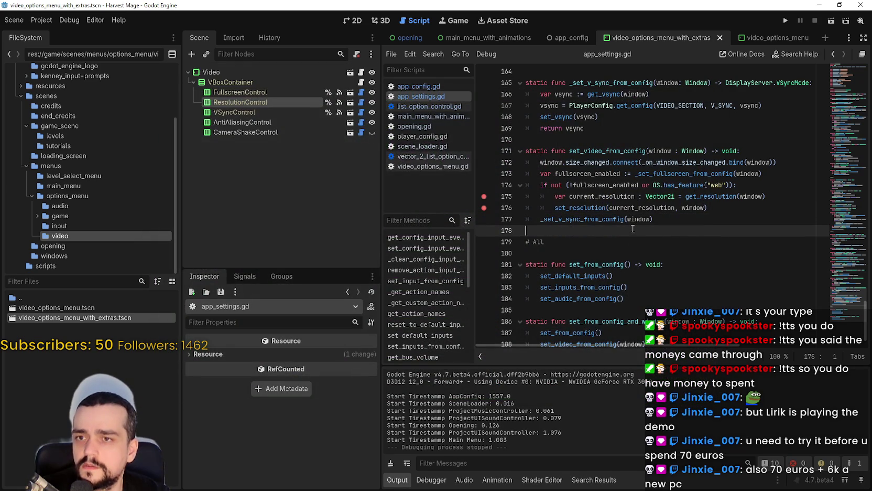
click(613, 198)
key(ctrl+s)
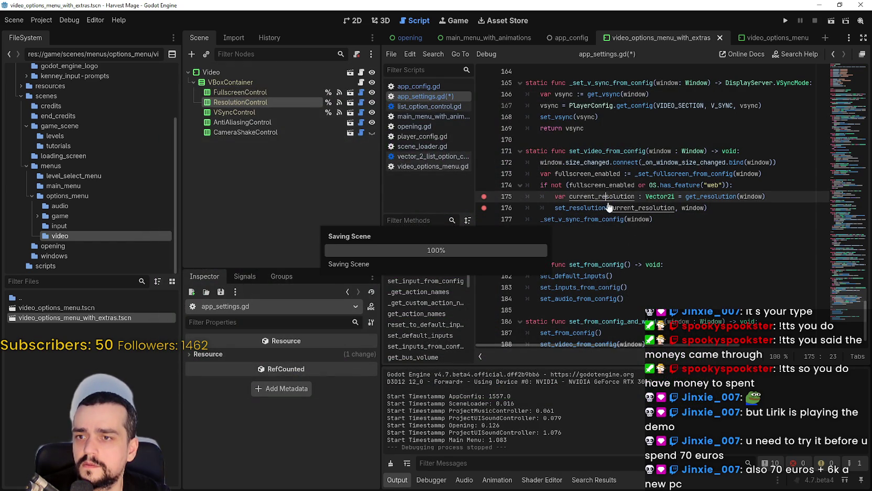
click(665, 219)
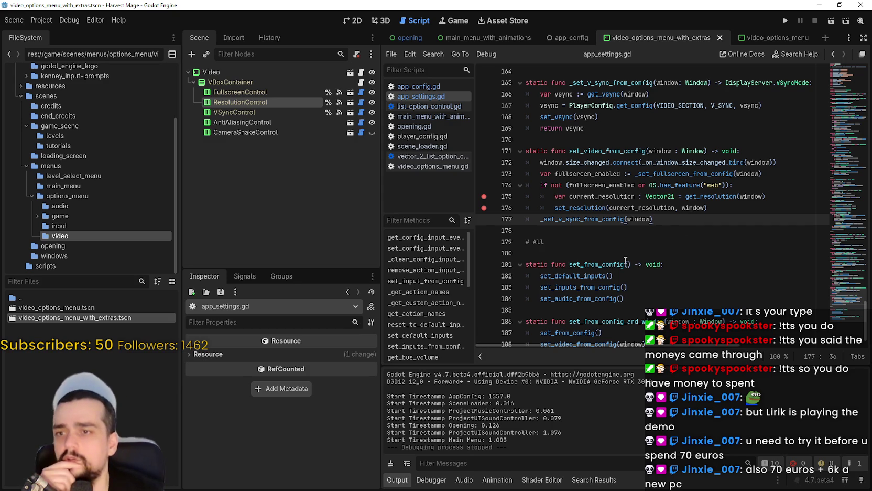
- Jump from the get_resolution call on line 175 to its definition
double_click(579, 207)
double_click(668, 208)
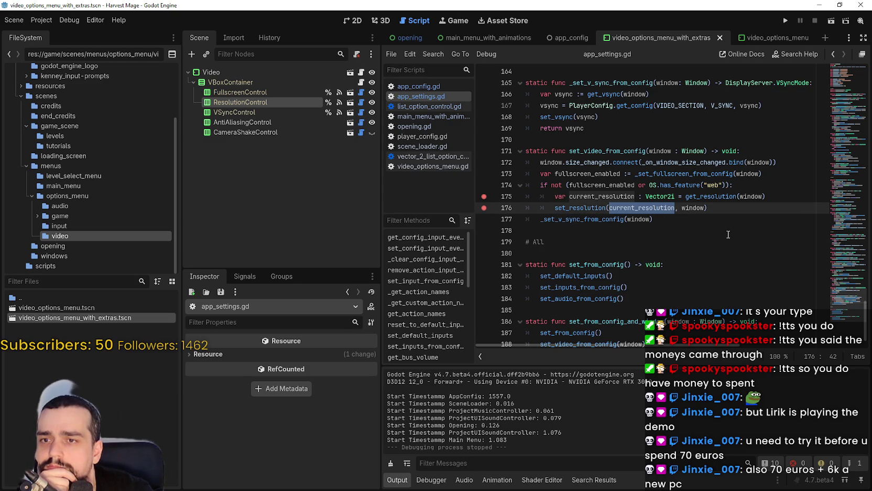
double_click(732, 196)
right_click(726, 200)
click(768, 390)
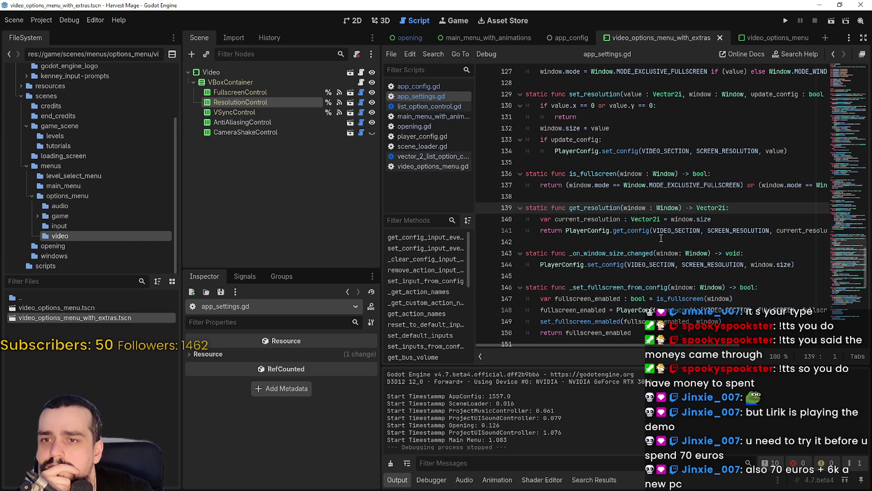
- Trace current_resolution and SCREEN_RESOLUTION inside get_resolution, then bring up the Project menu
double_click(593, 219)
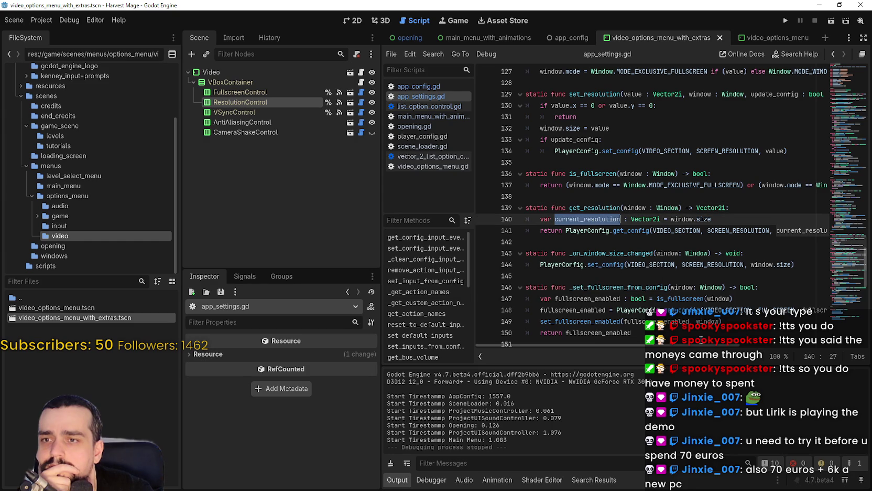
mouse_move(696, 346)
mouse_down()
mouse_move(791, 344)
mouse_move(692, 346)
mouse_up()
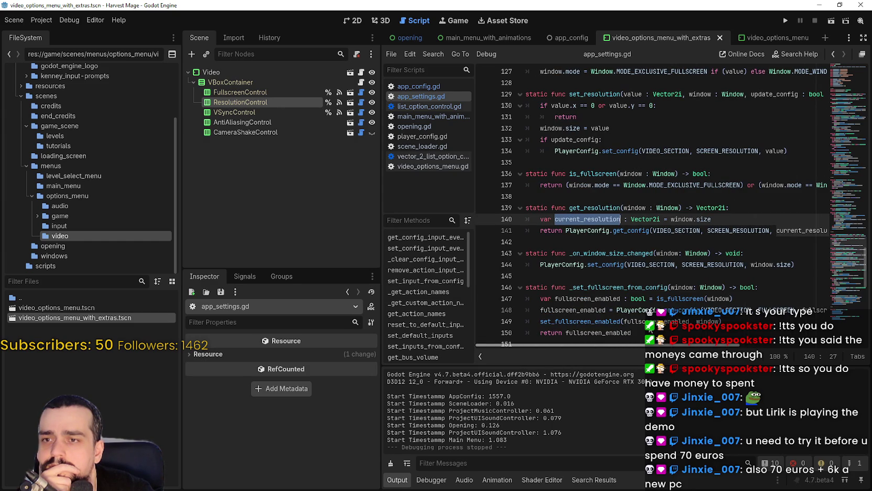
double_click(752, 231)
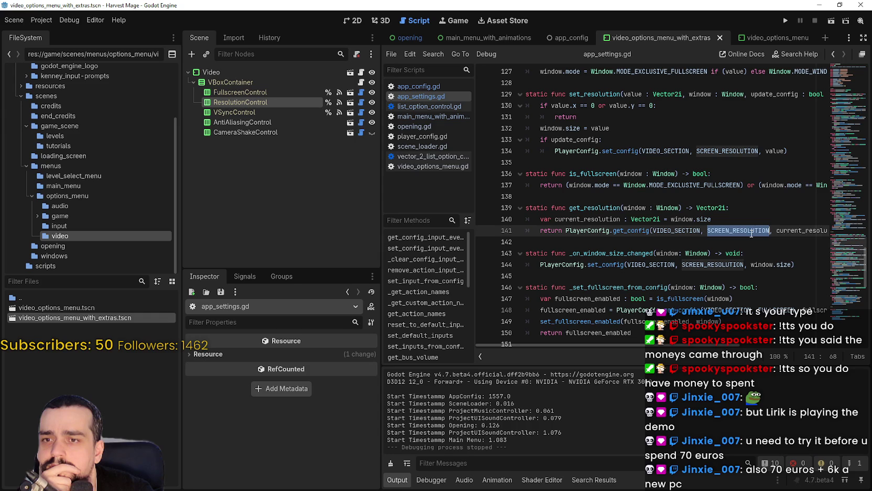
scroll(682, 278, up, 1)
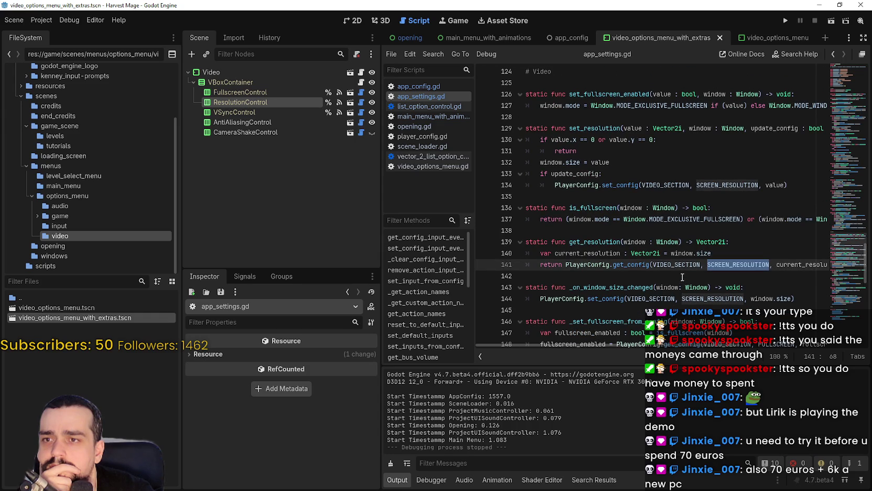
click(611, 206)
click(611, 193)
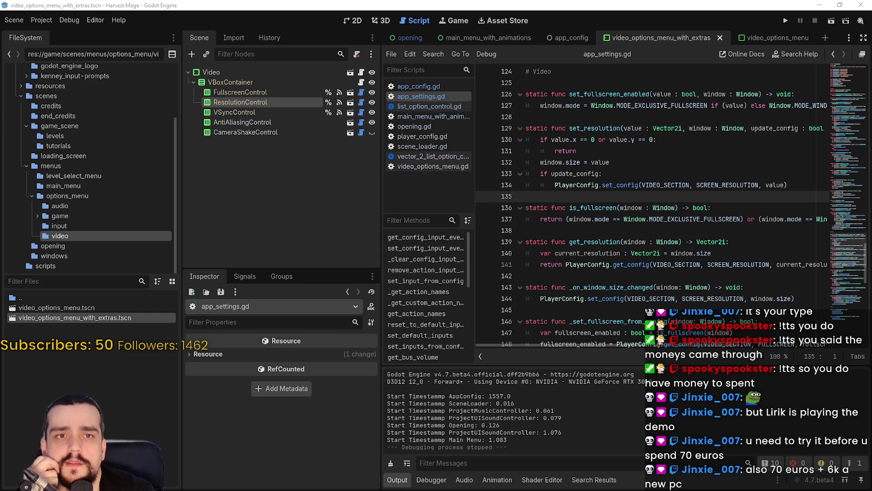
click(638, 231)
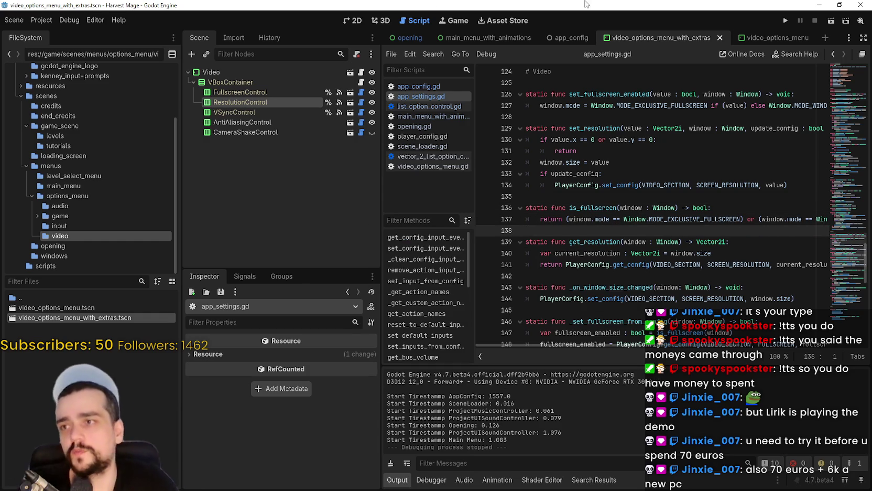
click(46, 21)
- Close Project Settings, run the project, and continue past the breakpoint
click(55, 34)
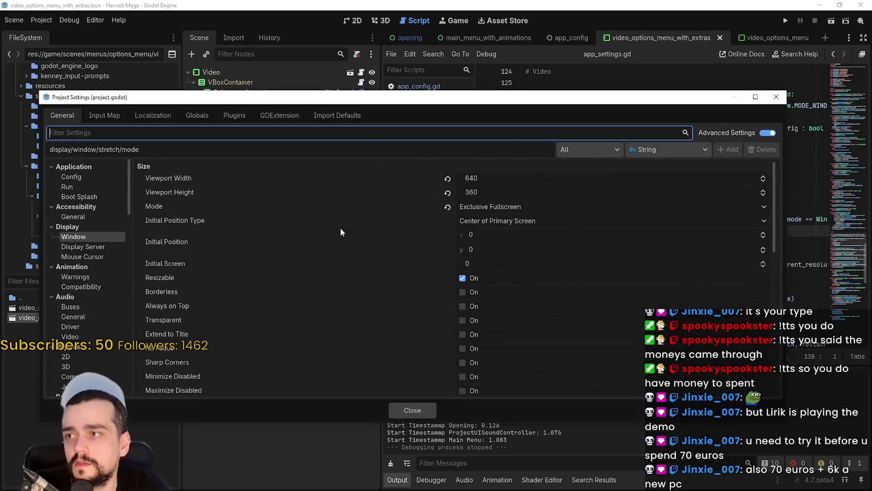
click(776, 97)
click(785, 21)
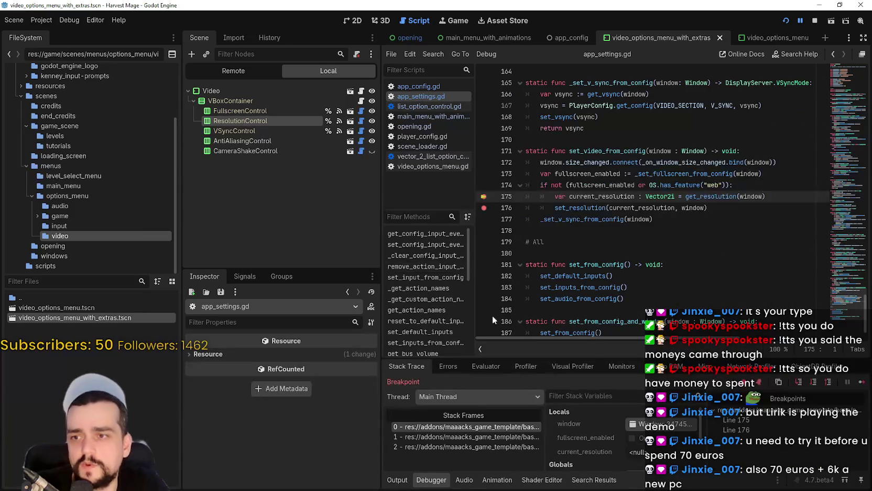
click(862, 384)
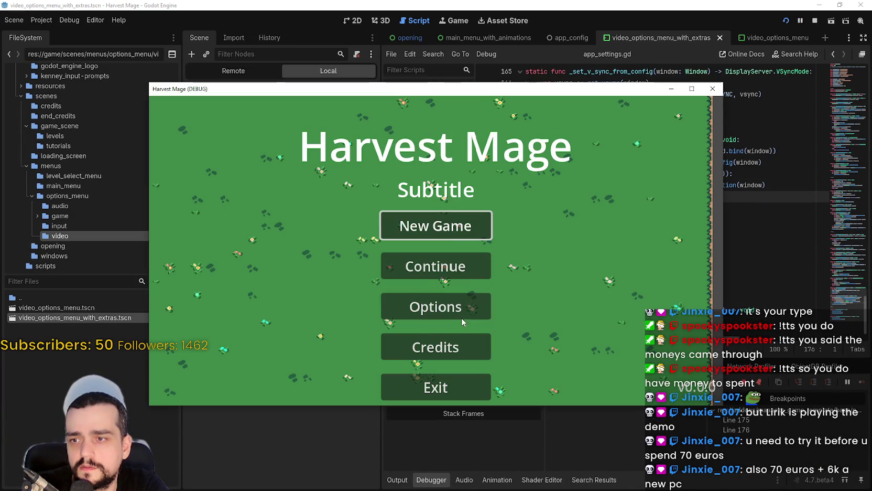
- Set the game's Video resolution to 1600 x 900, exit, and relaunch the project
click(462, 317)
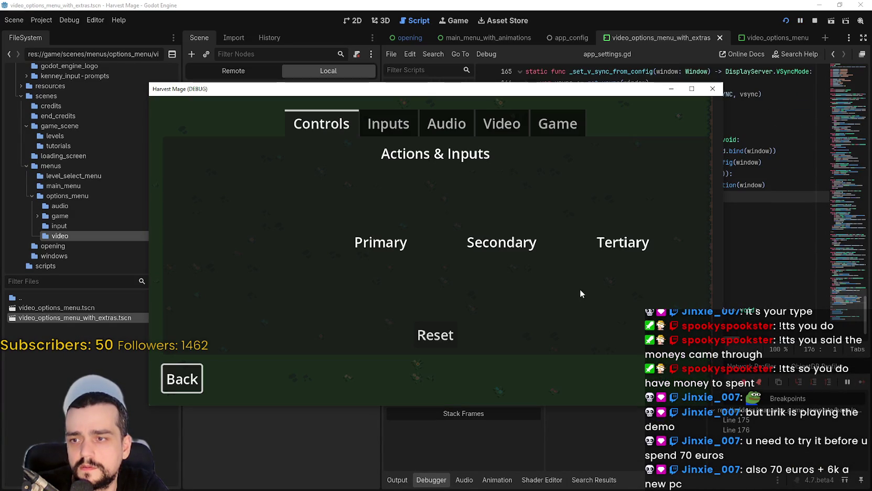
click(503, 126)
click(555, 224)
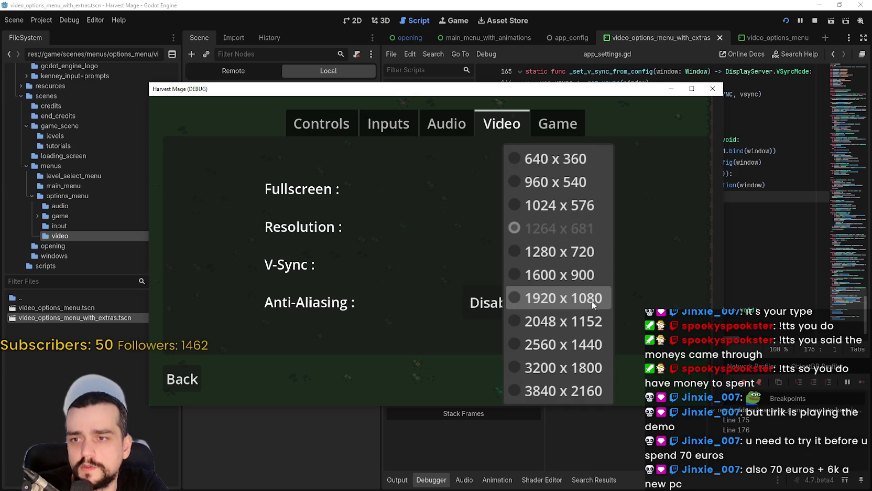
click(586, 273)
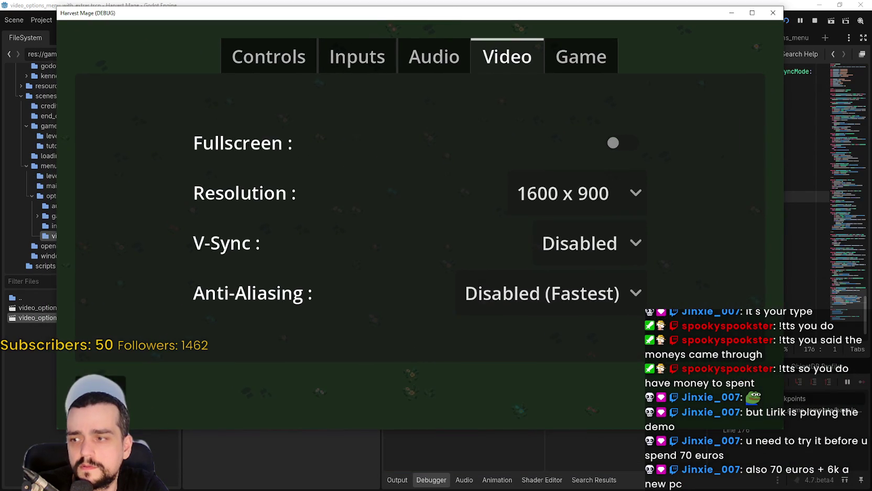
key(Escape)
click(365, 393)
click(475, 266)
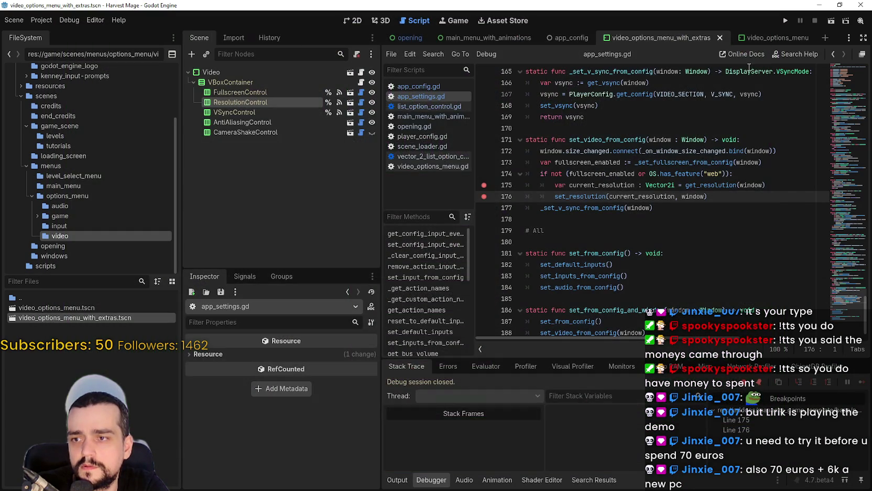
click(784, 22)
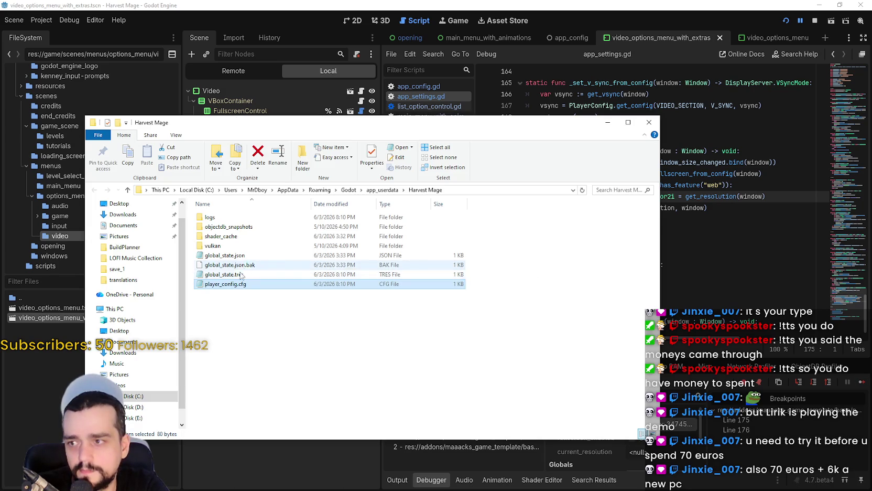
- Open player_config.cfg in Notepad and check Fullscreen=false and ScreenResolution Vector2i(1264, 681)
double_click(225, 283)
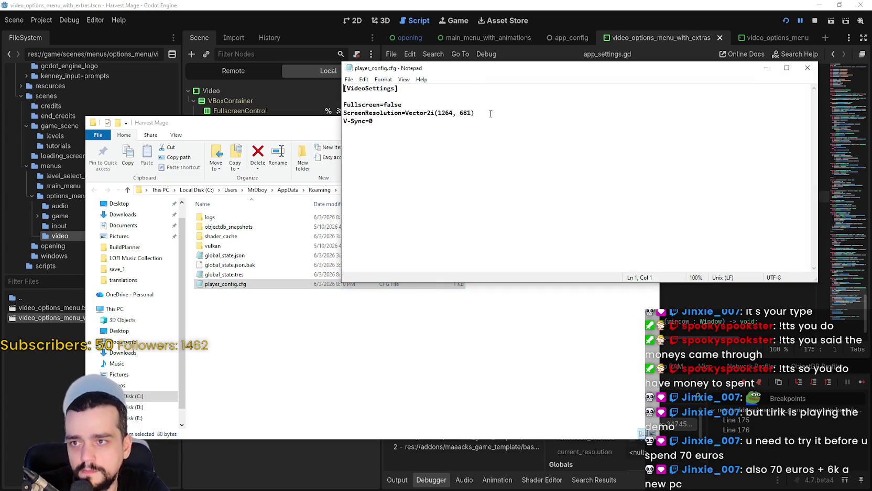
drag(491, 113, 366, 113)
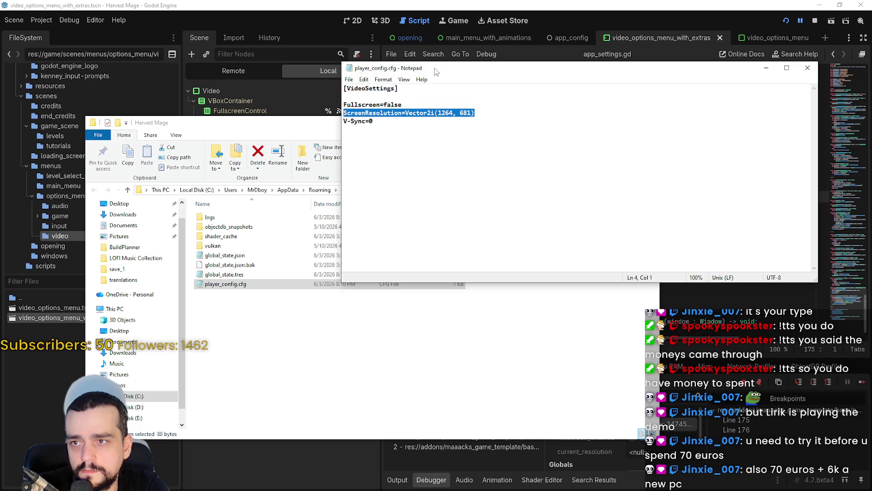
mouse_move(435, 71)
mouse_down()
mouse_move(444, 313)
mouse_move(407, 141)
mouse_up()
drag(448, 183, 284, 179)
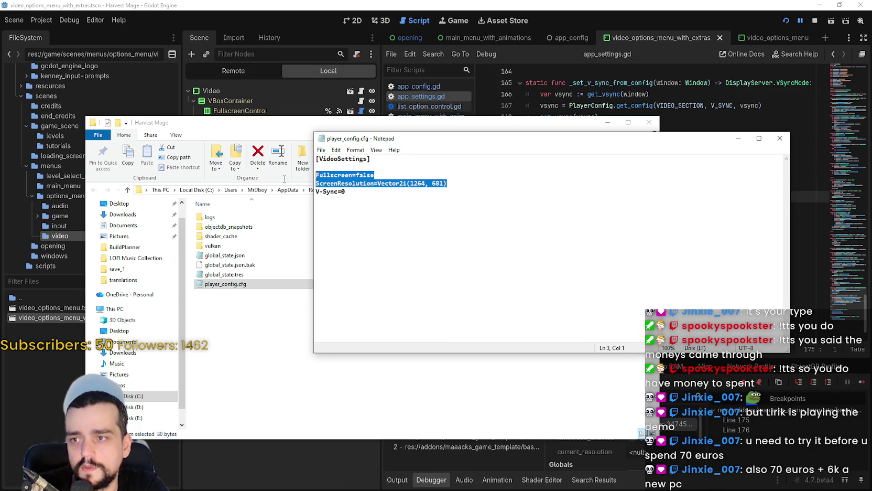
click(731, 96)
- Resume Harvest Mage past the breakpoint, let it close, and scroll back to line 175's get_resolution call
click(861, 383)
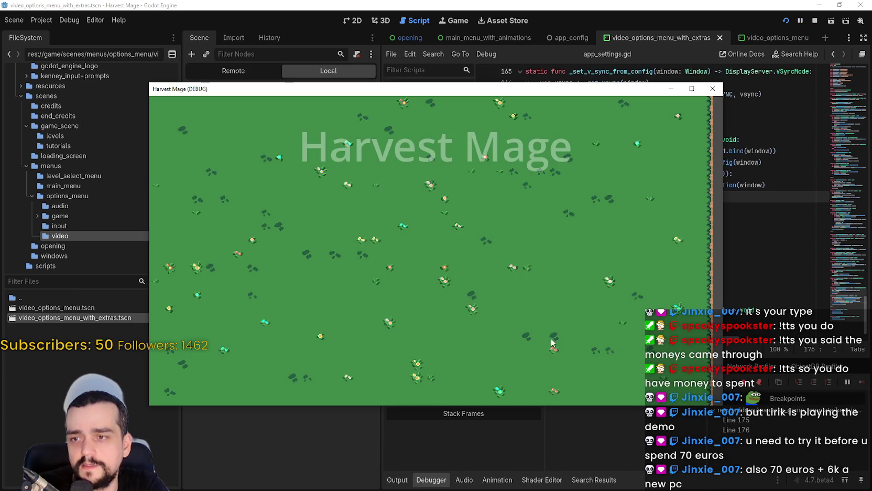
click(815, 21)
click(639, 219)
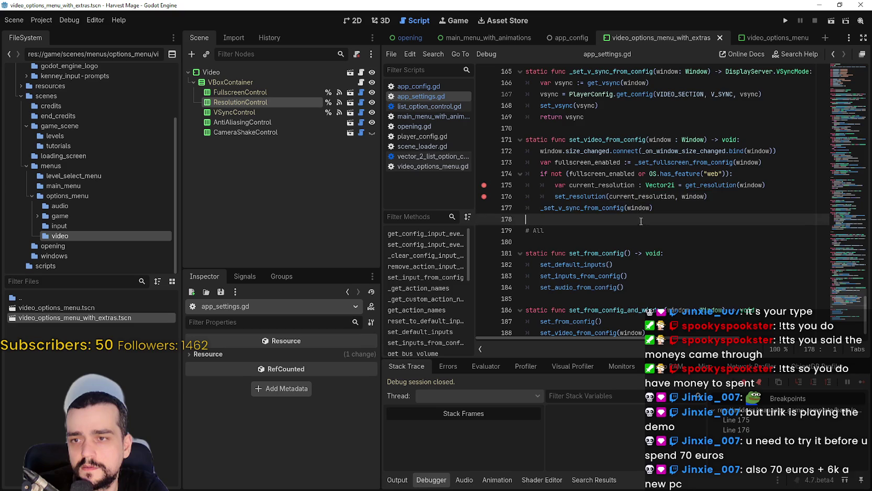
scroll(676, 283, up, 3)
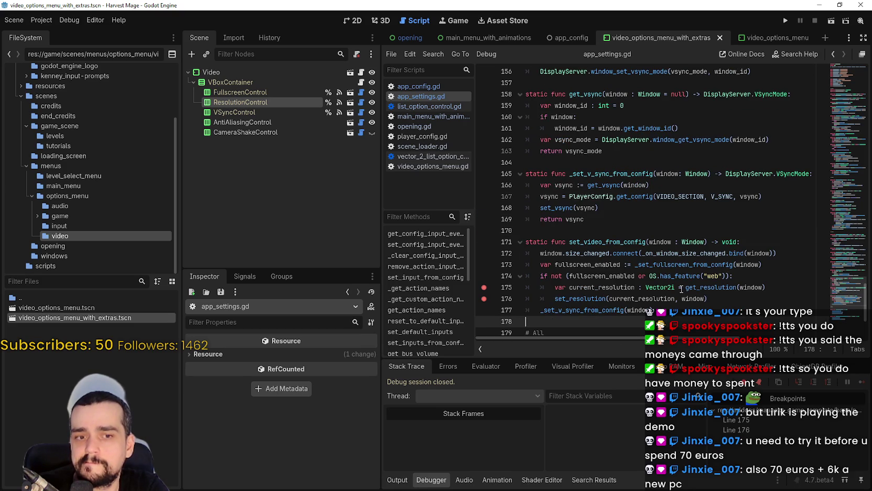
scroll(656, 270, up, 2)
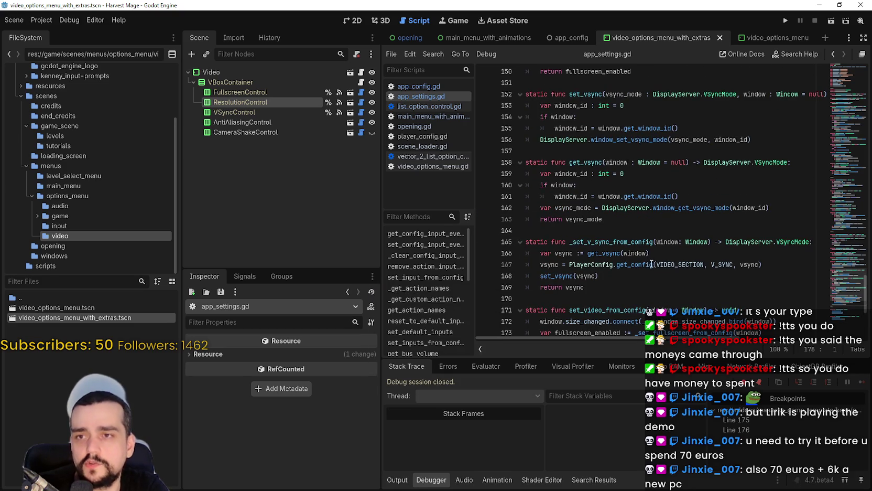
scroll(650, 238, up, 3)
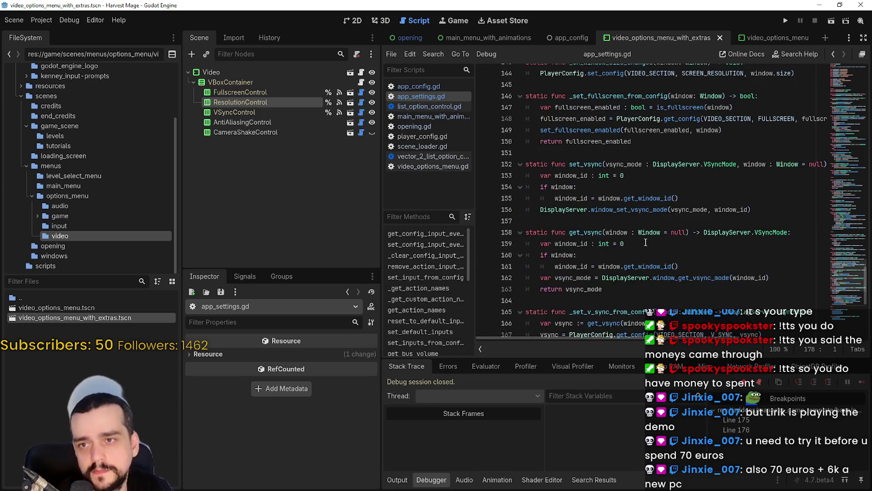
scroll(653, 235, up, 2)
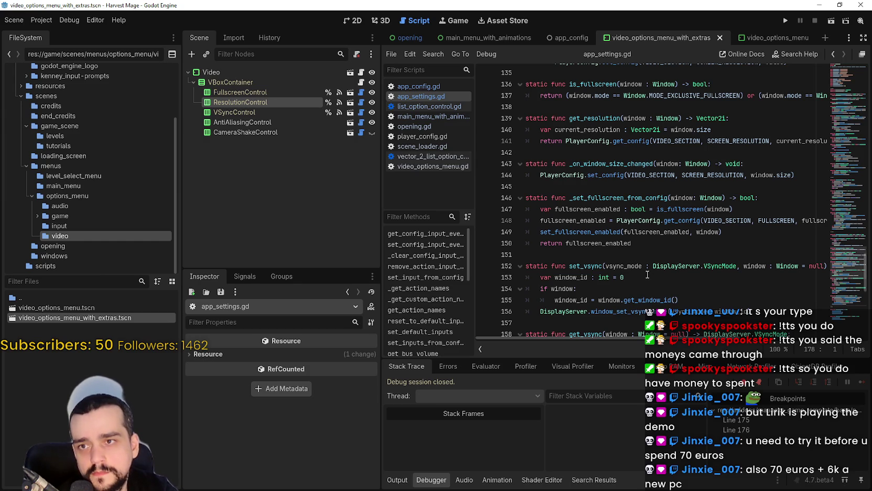
scroll(647, 275, up, 1)
scroll(647, 266, up, 3)
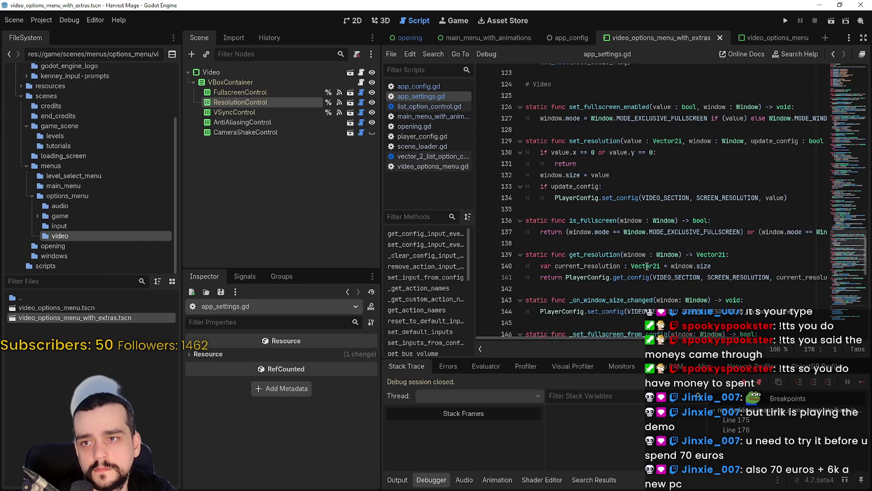
scroll(611, 184, up, 1)
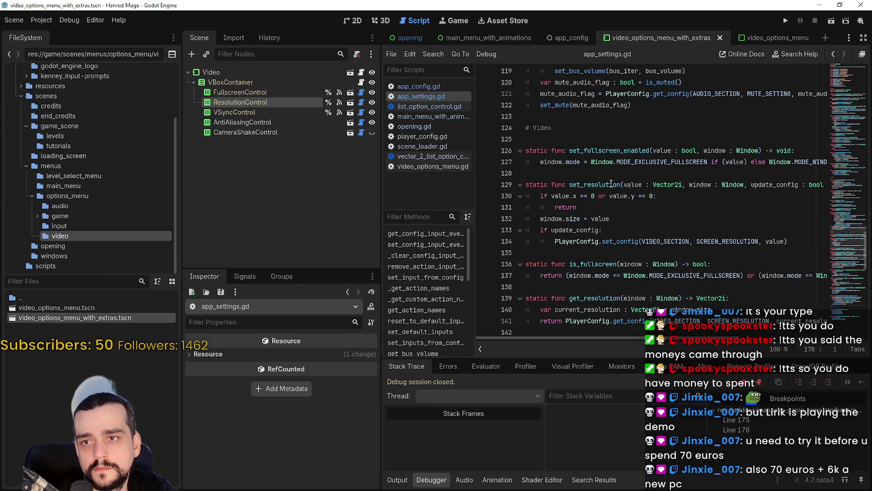
scroll(619, 189, down, 15)
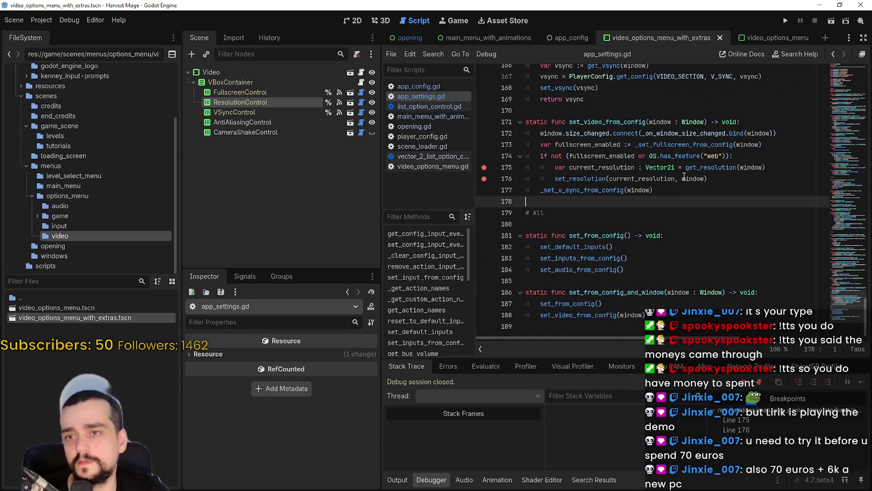
click(703, 169)
- Search the project for the line 175 resolution read and for get_resolution(window)
double_click(599, 168)
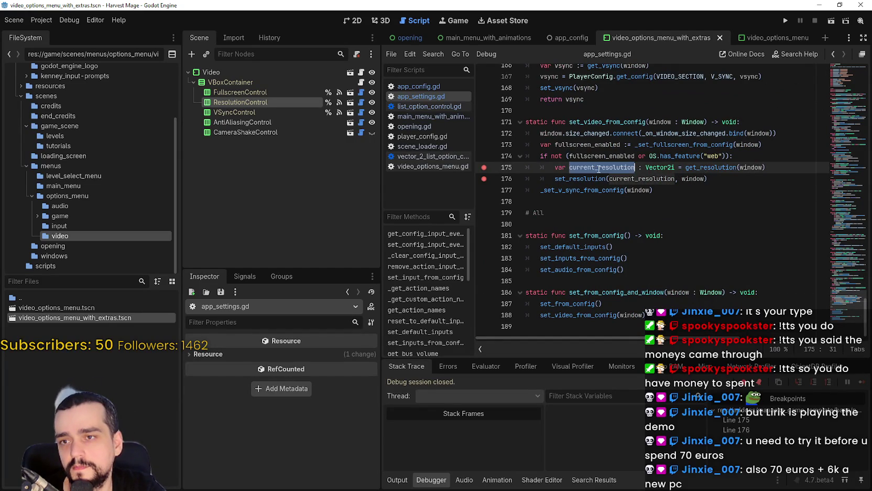
drag(606, 168, 710, 169)
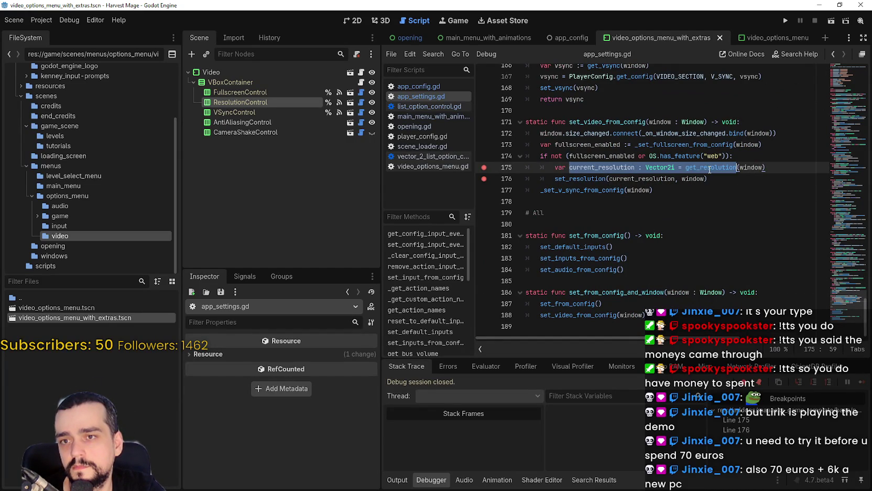
key(ctrl+shift+f)
click(443, 294)
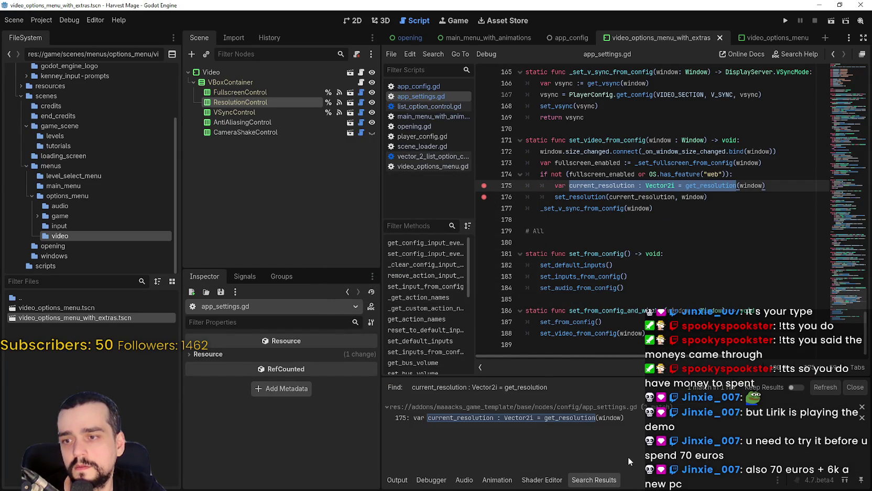
double_click(698, 190)
drag(698, 191, 770, 187)
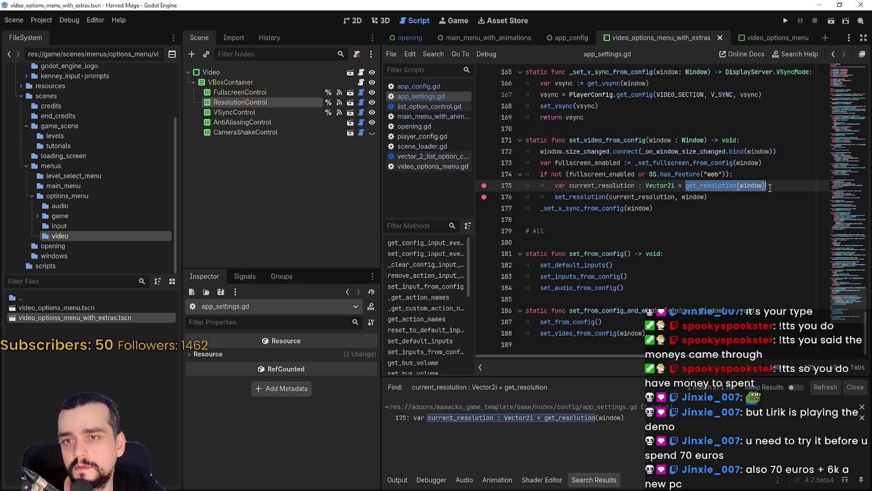
key(ctrl+shift+f)
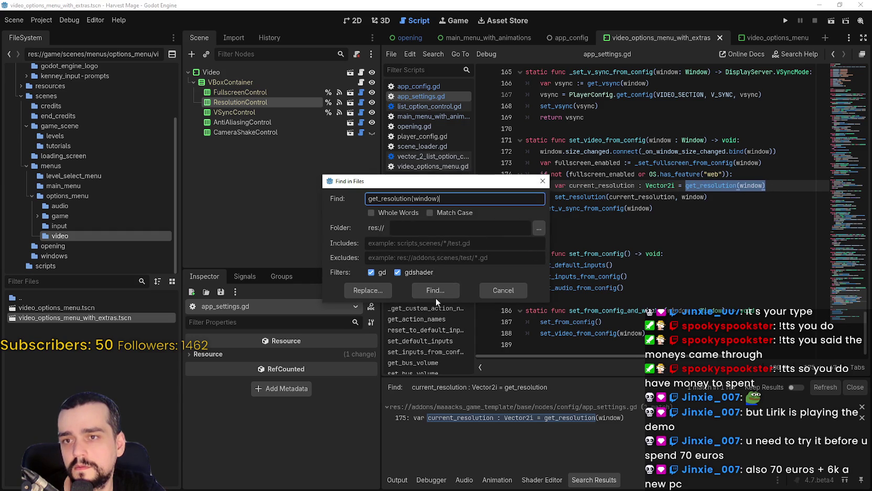
click(426, 291)
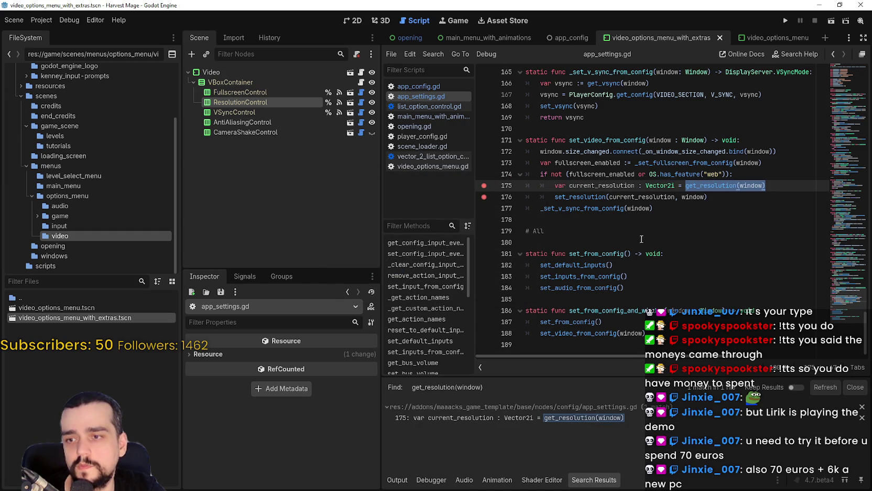
- Search the project for current_resolution and visit its matches on lines 176 and 141
click(594, 187)
double_click(595, 186)
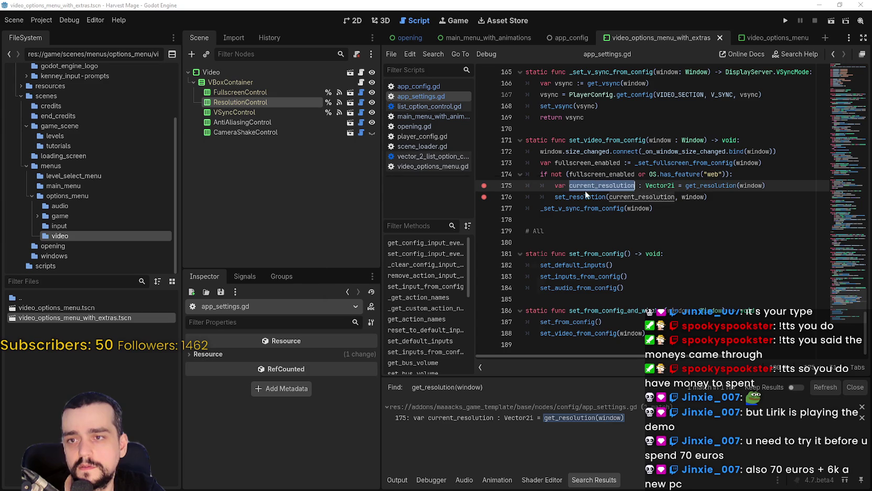
key(ctrl+shift+f)
click(447, 294)
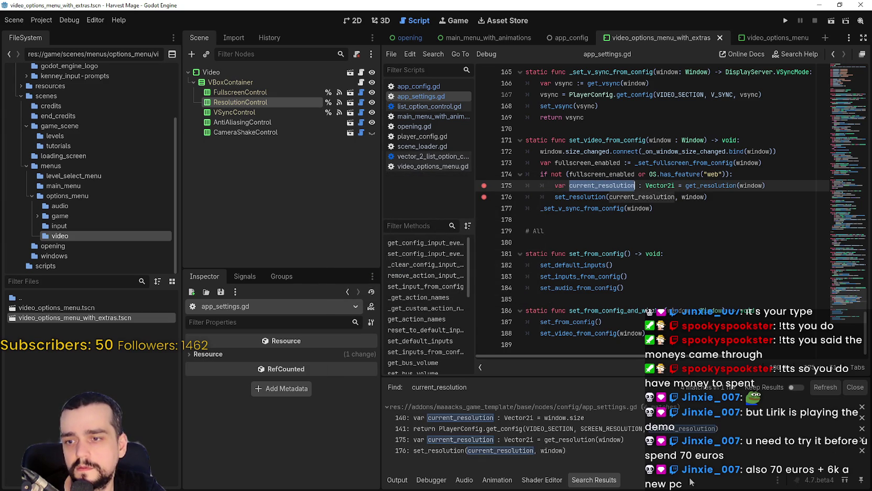
click(567, 450)
click(566, 429)
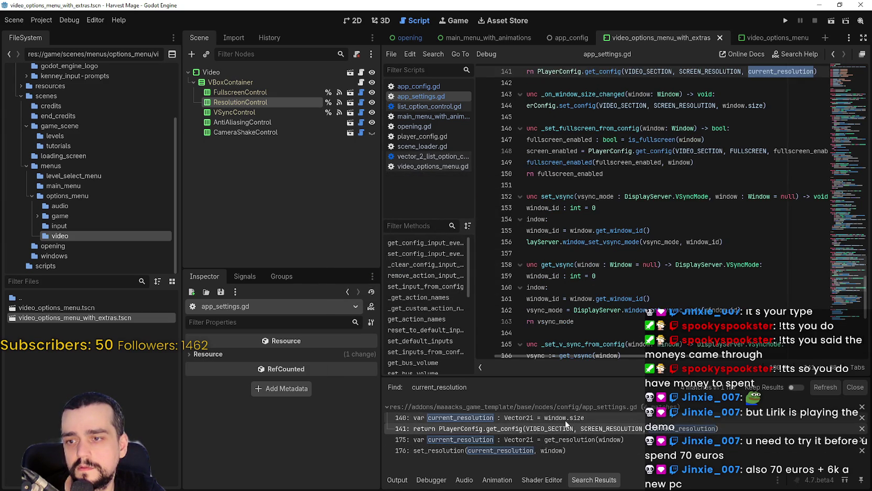
- Inspect line 141's current_resolution and jump to the get_config definition in player_config.gd
scroll(619, 320, up, 2)
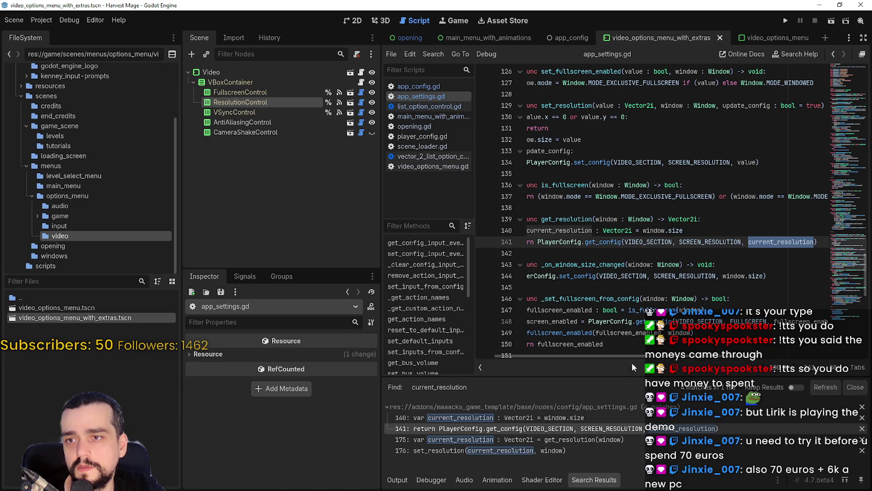
drag(579, 355, 562, 355)
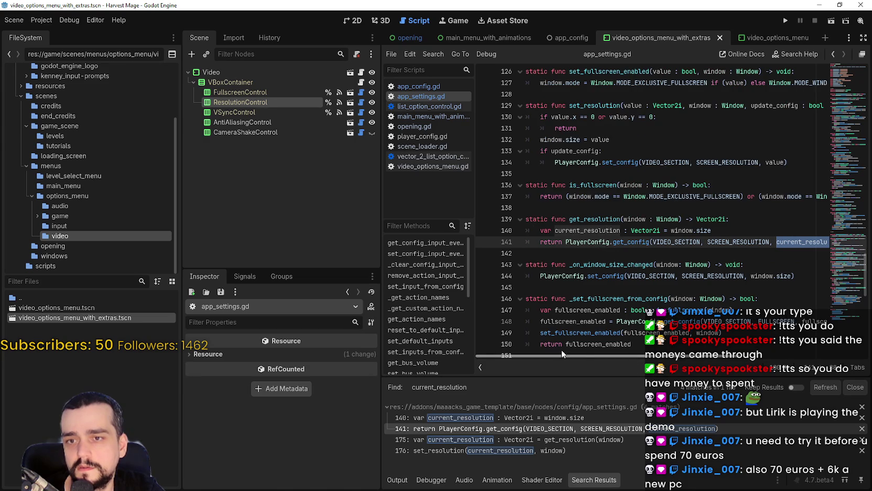
click(536, 428)
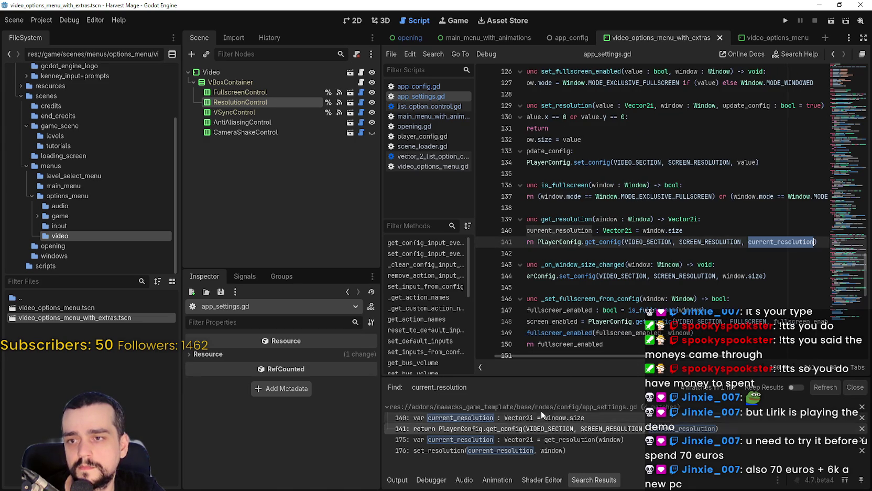
right_click(618, 243)
click(645, 382)
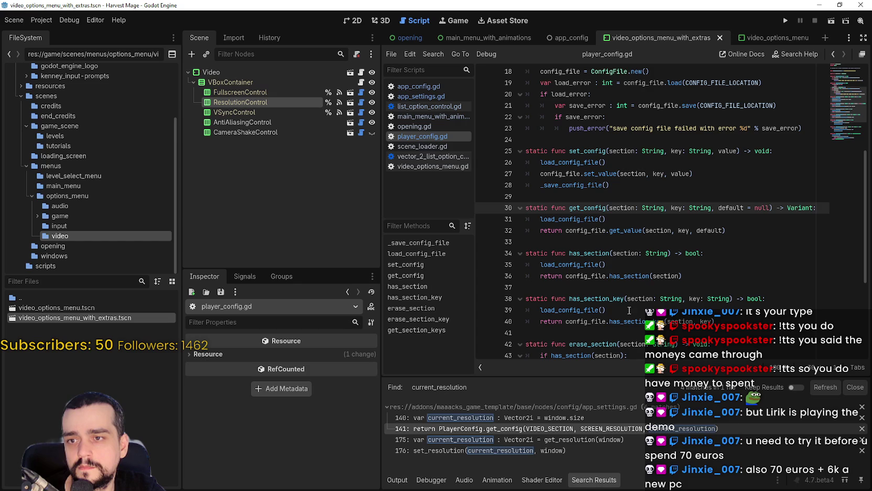
click(596, 250)
click(588, 230)
drag(586, 231, 495, 234)
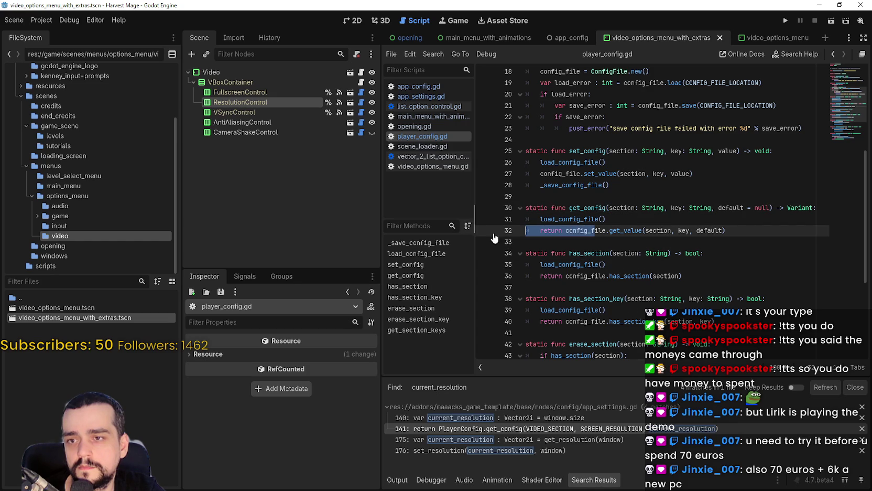
click(588, 239)
double_click(621, 230)
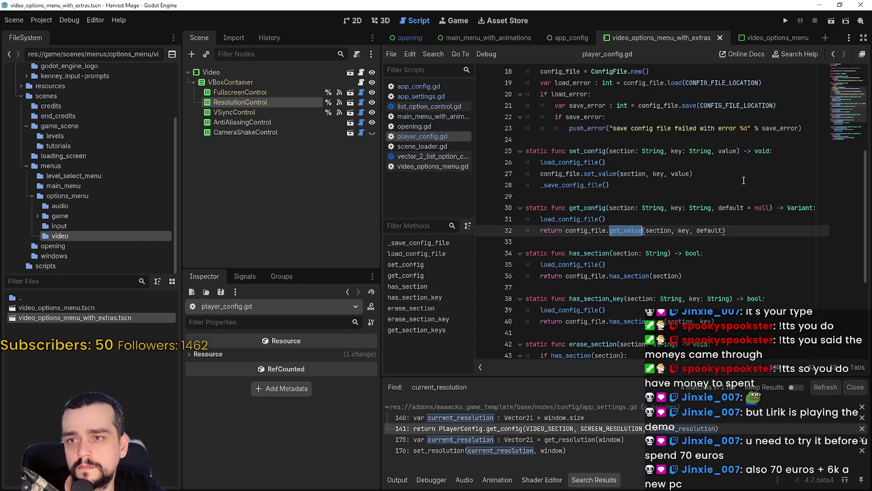
click(841, 84)
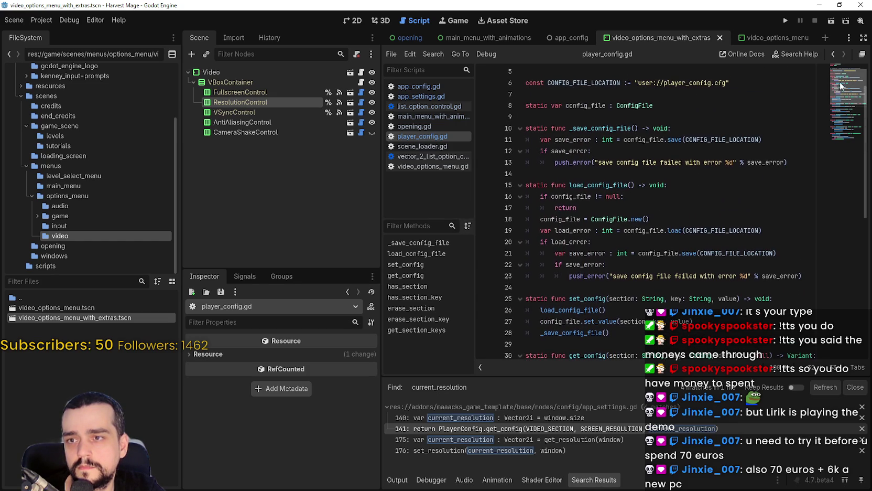
drag(840, 84, 837, 78)
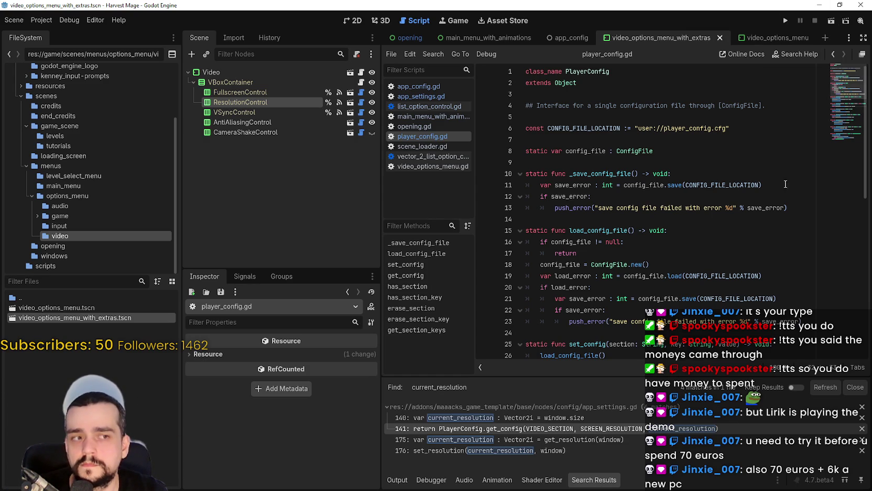
- Run the game with debugging past the breakpoint and set the Video resolution to 1280 x 720
click(785, 21)
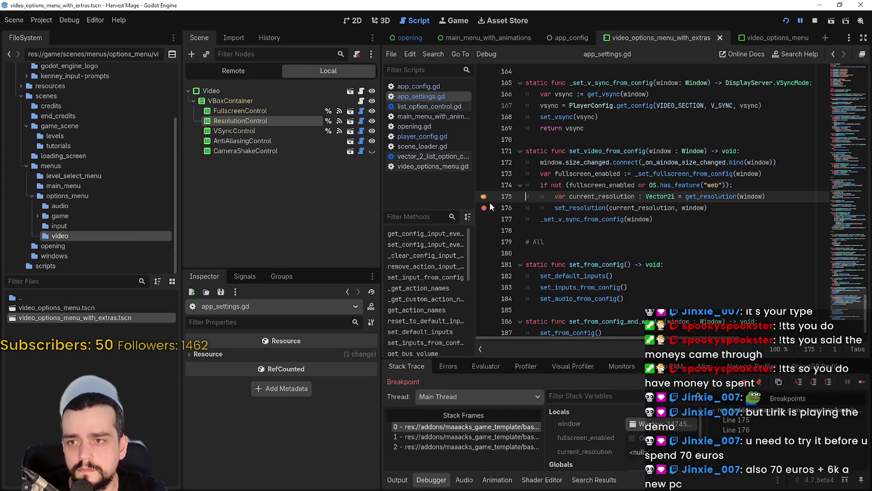
click(862, 382)
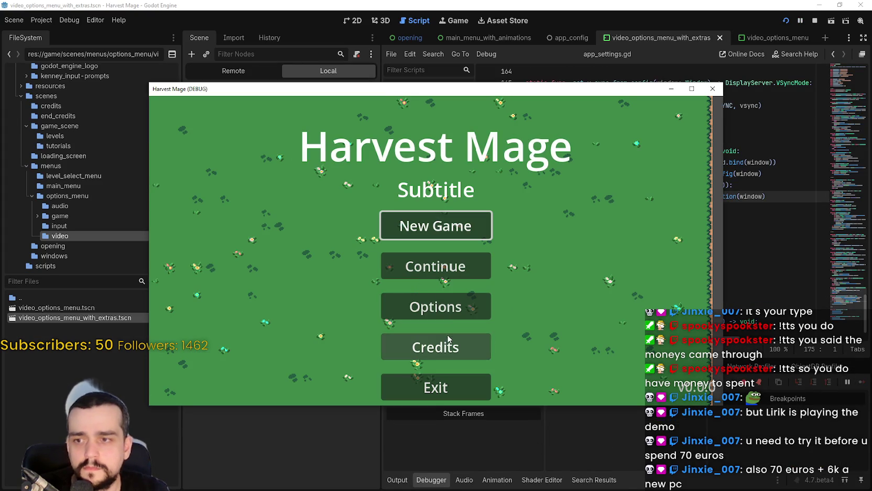
click(486, 318)
click(502, 124)
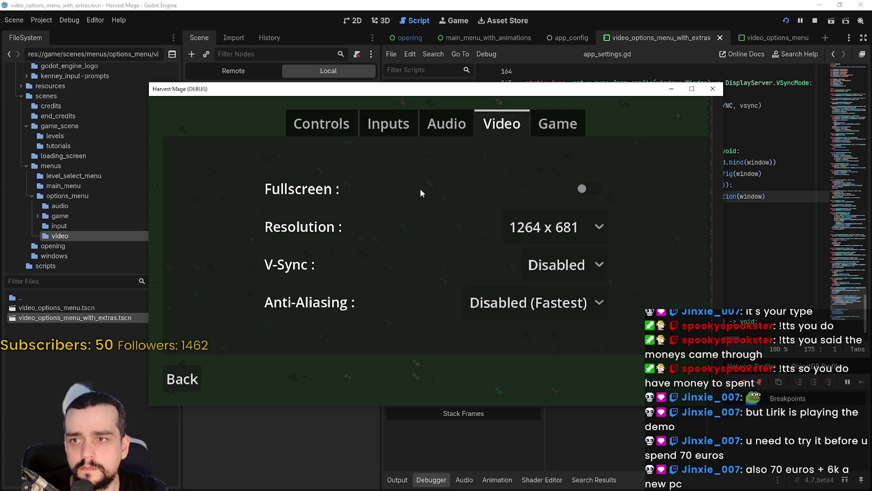
click(537, 230)
click(556, 196)
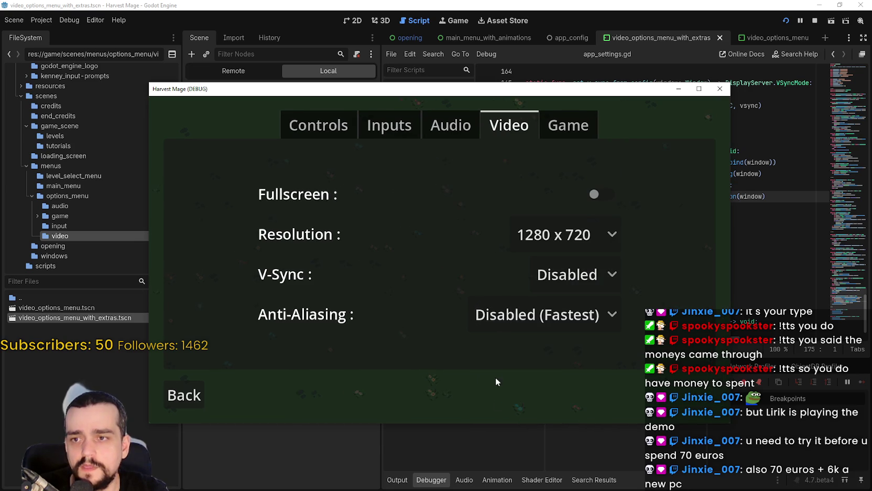
- Leave the options menu and confirm exiting the game
click(199, 399)
click(417, 402)
click(438, 315)
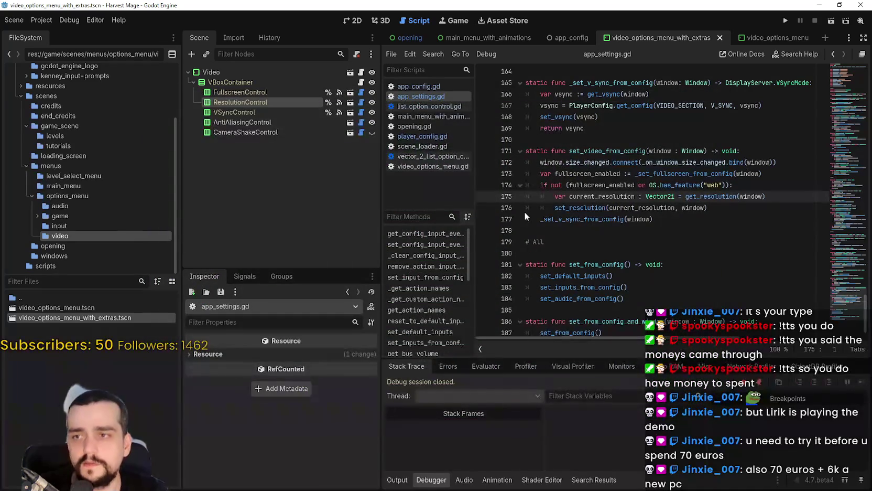
- Open player_config.cfg from the user data folder to check the saved 1280, 720 resolution
click(41, 20)
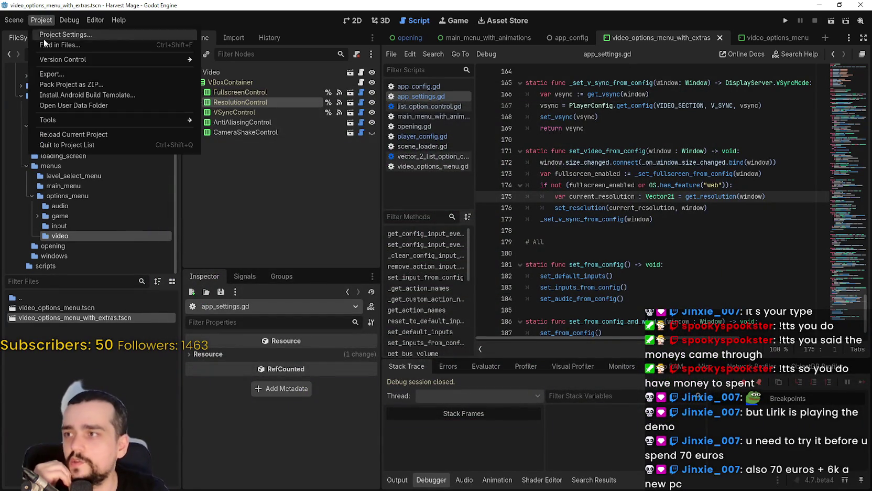
click(82, 106)
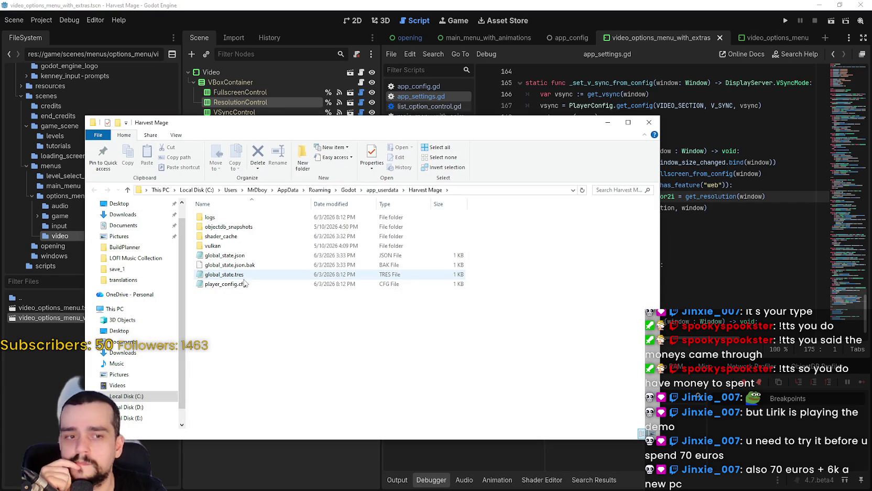
double_click(231, 284)
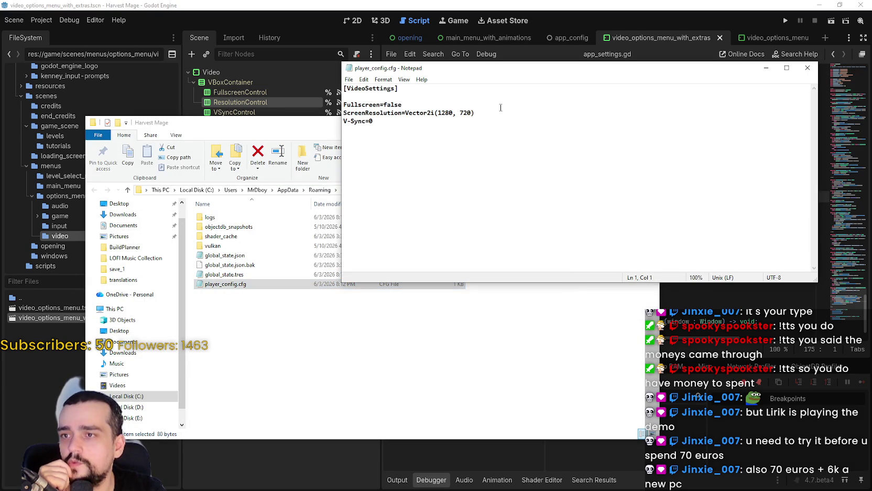
click(807, 68)
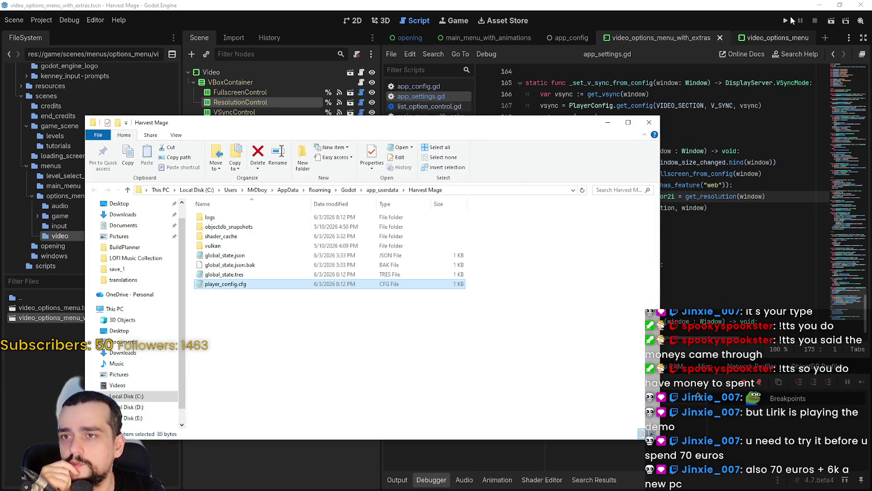
- Rerun the game and reopen player_config.cfg, now showing 1264, 681
click(786, 21)
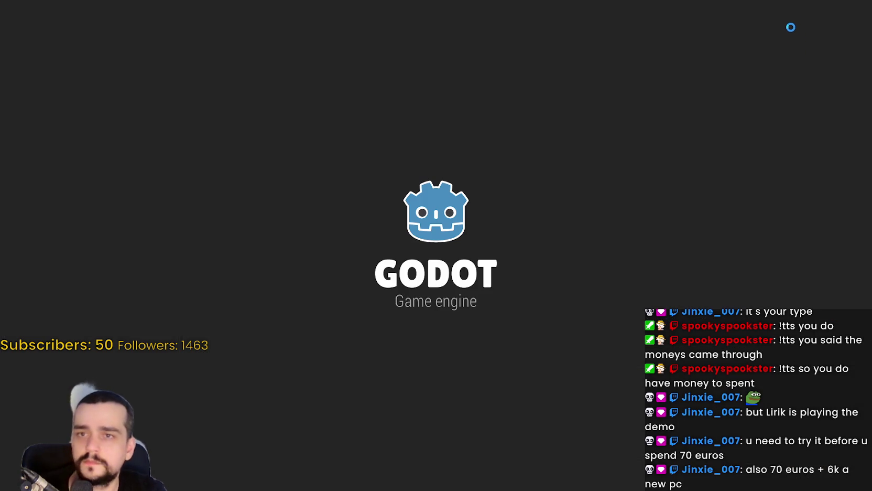
key(alt+Tab)
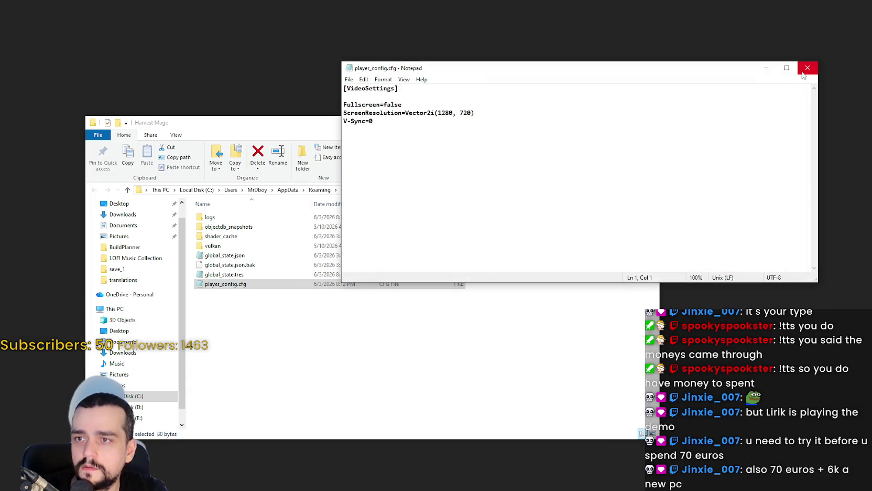
click(807, 67)
key(alt+Tab)
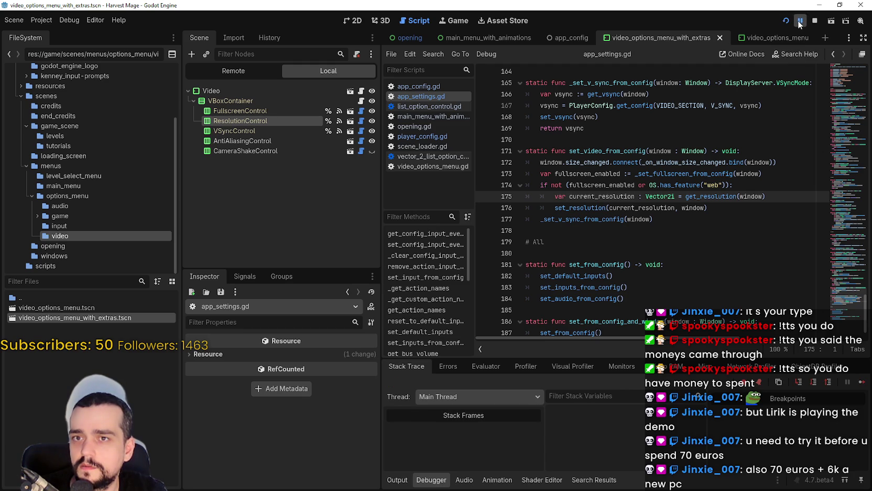
click(801, 22)
key(alt+Tab)
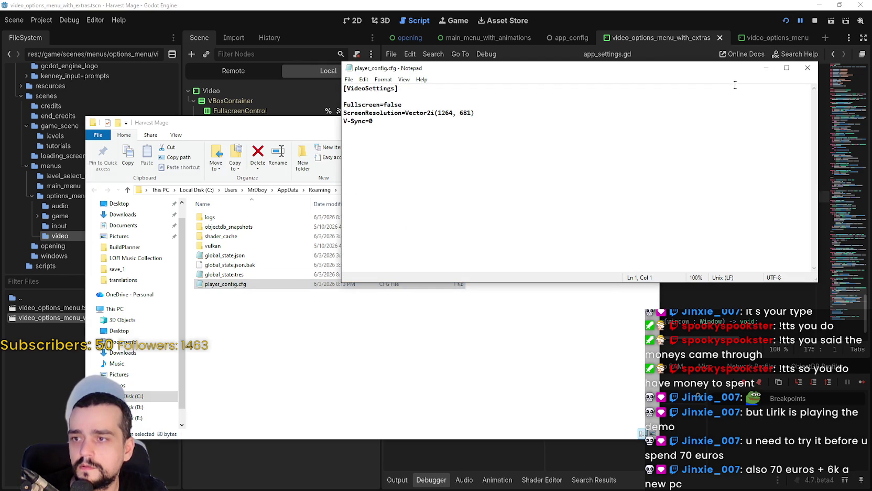
click(343, 121)
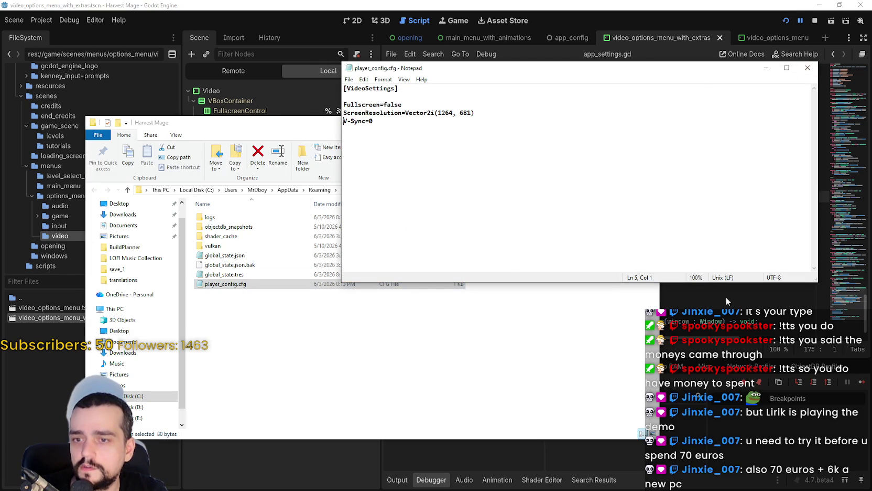
click(705, 295)
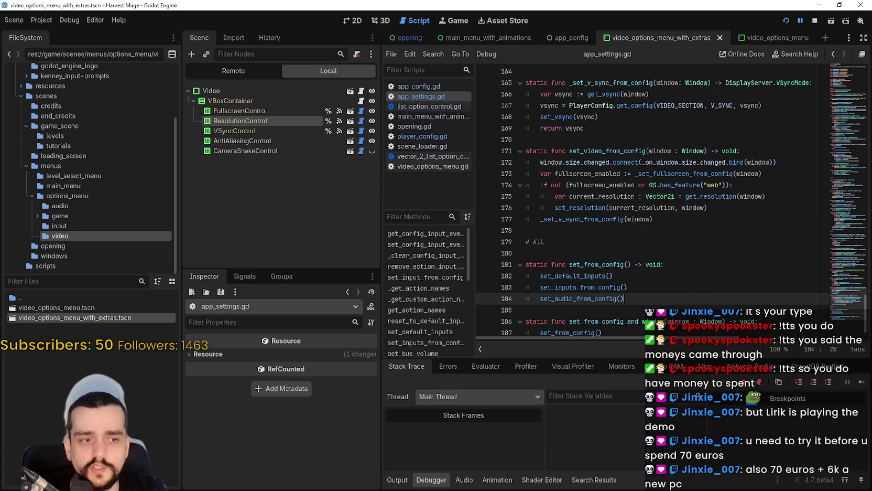
- Inspect the running game's remote nodes: AppConfig, SceneLoader, music and UI sound controllers, and Opening
key(F5)
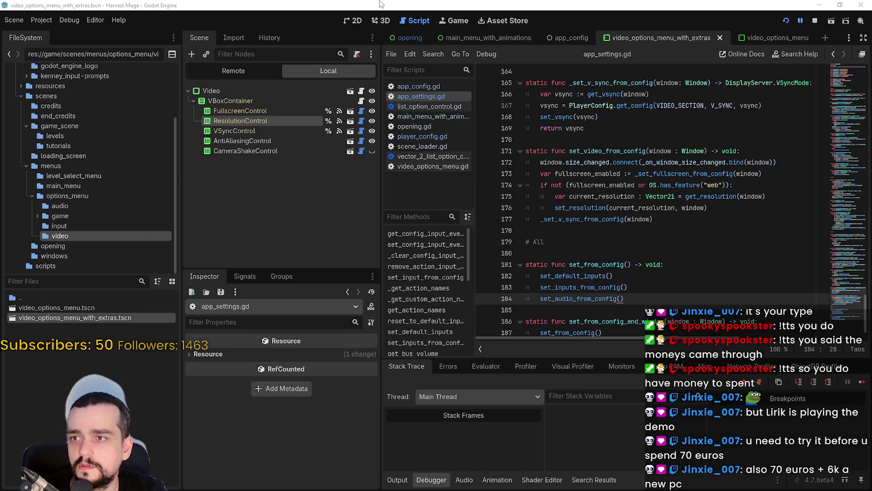
click(355, 59)
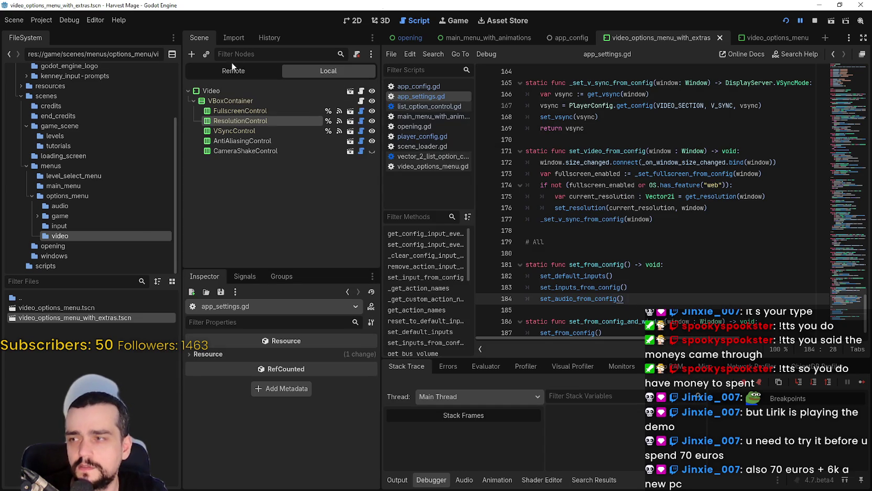
click(238, 71)
click(250, 103)
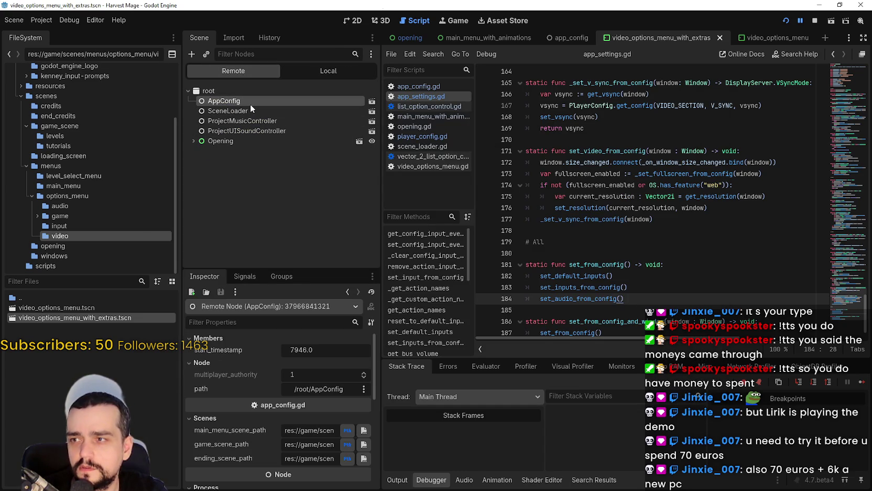
click(252, 111)
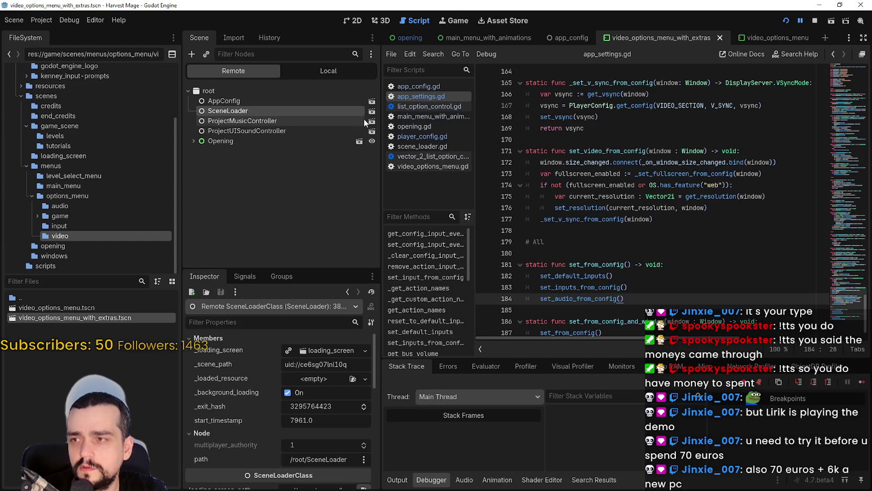
click(320, 119)
click(246, 130)
click(193, 140)
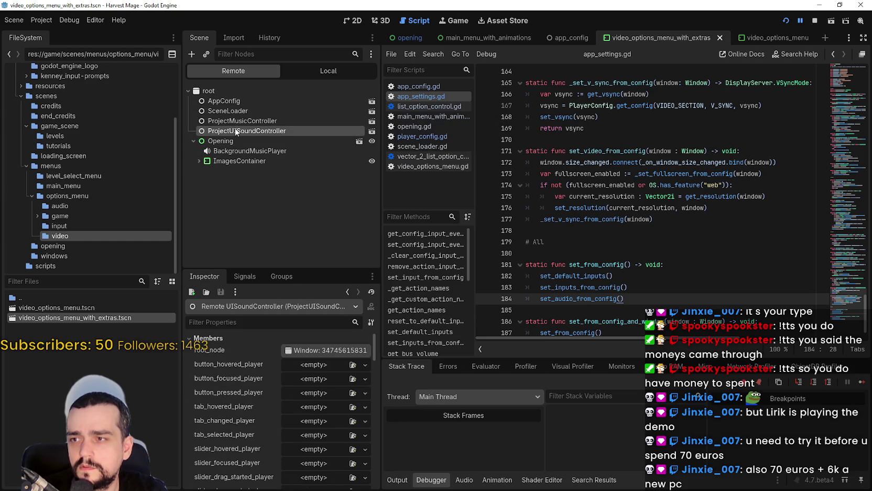
- Add a breakpoint on line 188, the set_video_from_config(window) call
drag(681, 240, 408, 135)
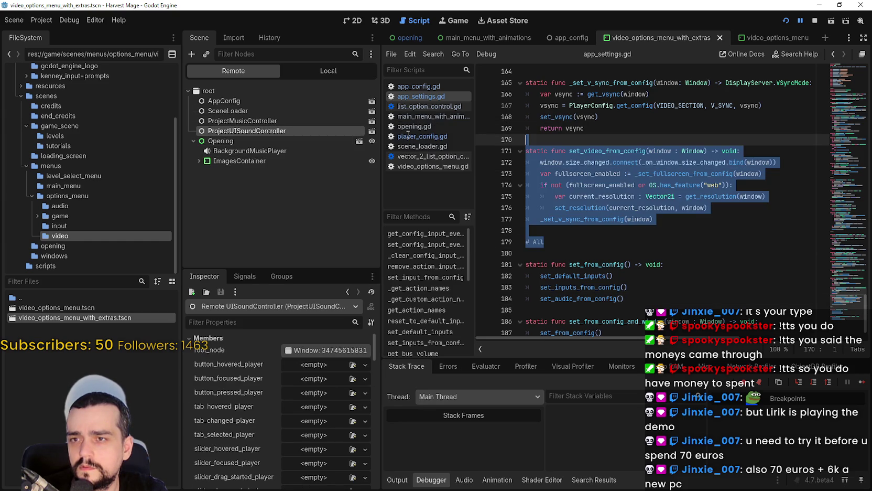
scroll(627, 298, down, 1)
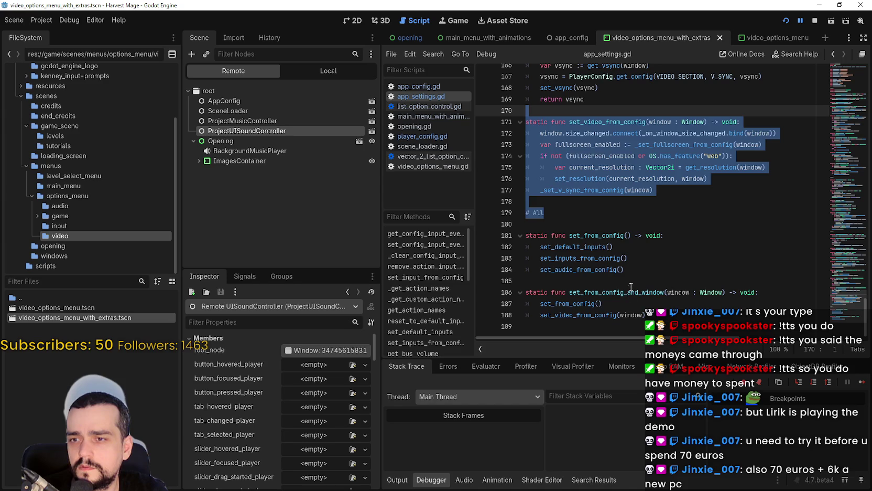
click(631, 284)
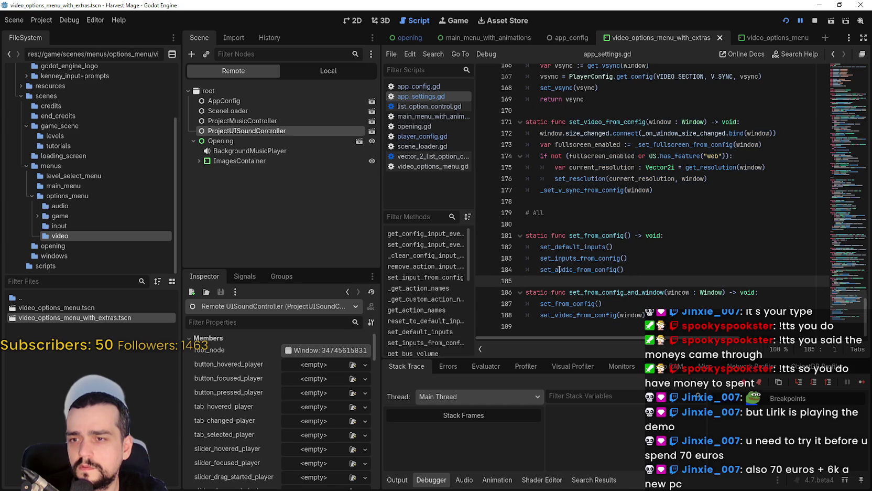
double_click(571, 258)
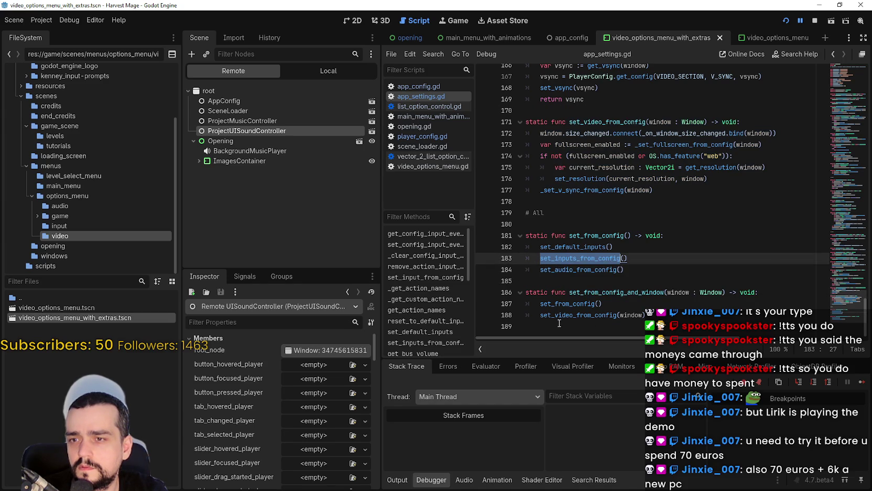
double_click(565, 304)
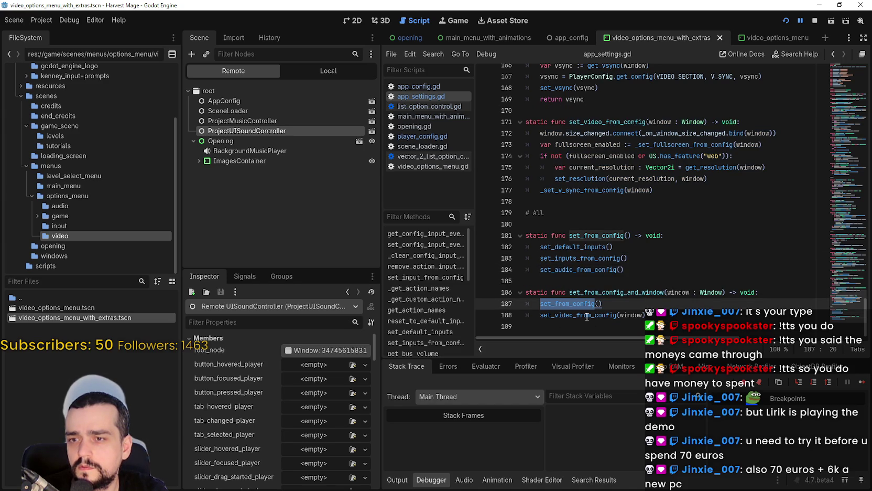
double_click(587, 315)
click(484, 315)
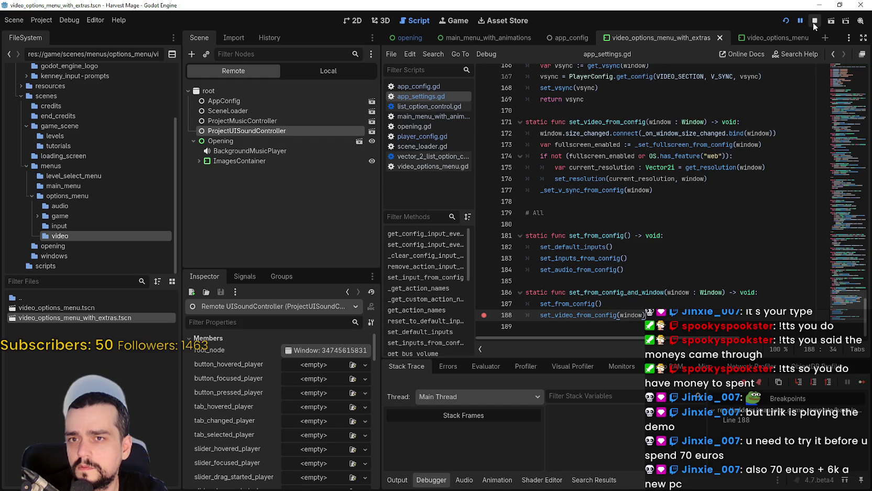
right_click(573, 309)
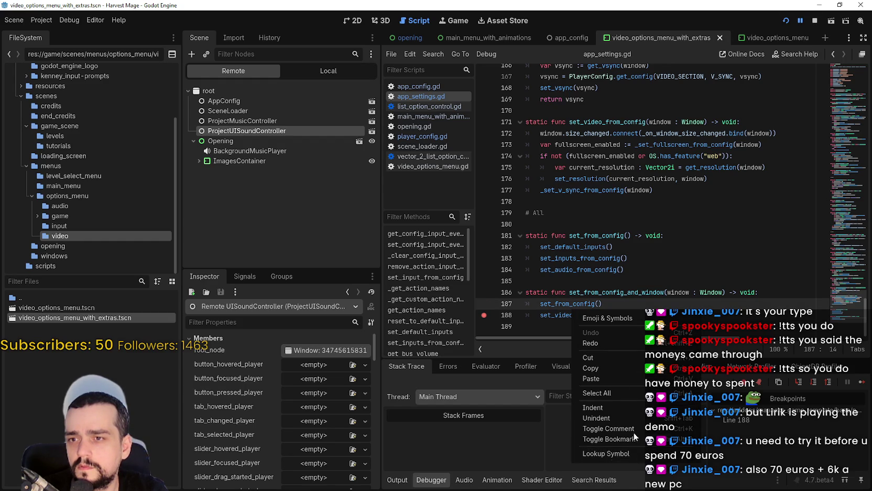
key(Escape)
drag(527, 224, 581, 235)
click(577, 326)
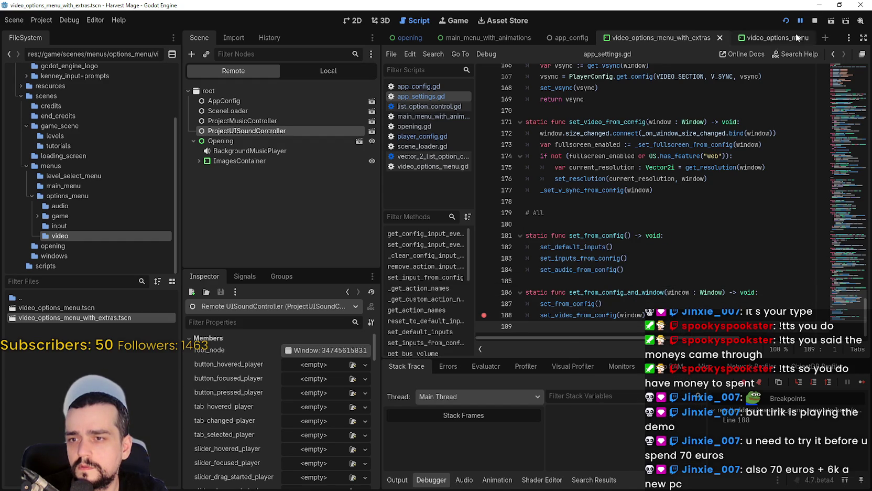
- Stop the game, scroll to the video settings functions, and relaunch it to hit line 188's breakpoint
click(814, 21)
scroll(677, 220, up, 4)
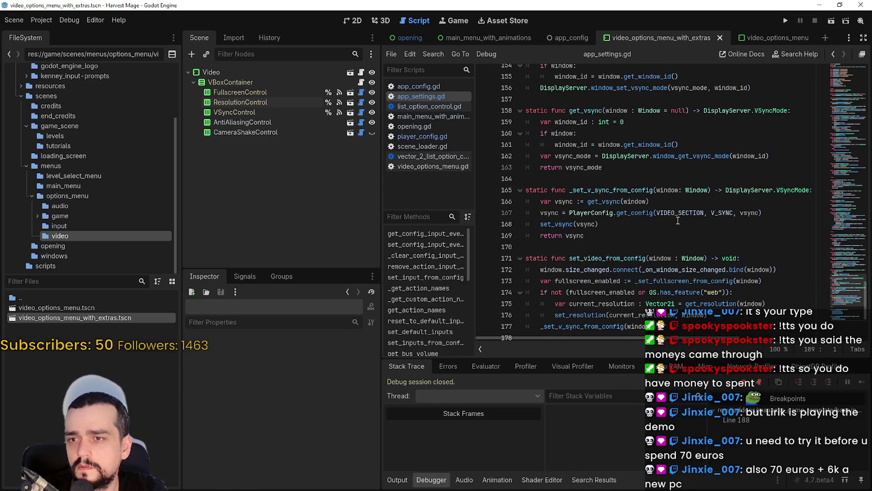
scroll(678, 220, down, 1)
scroll(679, 220, up, 2)
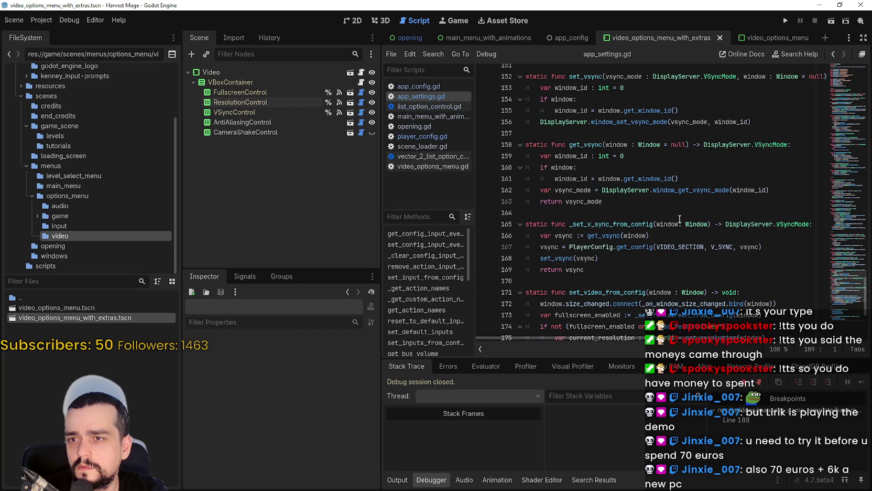
scroll(680, 215, up, 3)
scroll(673, 205, up, 5)
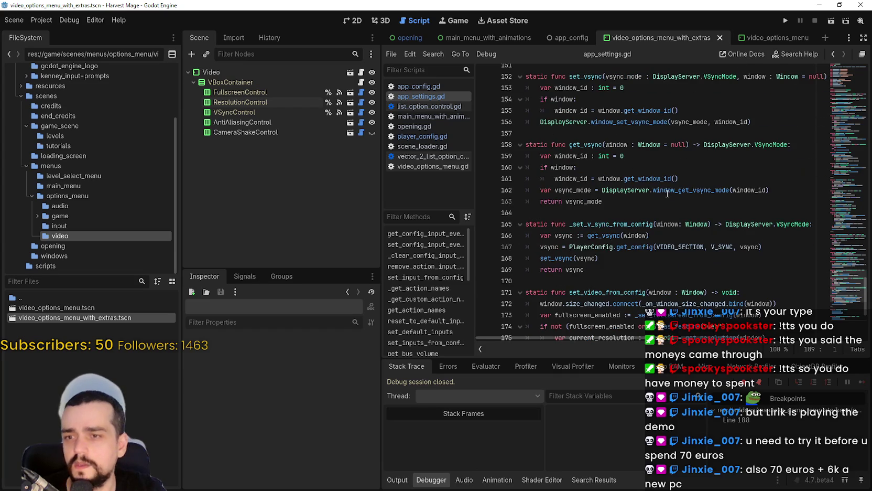
scroll(660, 195, up, 3)
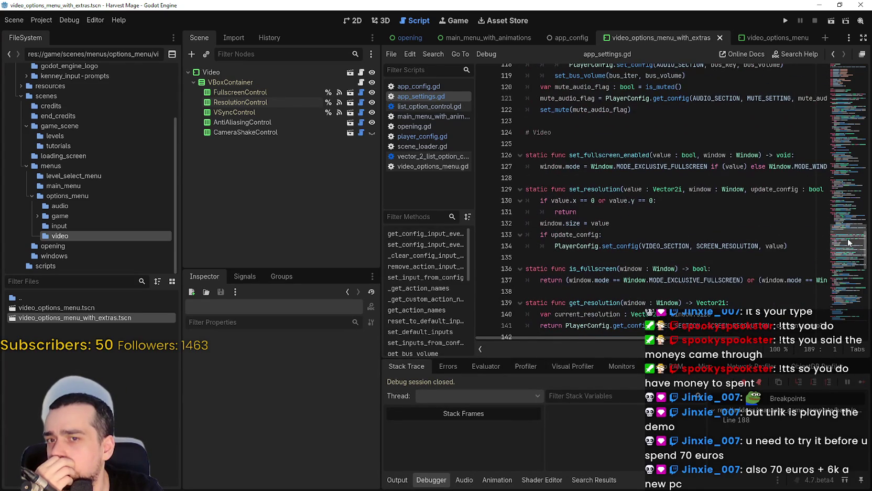
click(848, 211)
drag(848, 211, 847, 52)
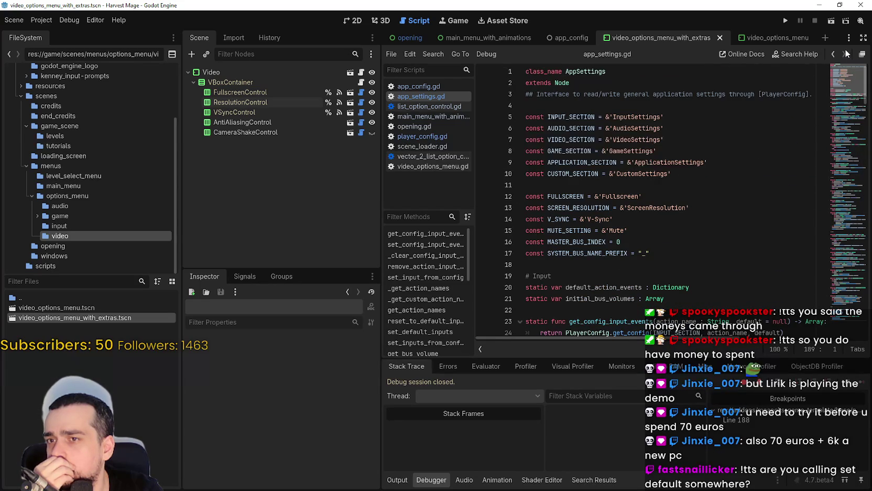
click(785, 21)
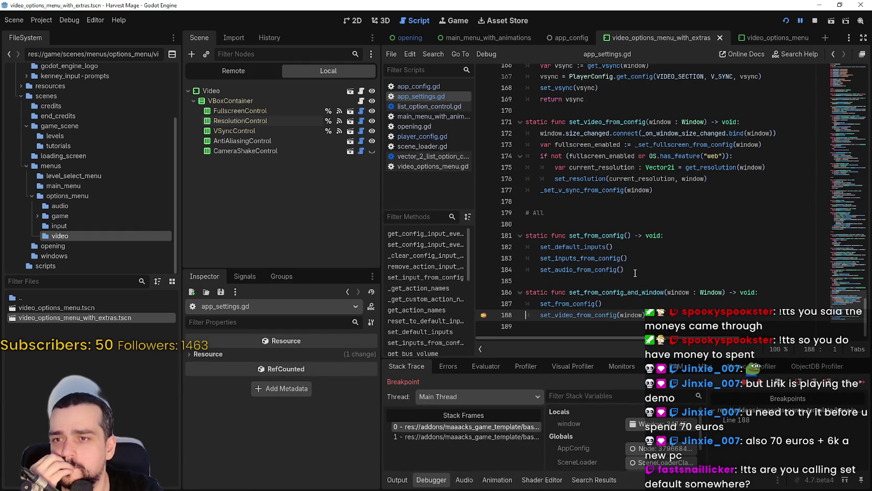
- Look up set_from_config_and_window from line 15 of app_config.gd to reach its definition
click(491, 436)
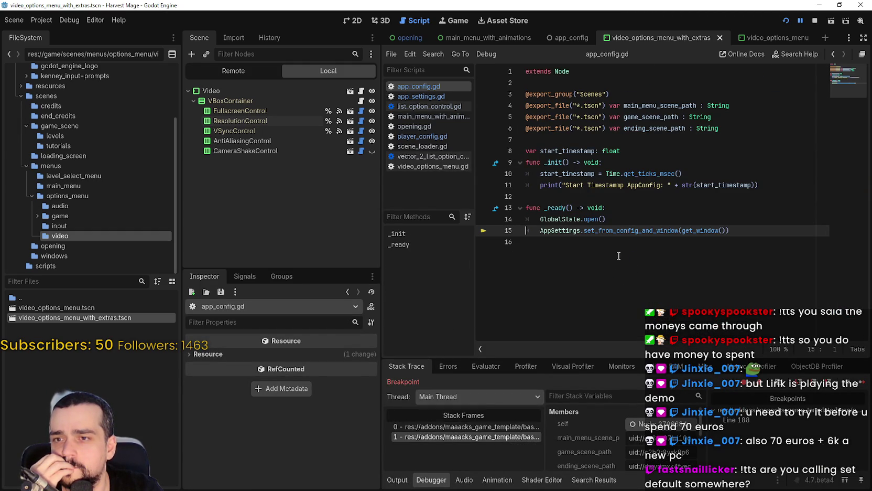
double_click(623, 231)
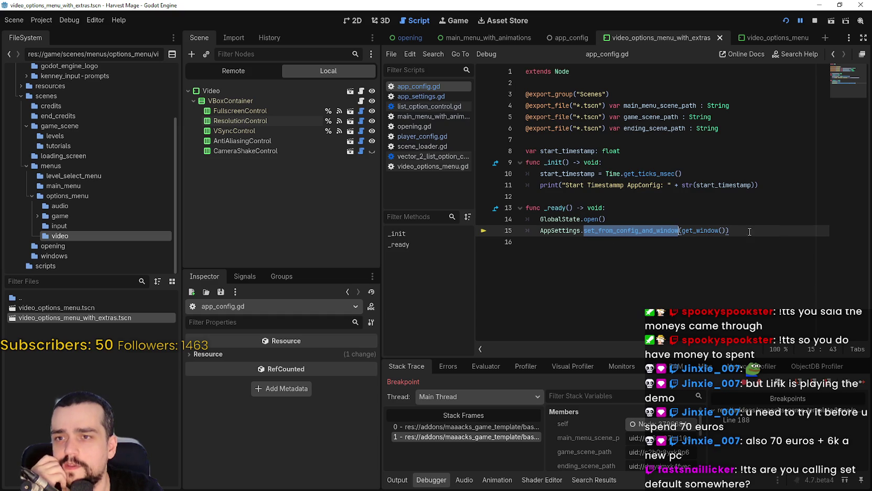
click(539, 239)
triple_click(539, 234)
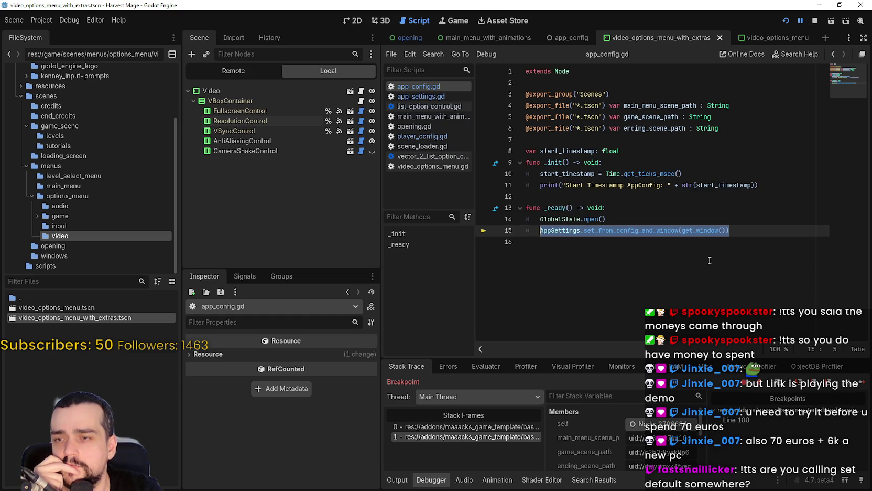
right_click(623, 235)
click(657, 375)
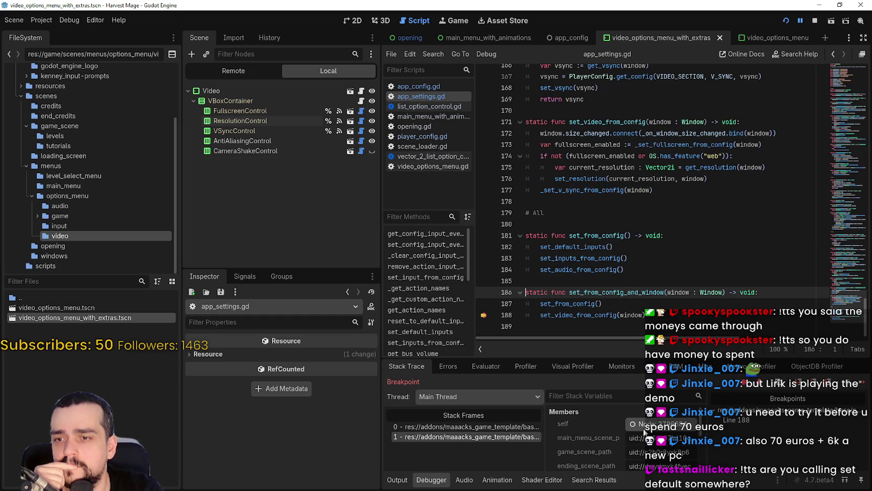
- Look up set_video_from_config from line 188 and select its fullscreen-or-web check, lines 174–176
scroll(641, 436, down, 5)
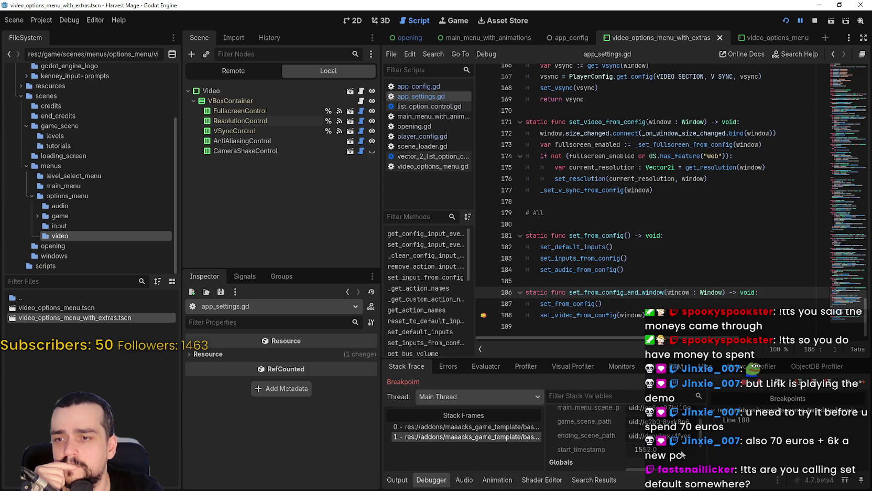
click(584, 315)
right_click(583, 322)
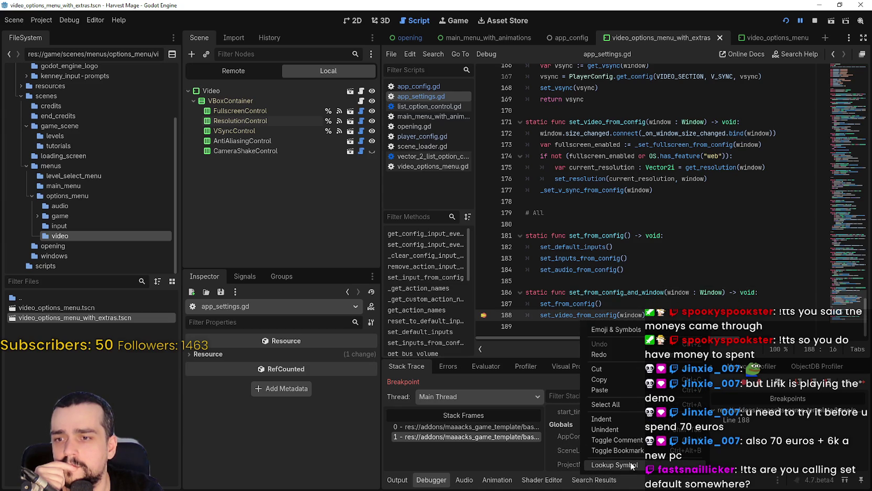
click(632, 465)
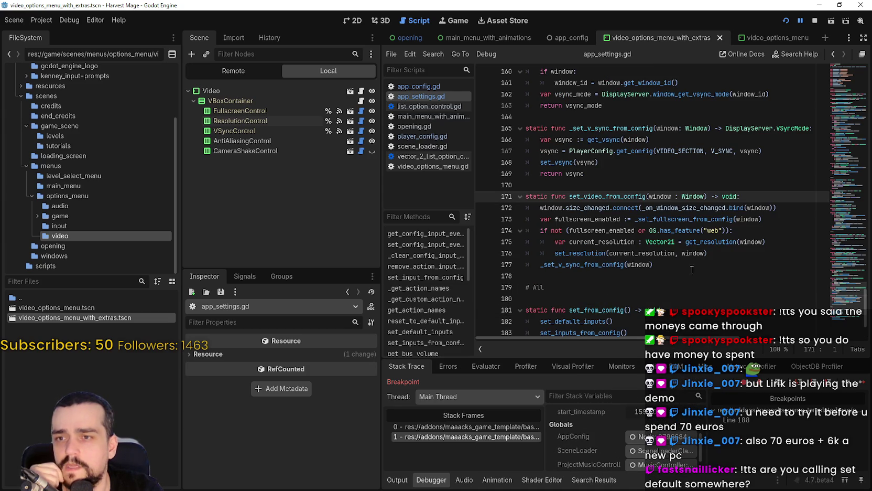
drag(605, 289, 504, 195)
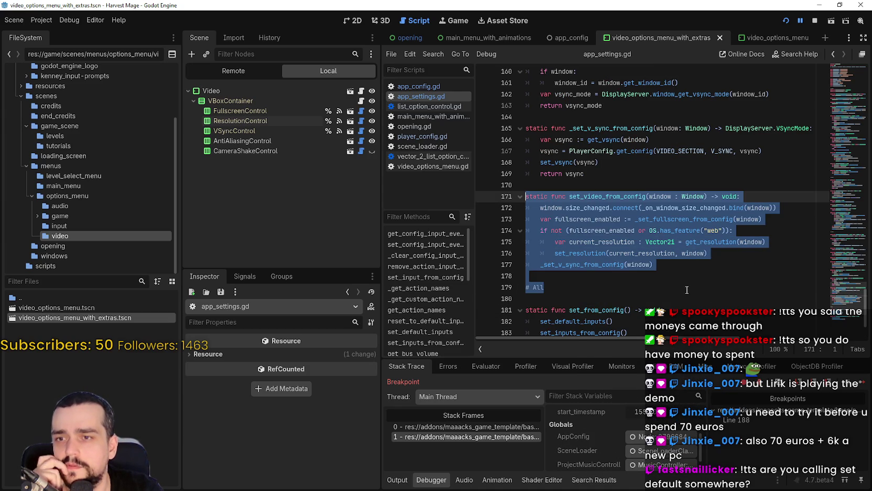
click(685, 272)
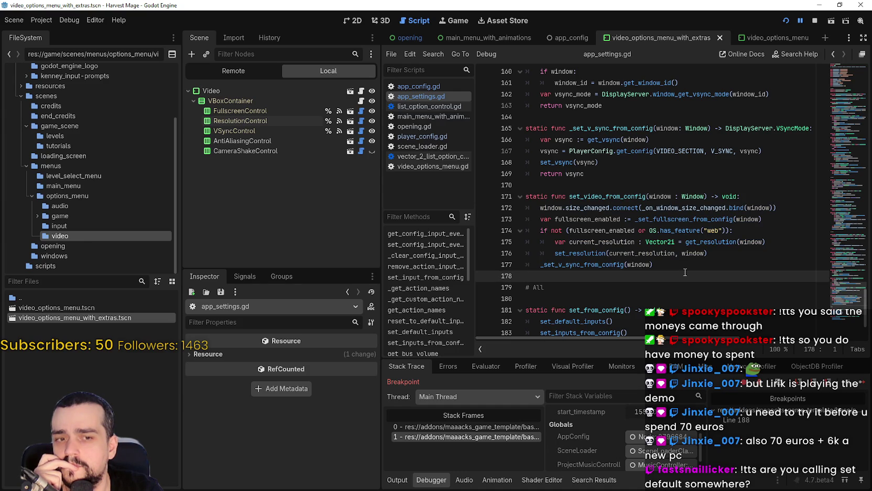
double_click(590, 252)
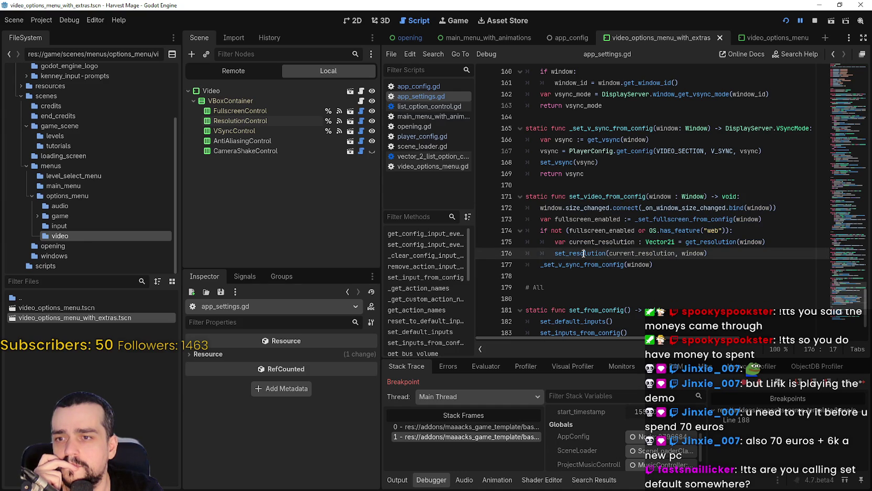
double_click(656, 253)
drag(707, 254, 495, 226)
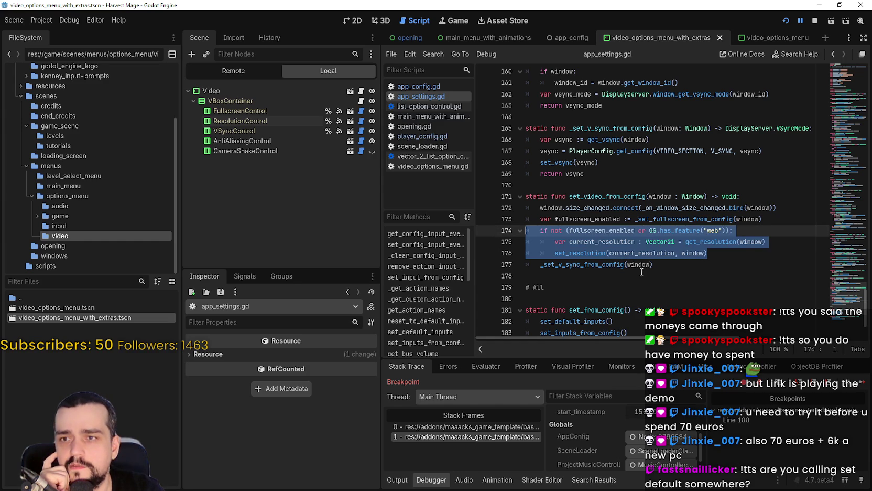
- Move the caret between lines 185 and 187 of app_settings.gd
scroll(640, 307, down, 2)
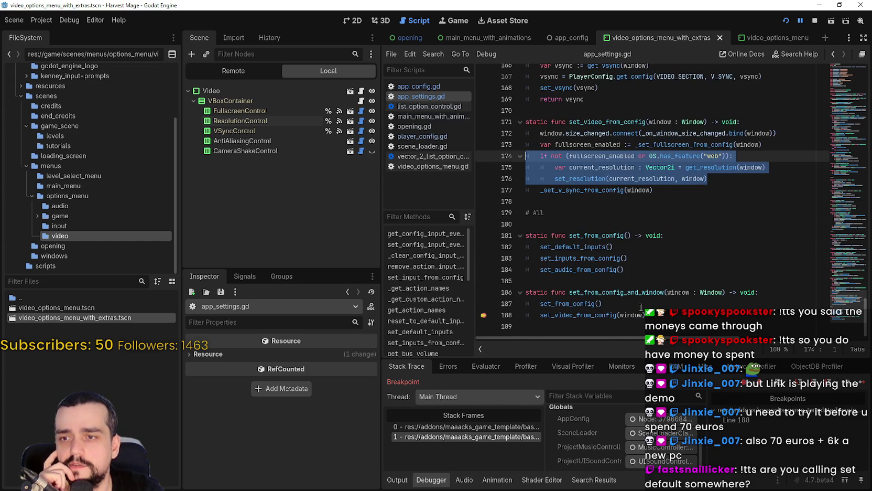
click(640, 308)
click(641, 258)
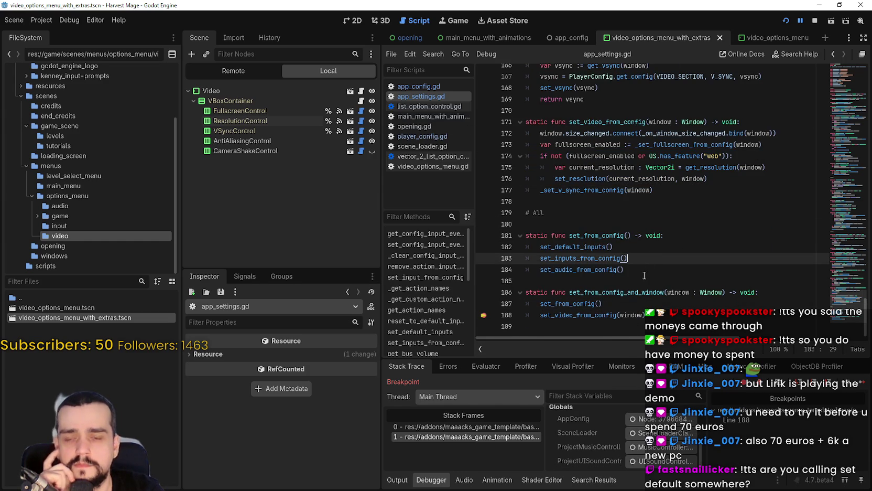
click(642, 278)
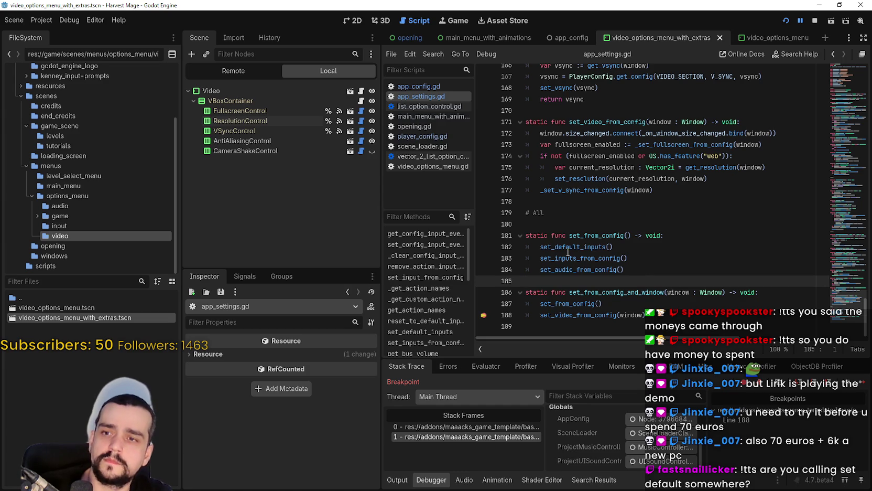
- Scroll up to the input action functions near line 65, then switch to the video_options_menu scene
scroll(594, 259, up, 9)
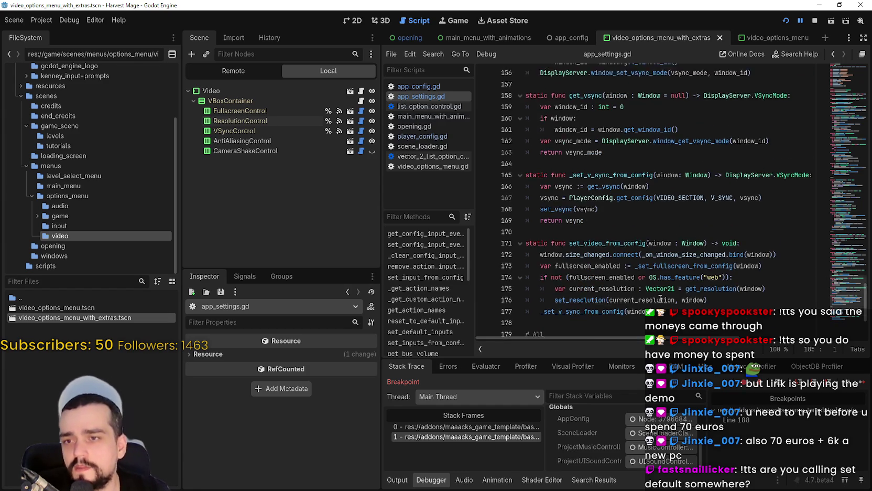
scroll(648, 277, up, 8)
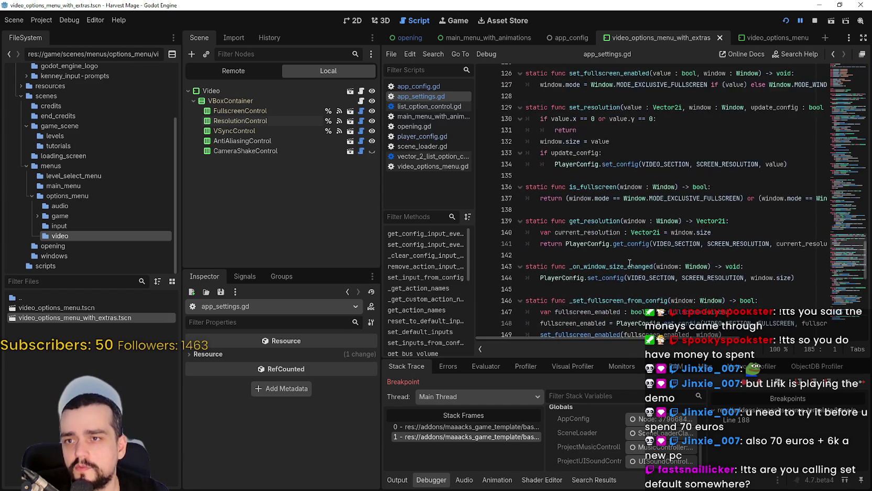
scroll(629, 262, up, 7)
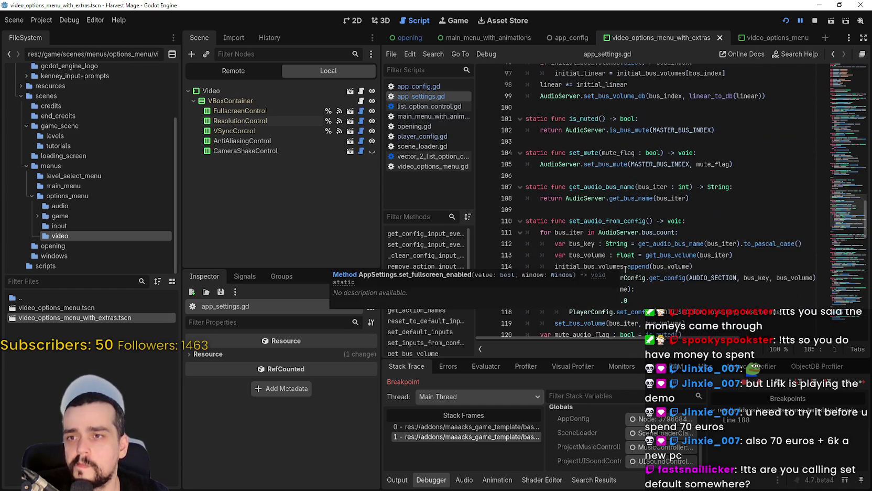
scroll(624, 269, up, 8)
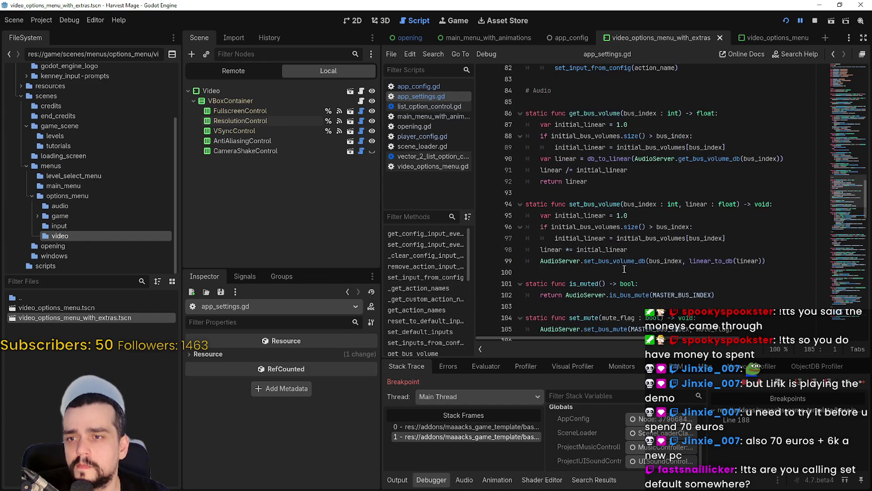
scroll(588, 225, up, 5)
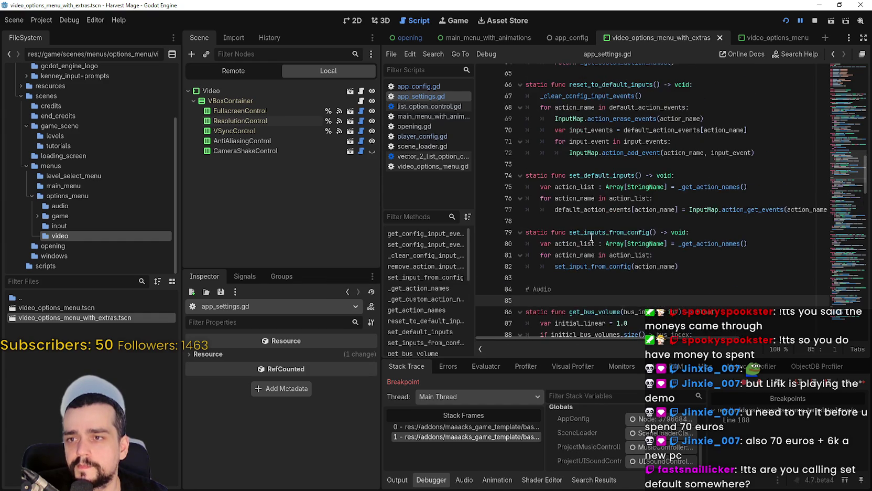
click(602, 265)
scroll(602, 265, up, 3)
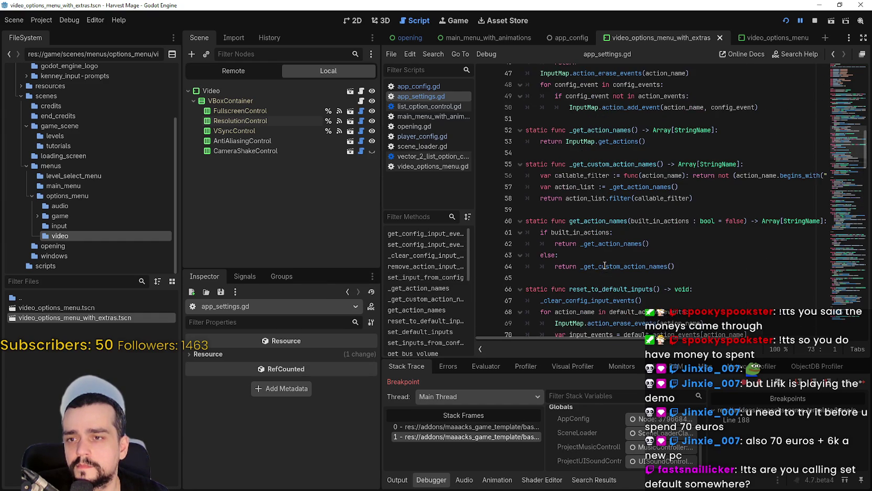
click(604, 276)
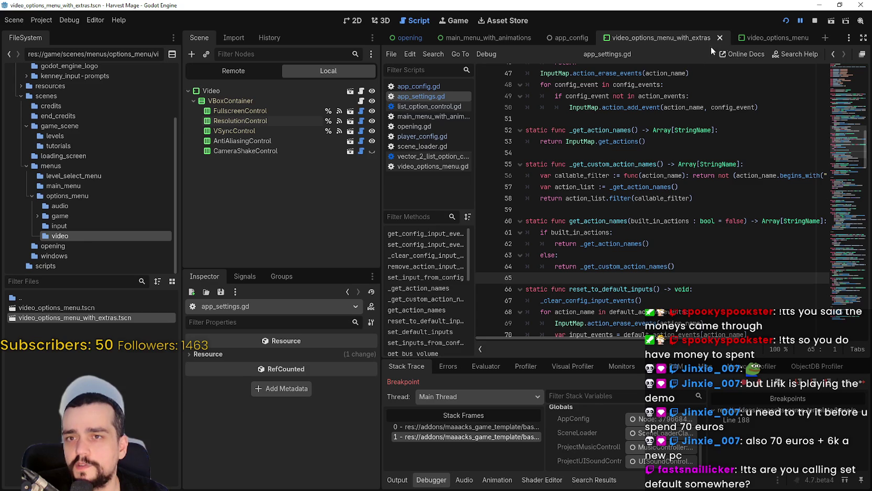
click(766, 37)
- Compare ResolutionControl's option_titles and option_values lists, finding the extra 1264 x 681 title
click(285, 118)
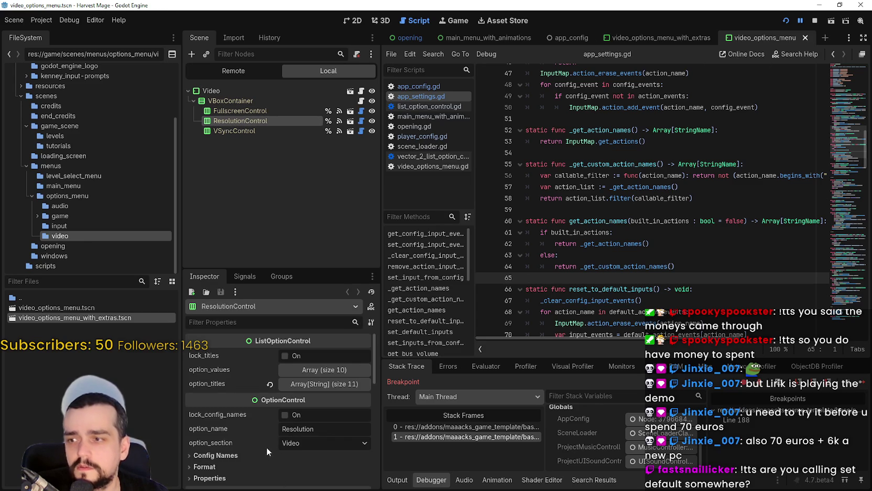
click(327, 386)
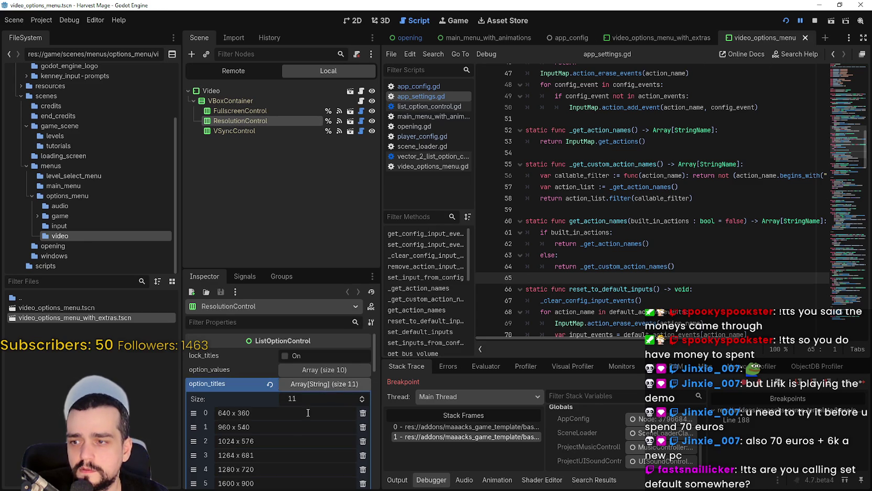
scroll(309, 413, down, 3)
scroll(273, 404, up, 3)
click(330, 385)
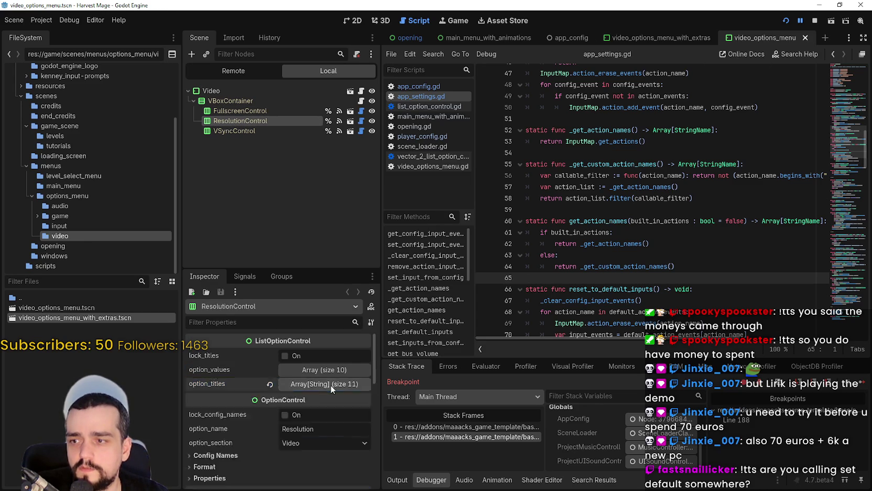
click(311, 371)
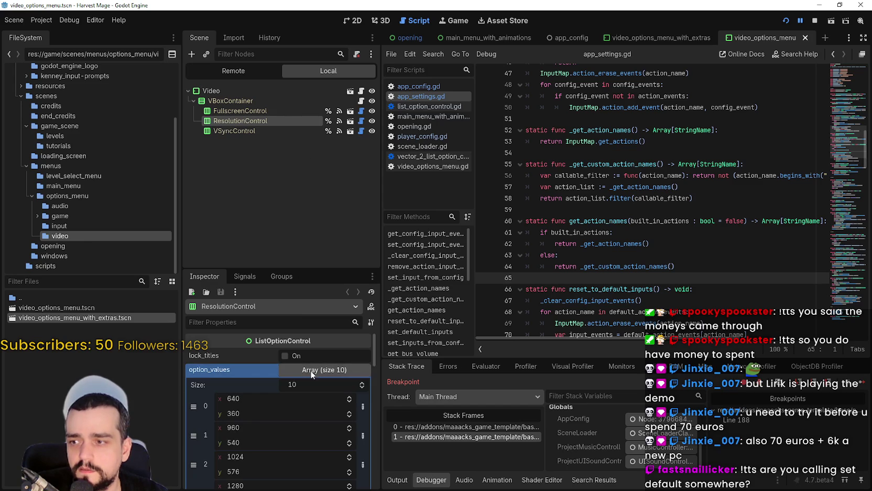
scroll(283, 420, down, 2)
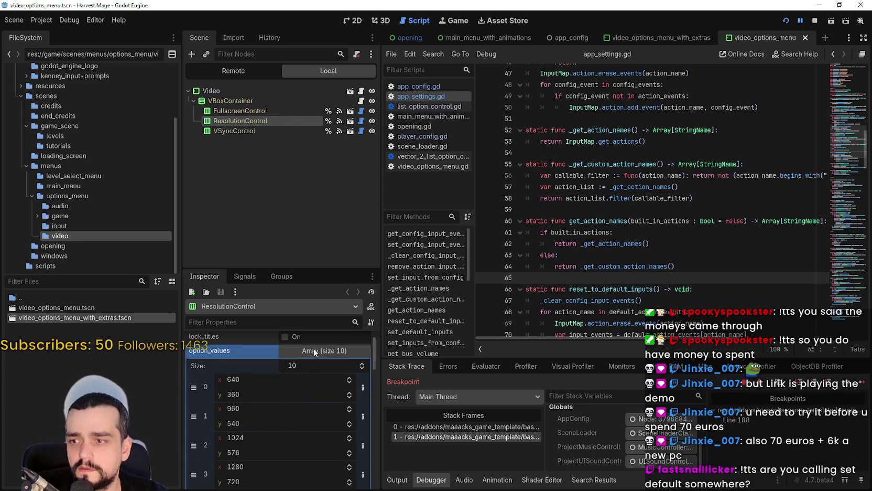
click(314, 348)
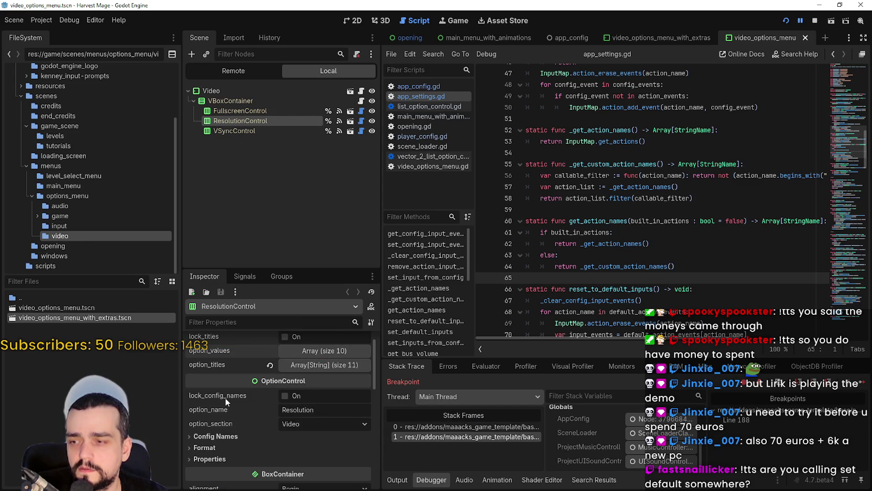
- Expand Config Names to reveal key ScreenResolution in section VideoSettings
click(230, 435)
scroll(229, 434, down, 2)
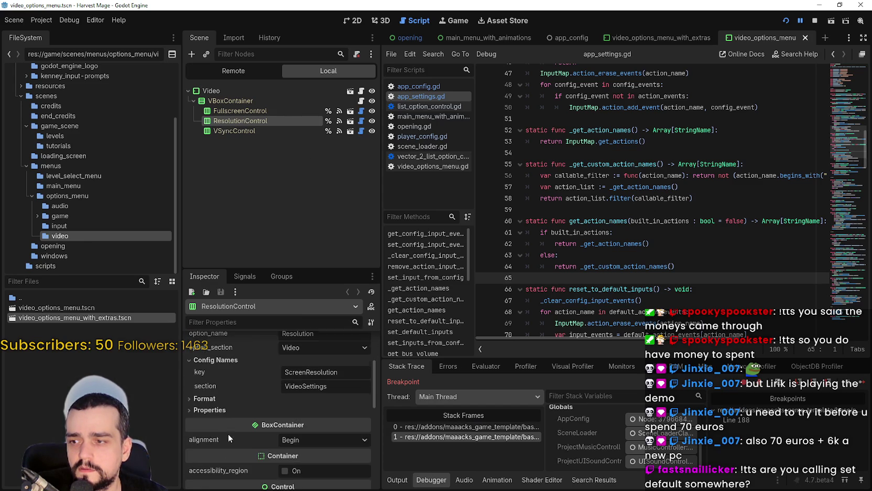
click(211, 409)
click(212, 410)
scroll(229, 426, down, 2)
- Open vector_2_list_option_control.gd from ResolutionControl's script icon in the Scene dock
scroll(228, 426, up, 2)
scroll(686, 256, up, 1)
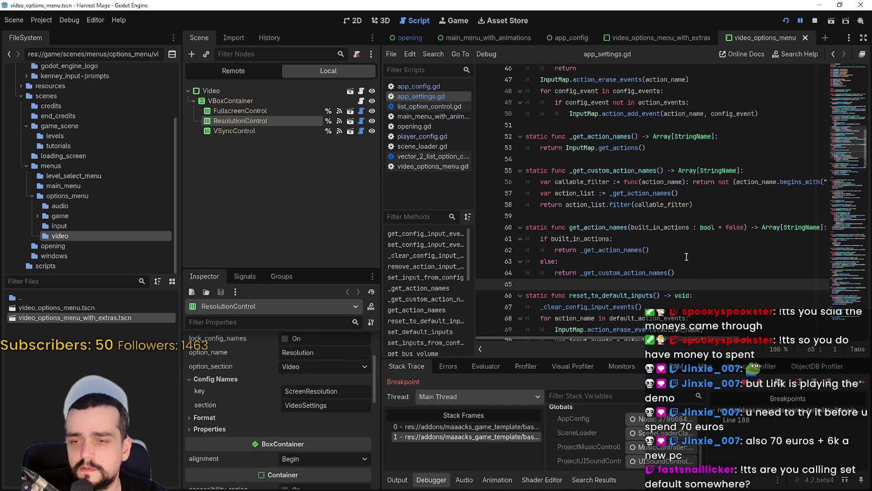
scroll(682, 251, down, 12)
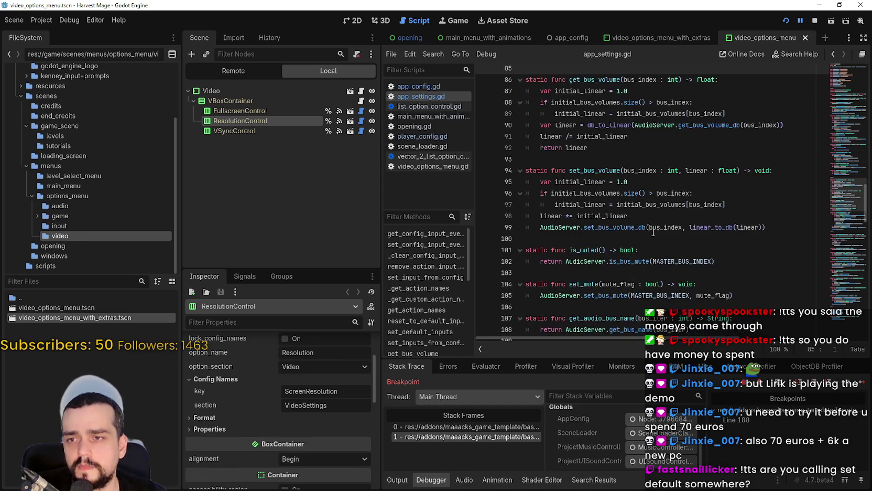
scroll(653, 232, down, 7)
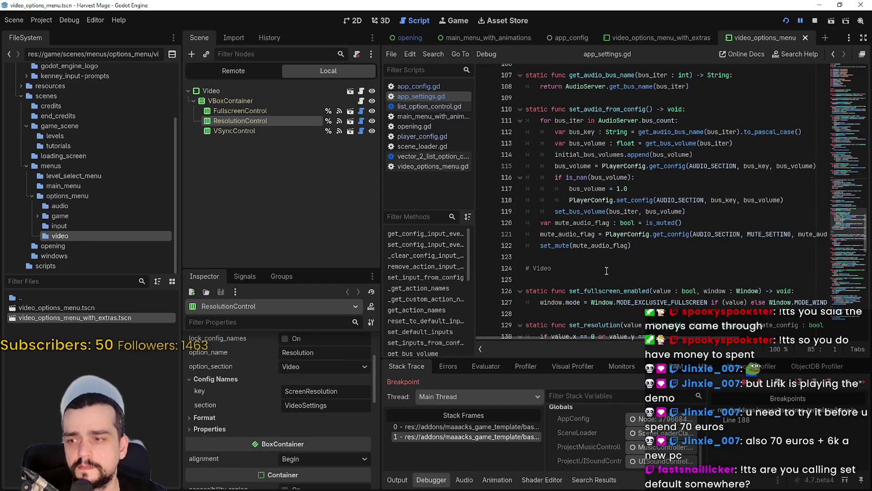
click(361, 121)
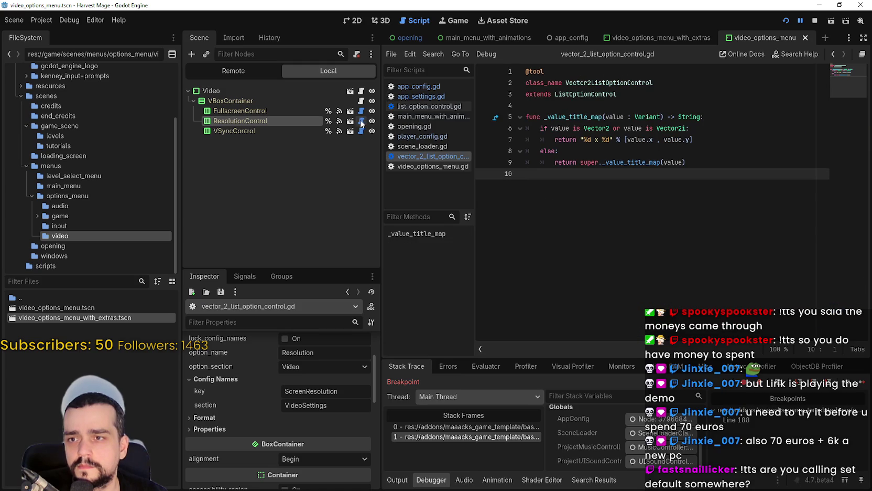
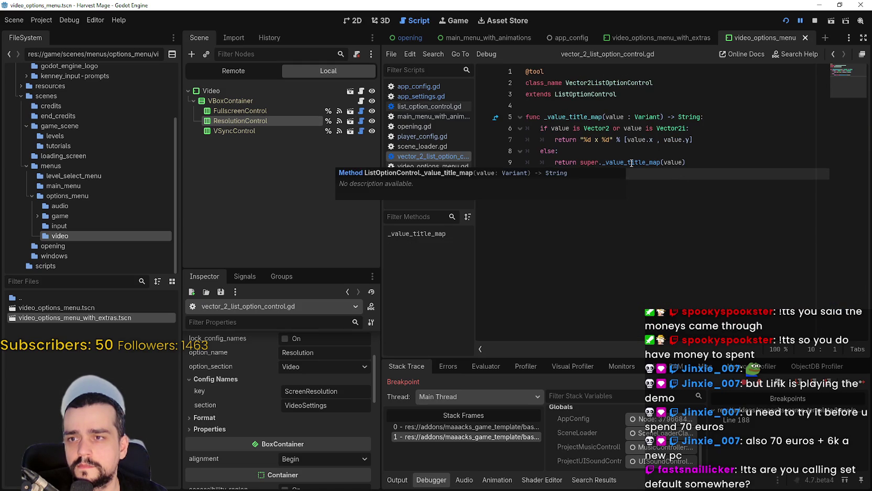
- Open capture_focus.gd and review its focus-capture code around line 28
click(361, 101)
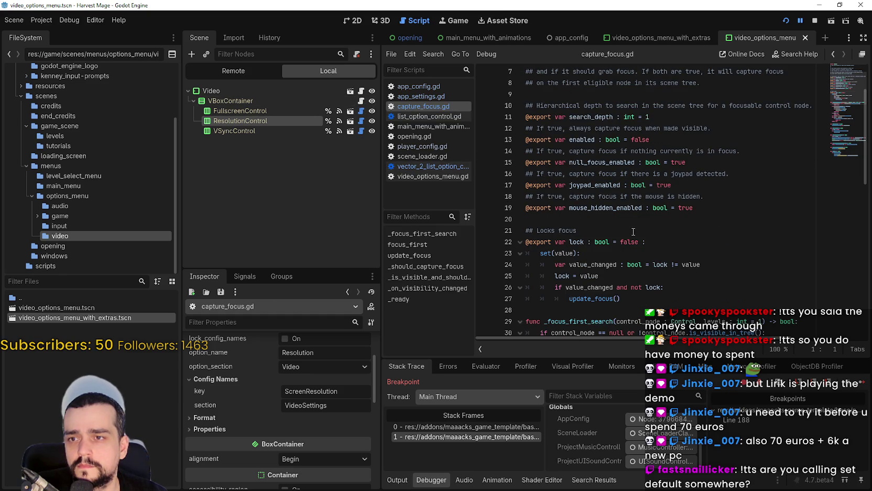
click(633, 231)
scroll(616, 213, down, 4)
key(Down)
key(Down)
key(Down)
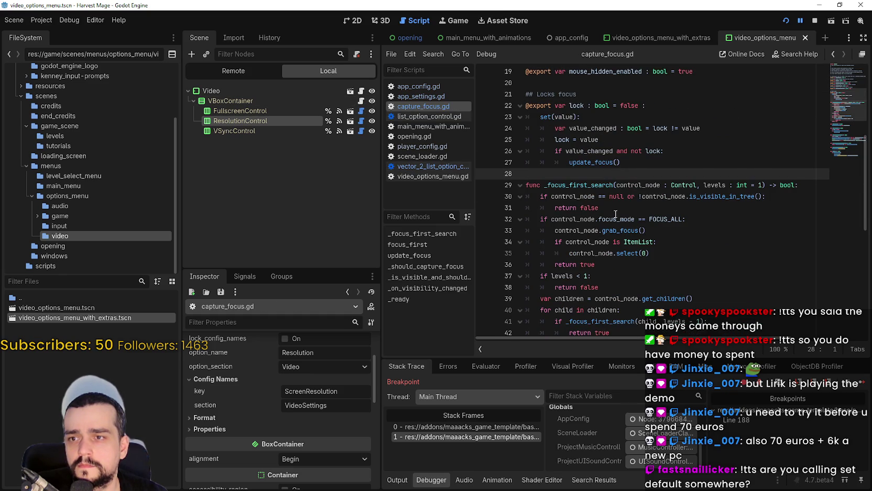
scroll(616, 213, down, 9)
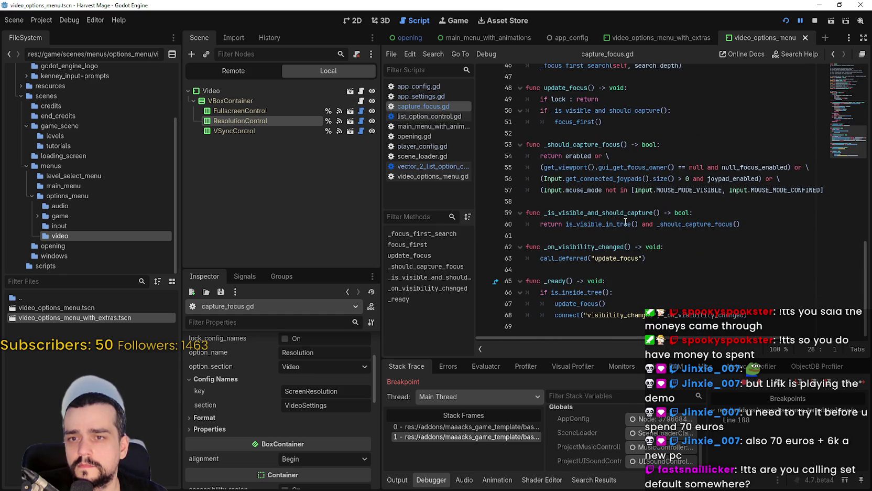
click(308, 101)
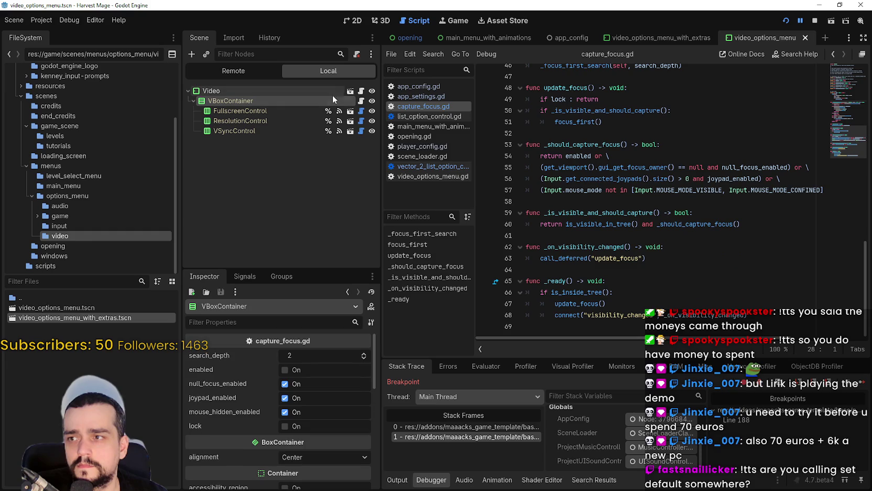
- In video_options_menu.gd, inspect the resolution-changed handler and its set_resolution call on line 34
click(364, 91)
click(621, 276)
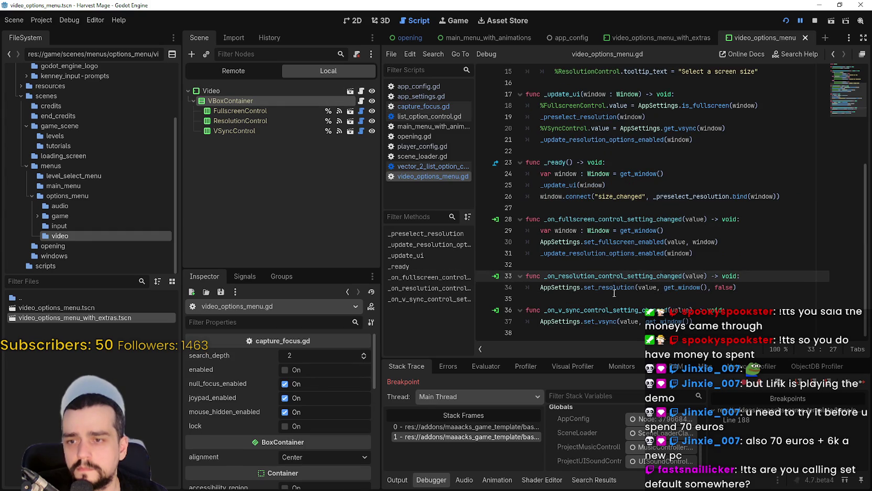
click(614, 289)
key(End)
double_click(640, 277)
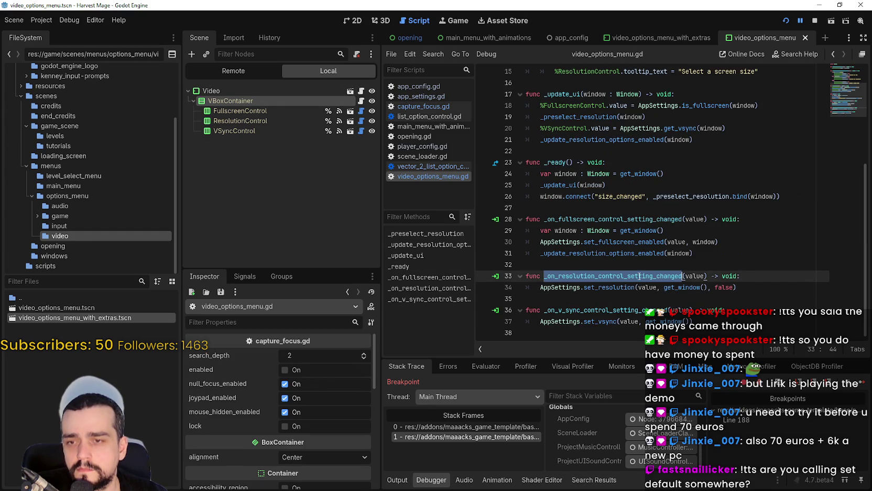
click(755, 288)
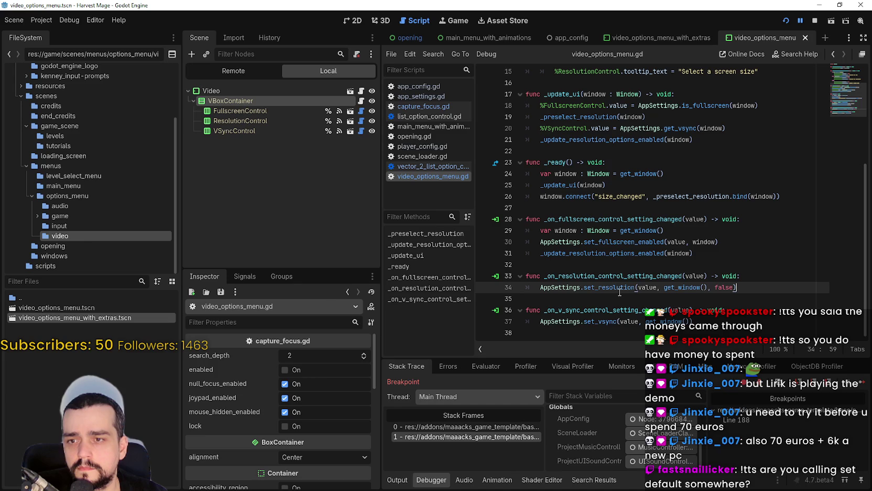
mouse_move(620, 292)
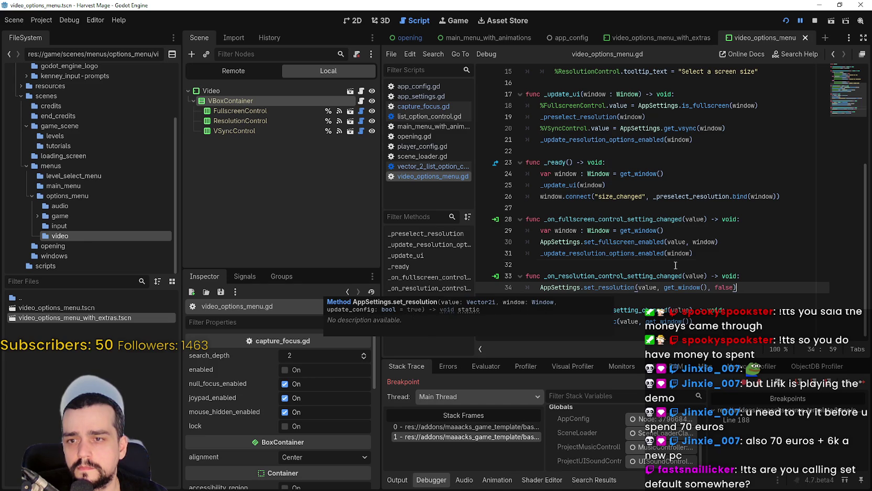
key(Down)
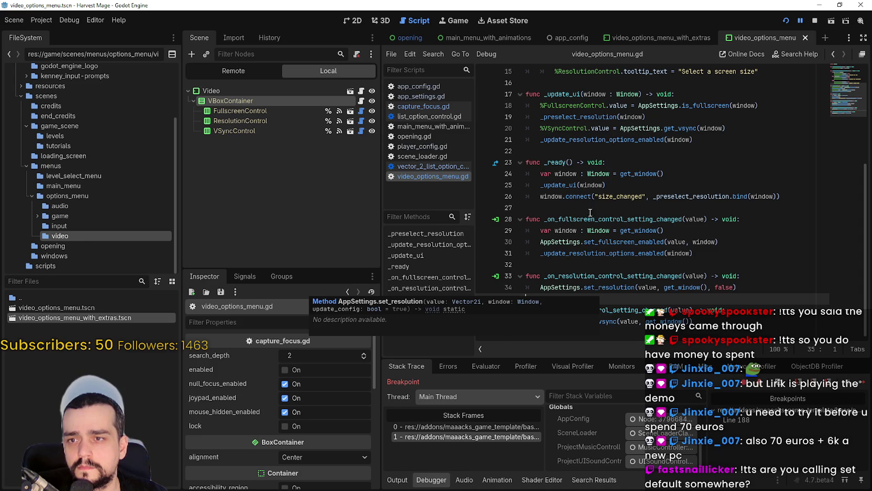
- Look up the _preselect_resolution definition from its call on line 19
double_click(570, 185)
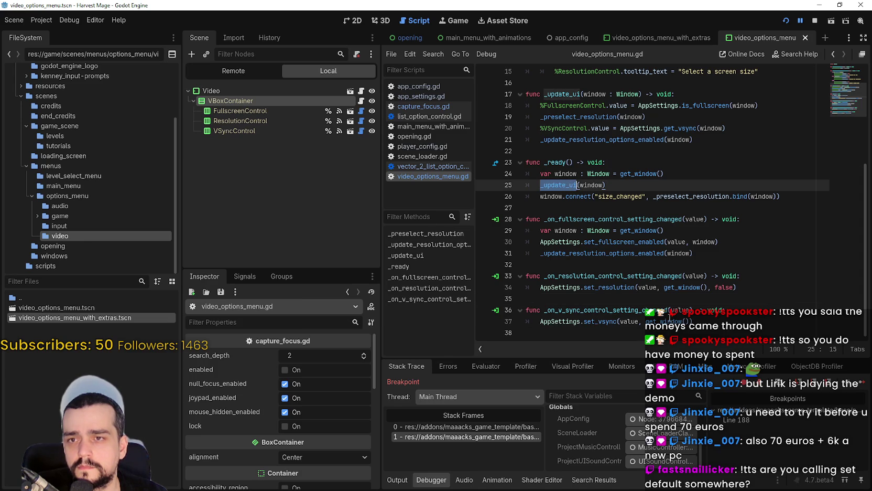
double_click(711, 106)
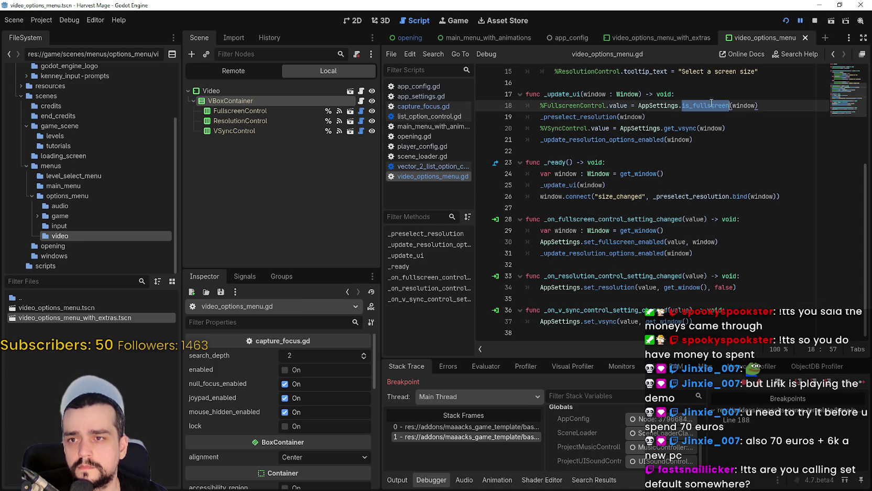
double_click(566, 117)
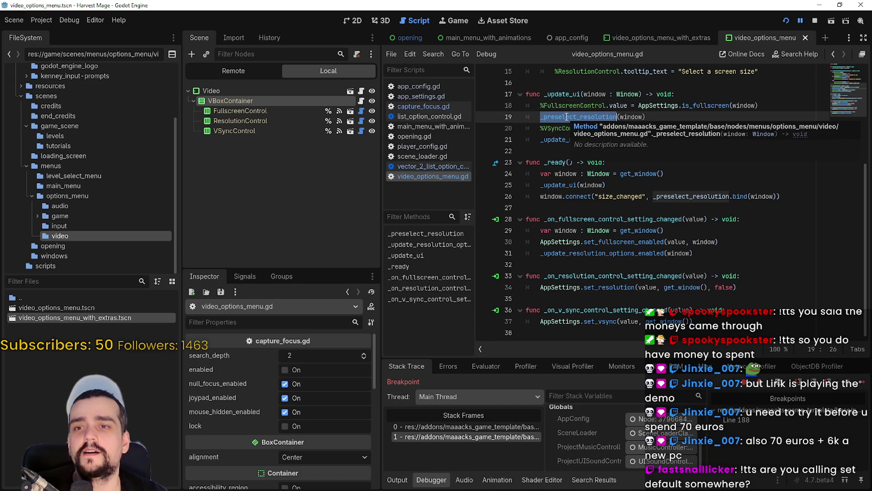
right_click(551, 115)
key(Escape)
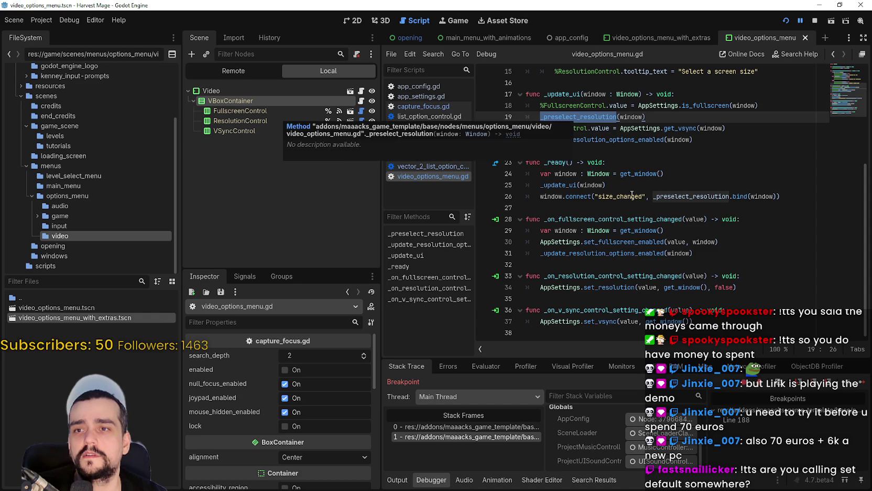
right_click(604, 122)
click(662, 310)
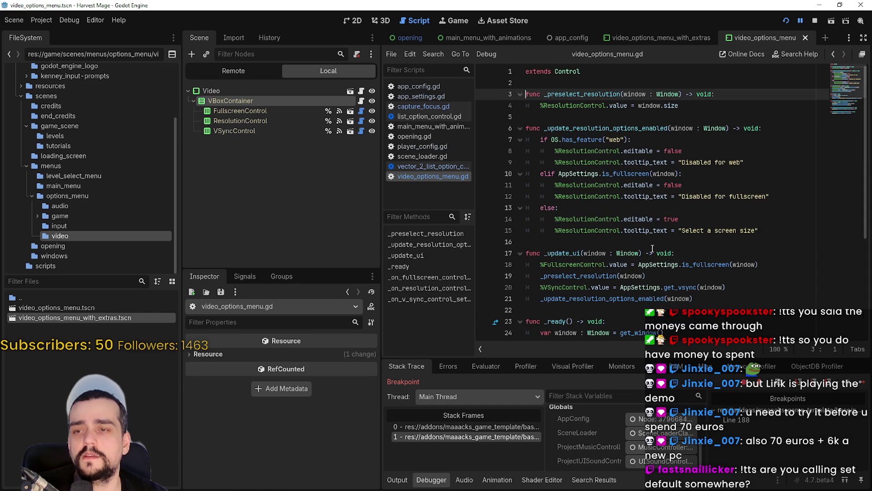
- Review the _preselect_resolution function, then go back to line 35
drag(700, 102, 518, 90)
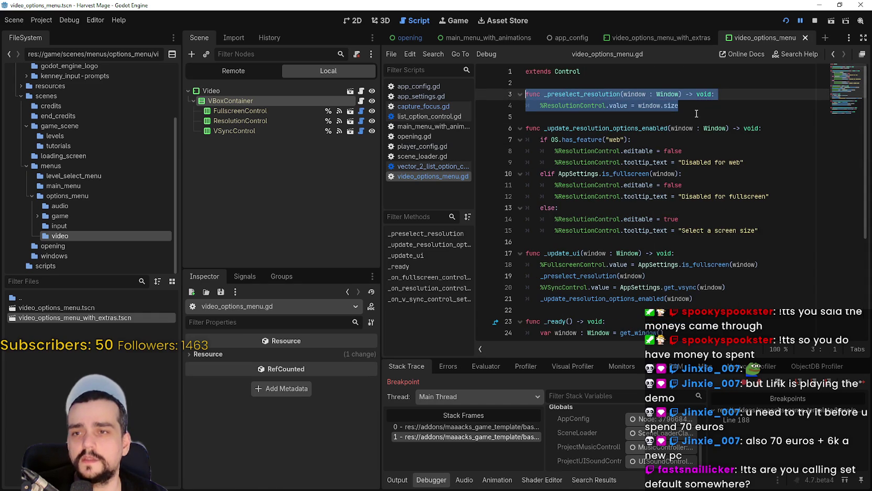
scroll(698, 160, down, 1)
scroll(700, 164, up, 2)
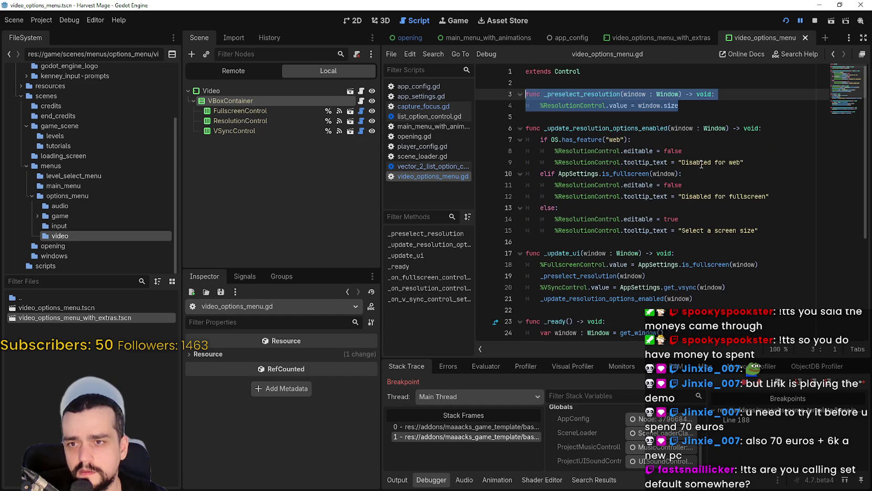
scroll(700, 148, down, 3)
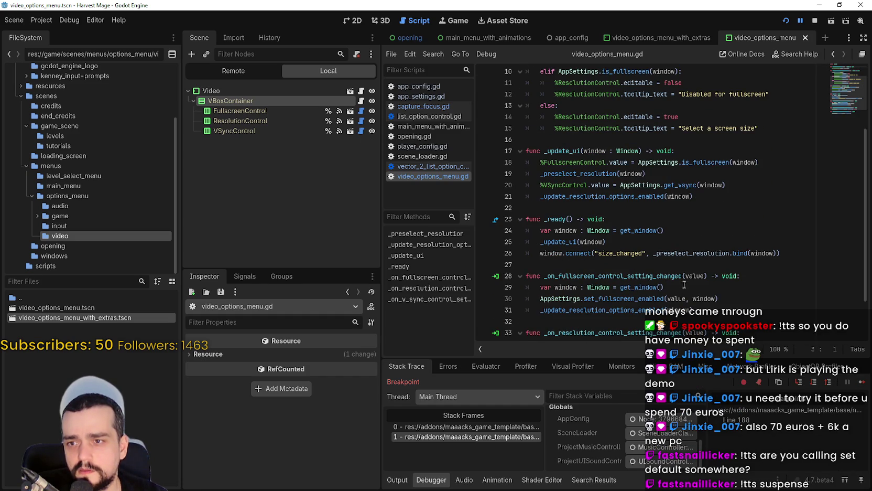
scroll(787, 284, up, 3)
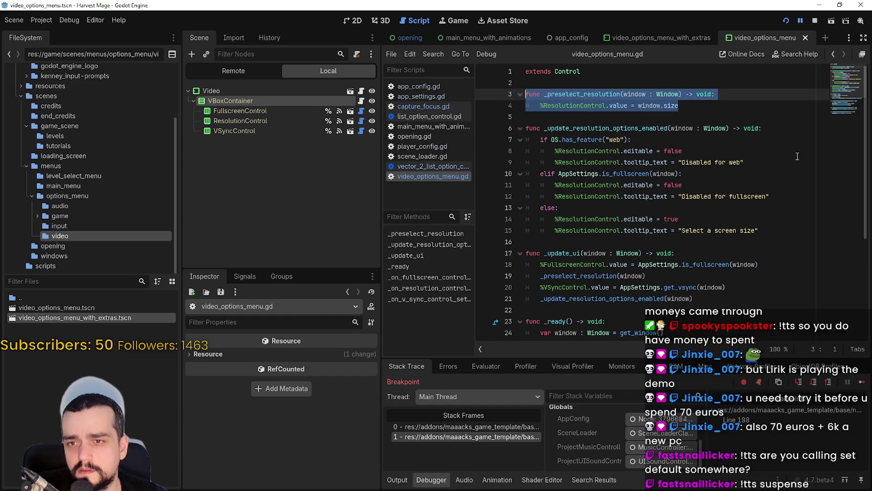
click(833, 54)
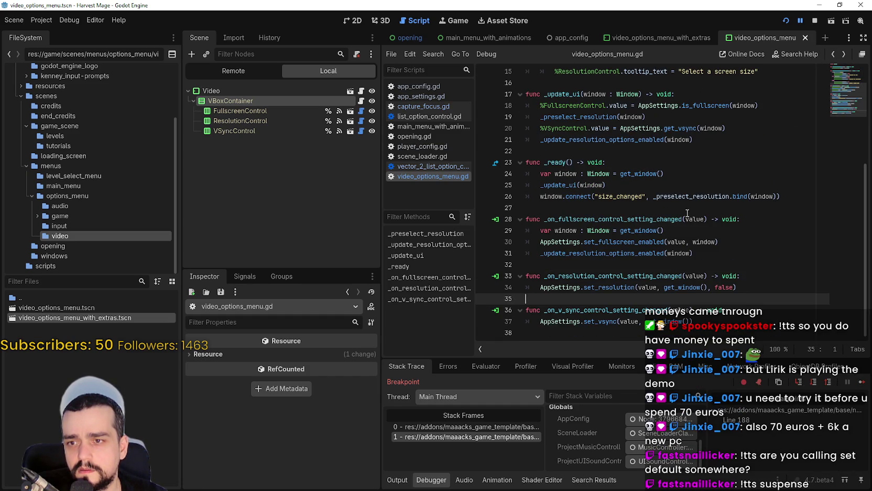
- Add breakpoints on lines 25, 26 and 31, briefly checking _update_resolution_options_enabled's definition
click(498, 189)
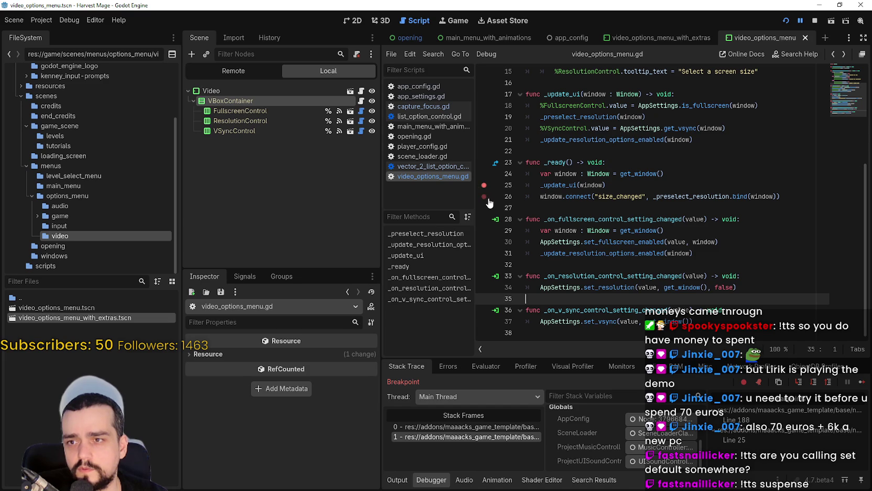
click(593, 196)
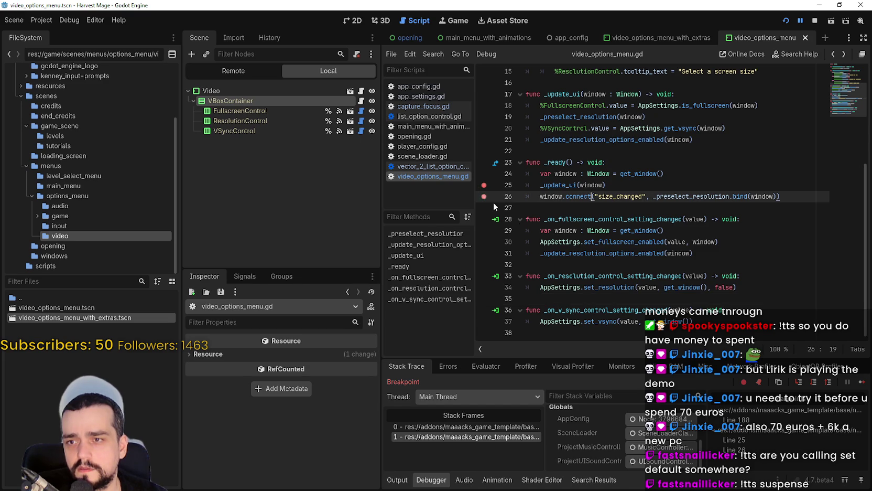
double_click(613, 243)
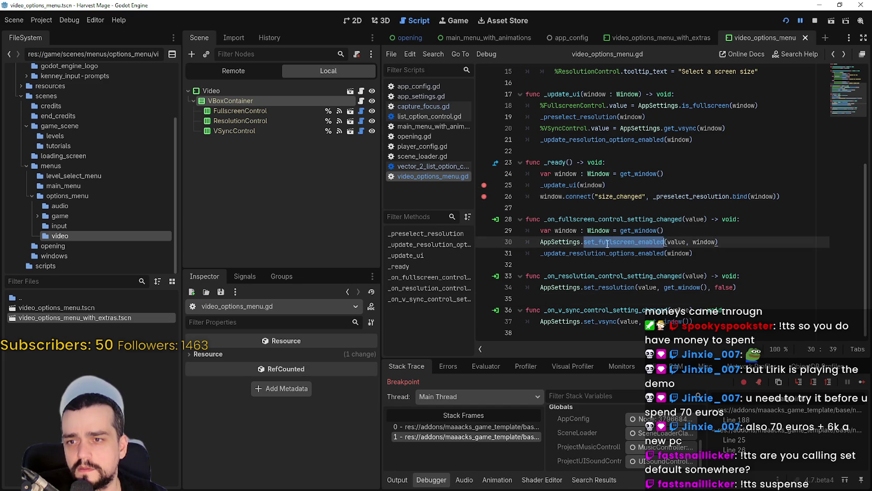
double_click(602, 253)
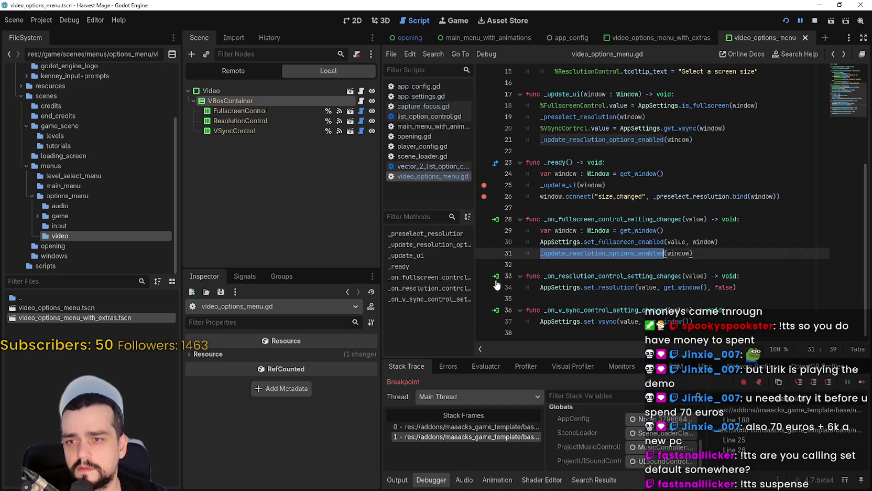
right_click(567, 253)
click(630, 395)
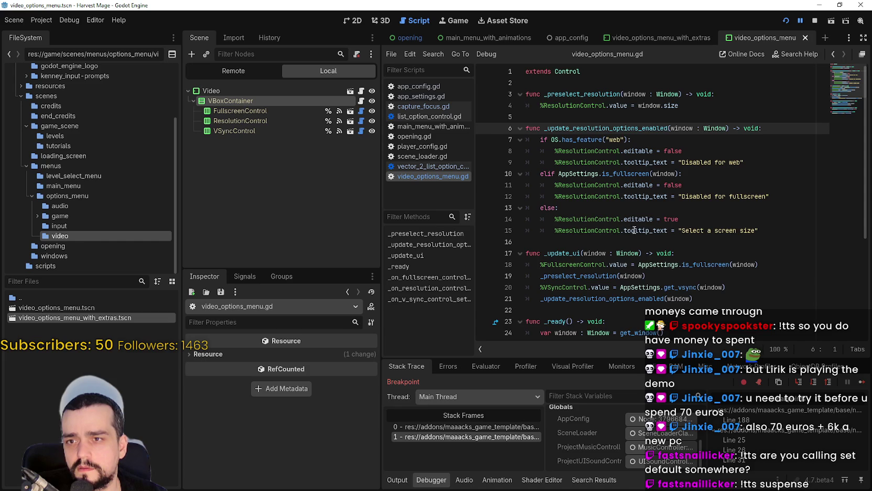
scroll(632, 229, down, 1)
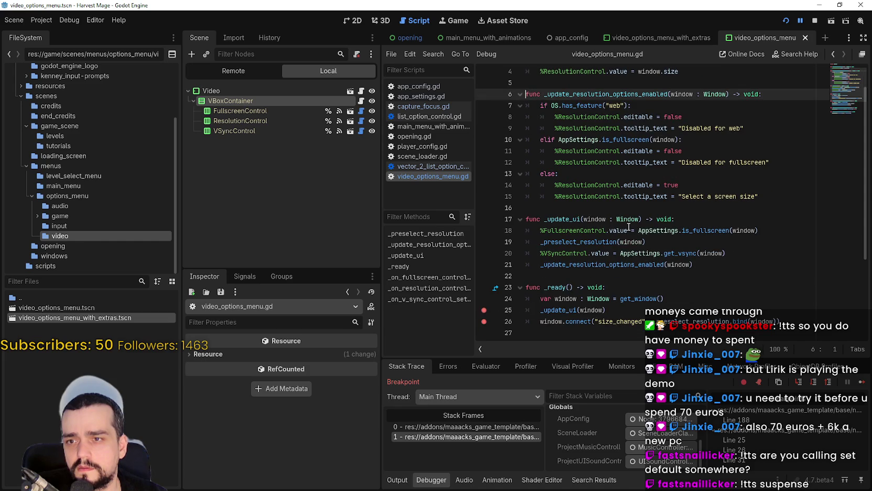
click(832, 54)
- Add a breakpoint on the set_resolution line 34, then stop and relaunch the game
click(498, 292)
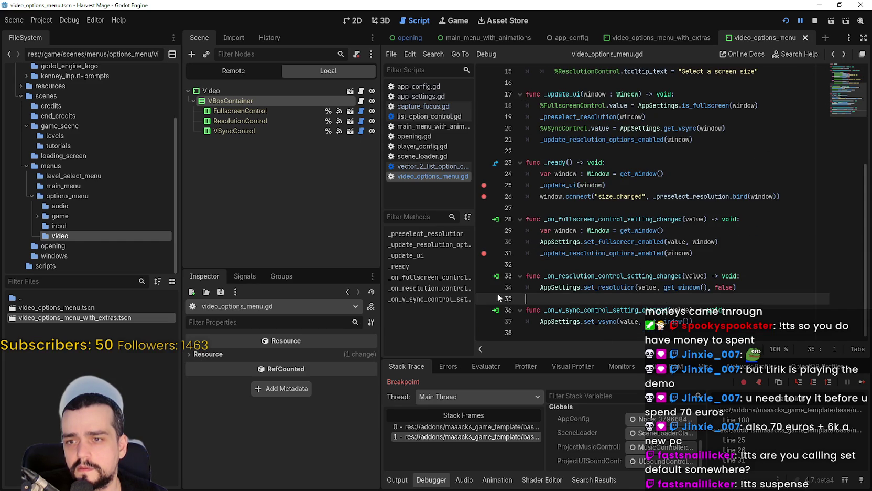
right_click(484, 286)
key(Escape)
click(483, 287)
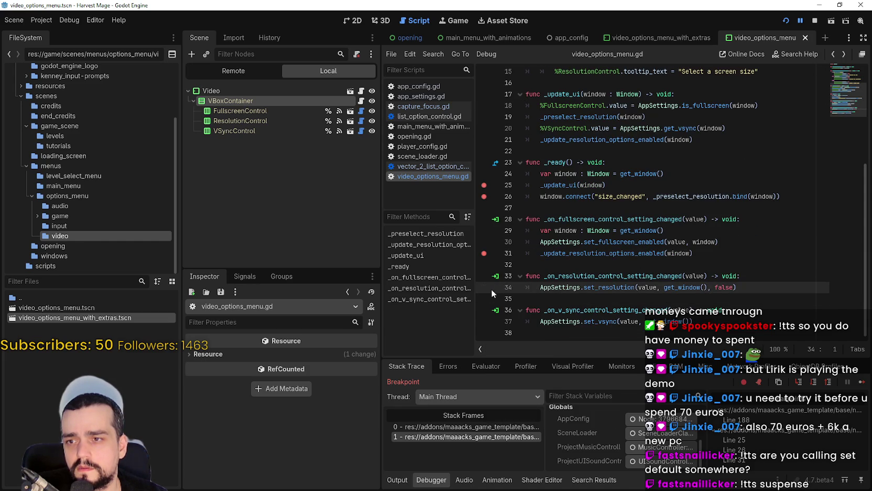
key(F8)
click(786, 21)
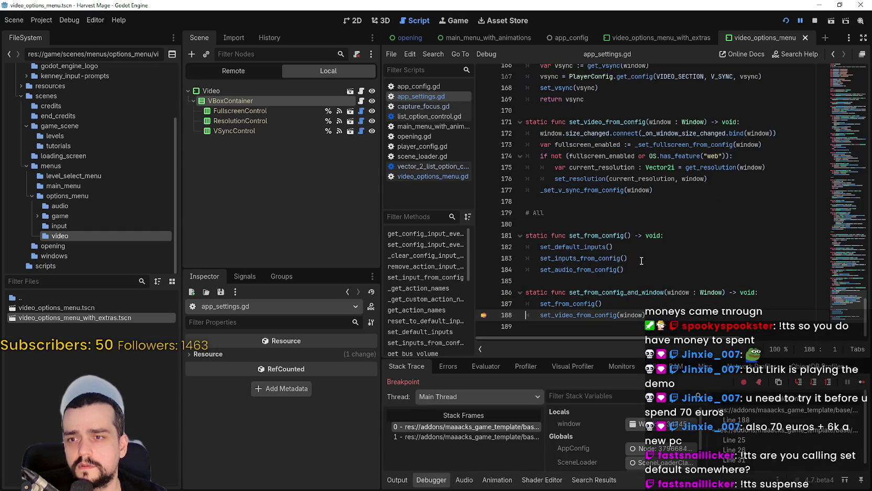
- Resume past the breakpoint, stop the game with F8, and go to the current_resolution line 175
click(861, 381)
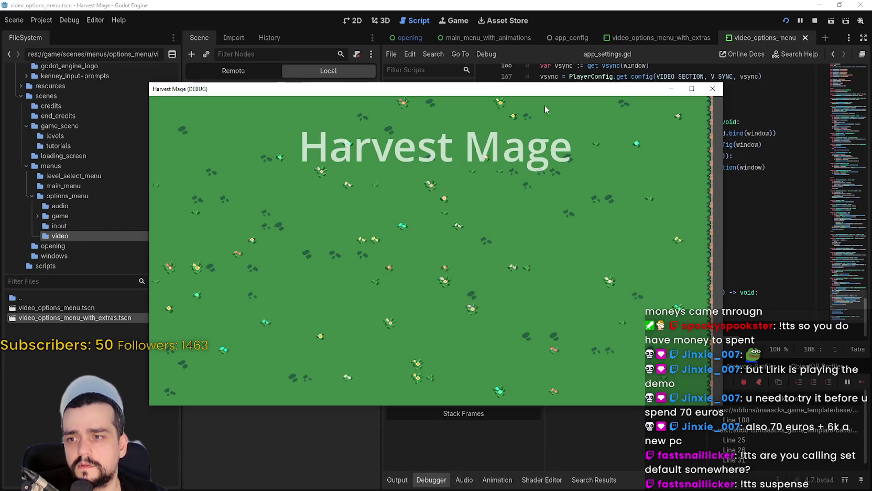
key(F8)
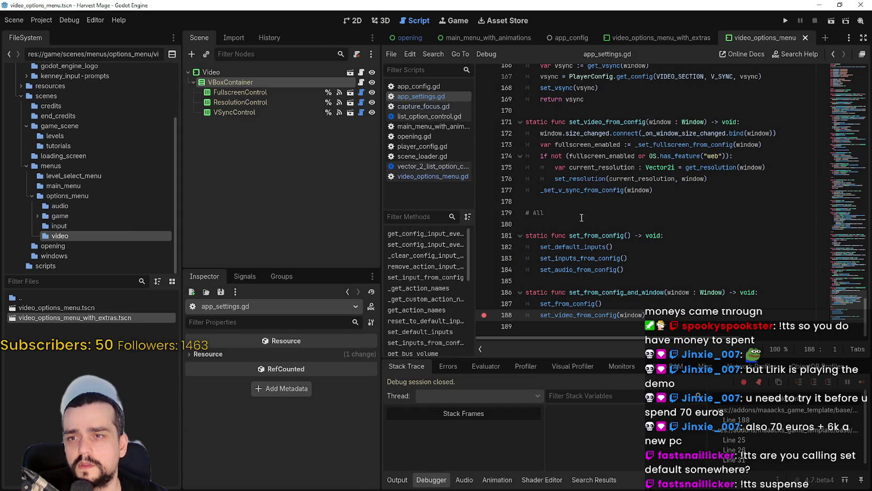
click(580, 235)
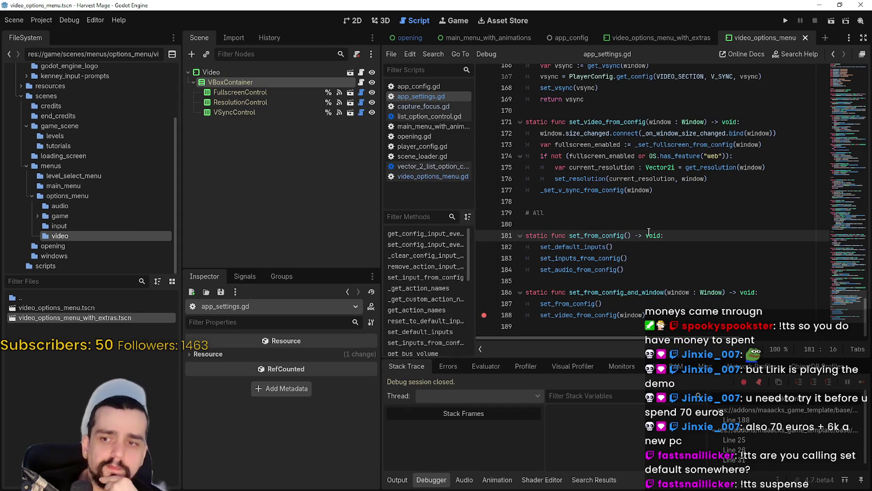
click(556, 167)
- Comment out the resolution lines 174–176 in set_video_from_config and save app_settings.gd
shift+click(554, 179)
key(ctrl+k)
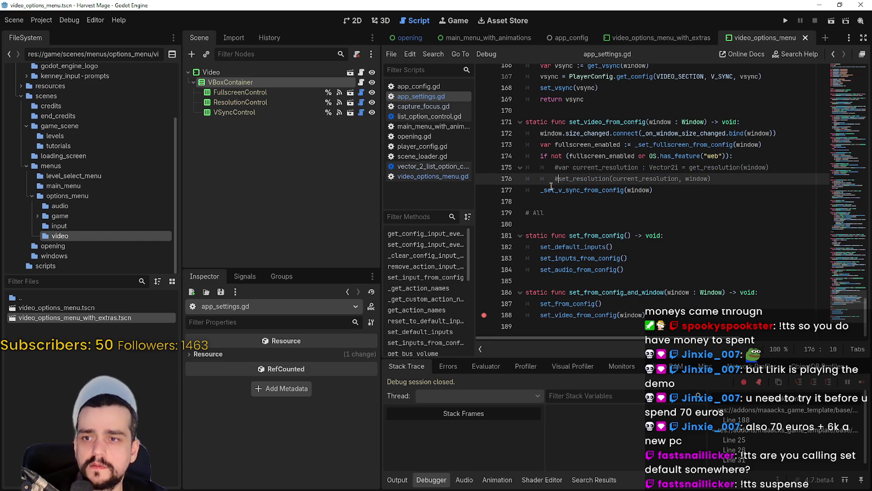
key(ctrl+s)
click(687, 193)
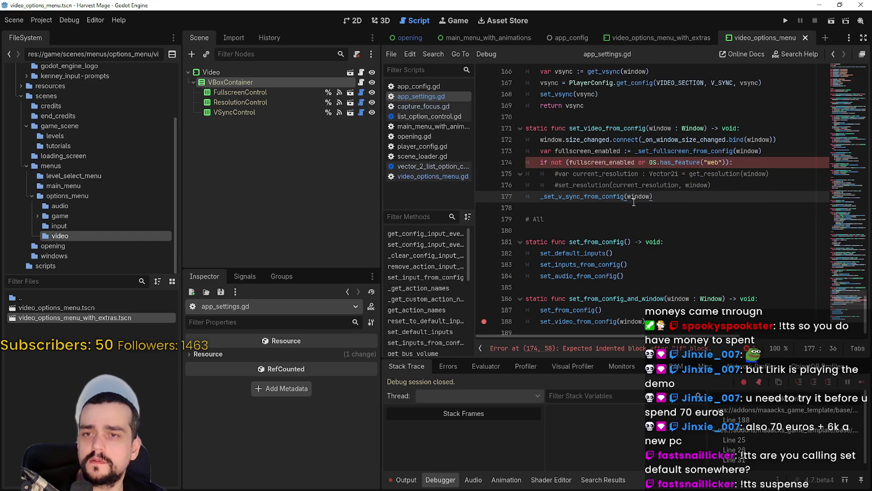
click(536, 162)
key(ctrl+k)
key(ctrl+s)
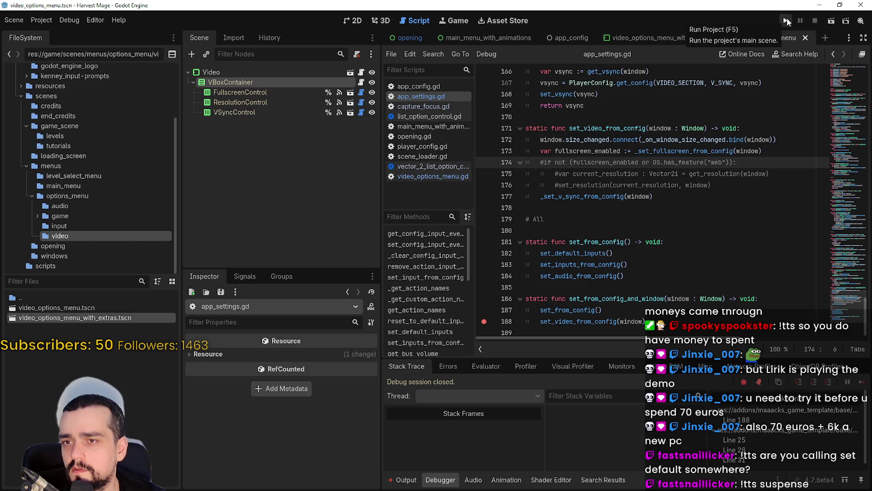
- Run the game, choose 1280 x 720 in Options > Video past the breakpoints, then quit
click(787, 21)
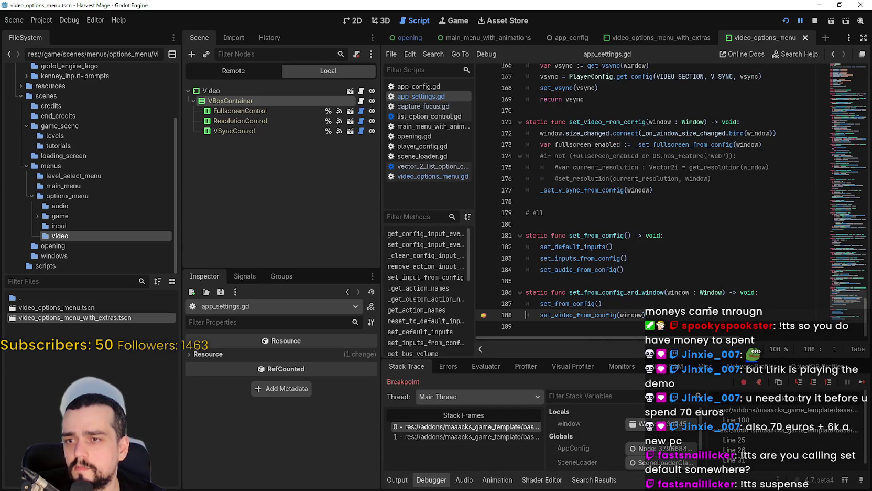
key(F12)
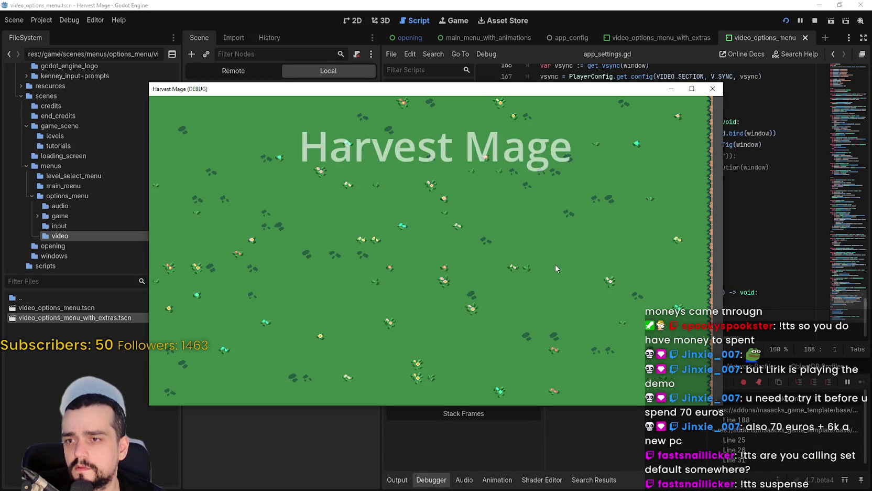
click(435, 309)
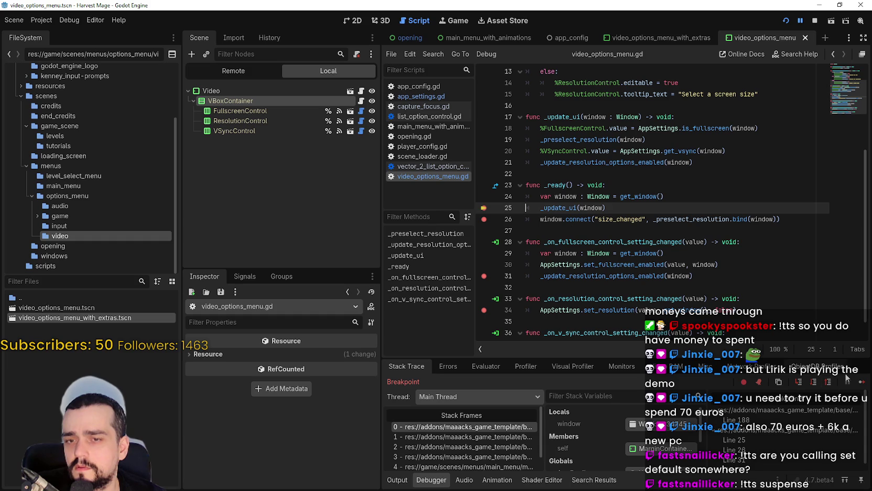
key(F12)
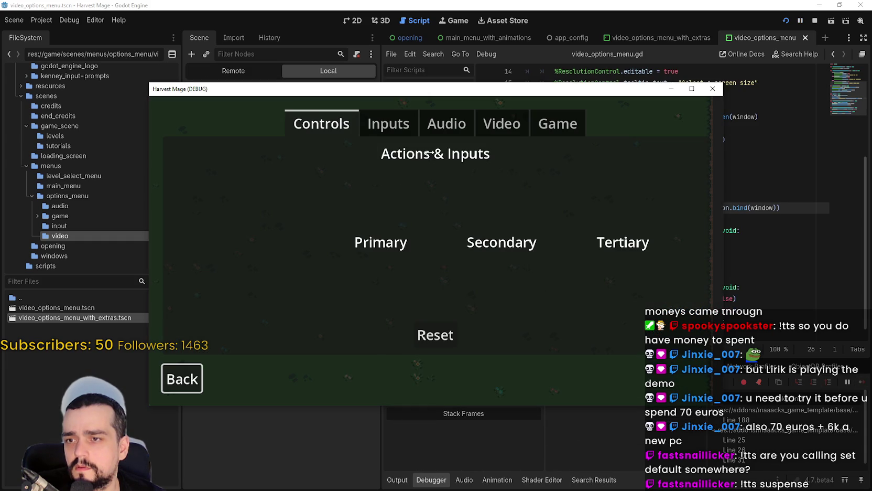
click(502, 124)
click(532, 233)
click(561, 273)
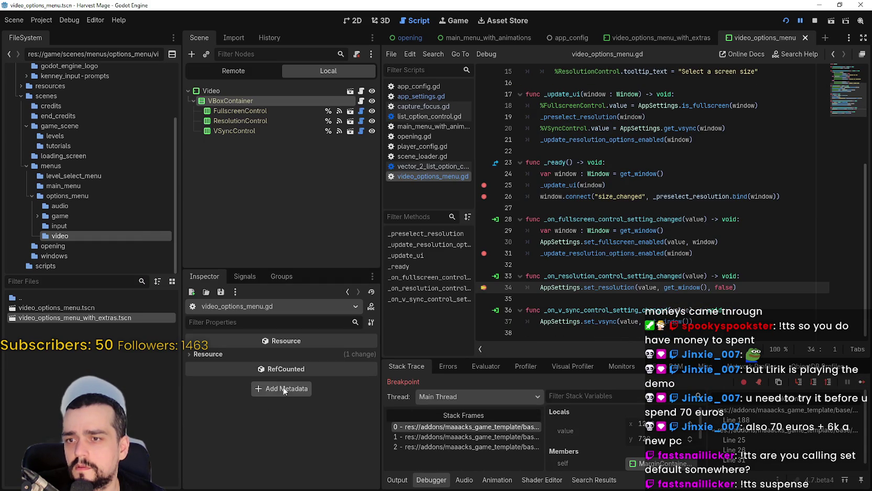
click(862, 381)
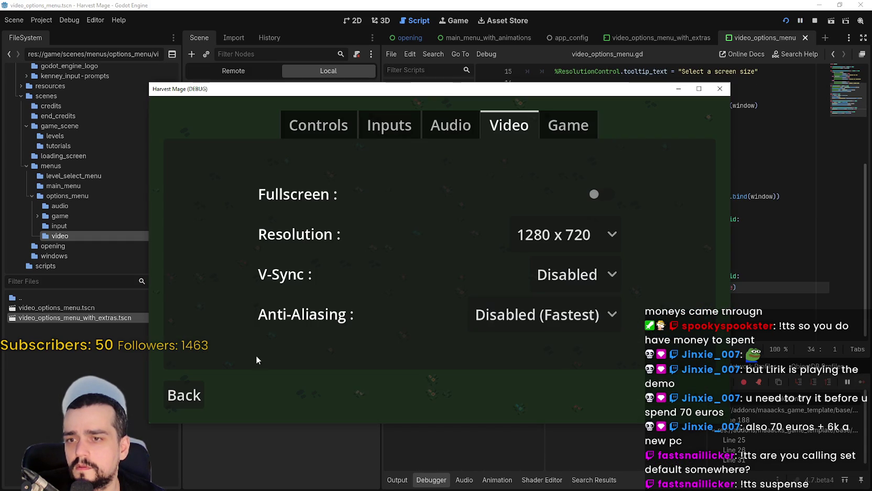
click(194, 394)
click(414, 393)
click(485, 315)
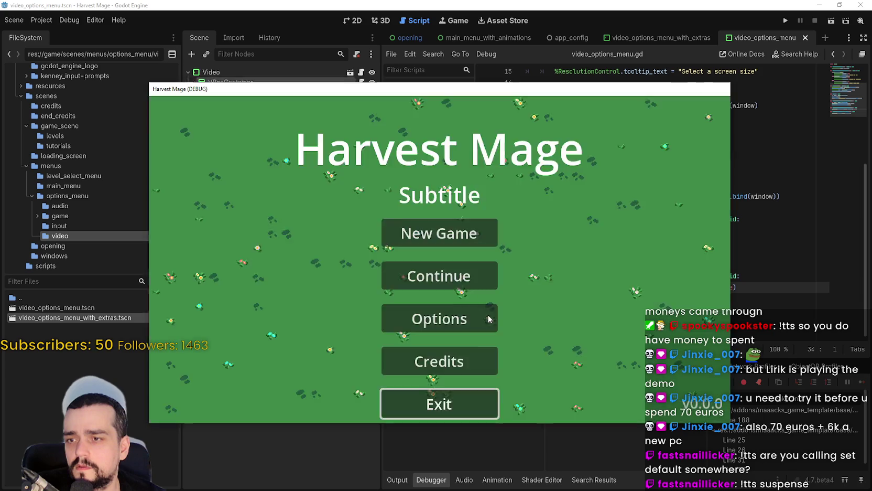
- Run the project again, continue past the line 188 breakpoint, and stop it
click(787, 20)
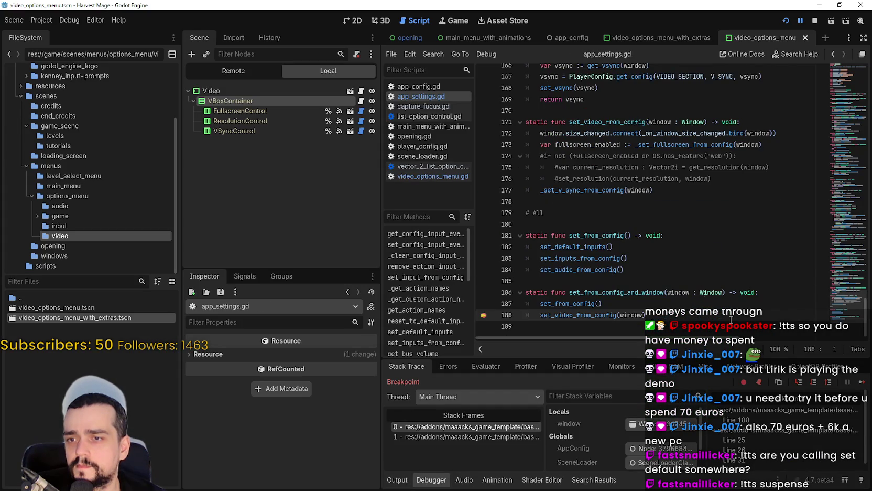
click(863, 382)
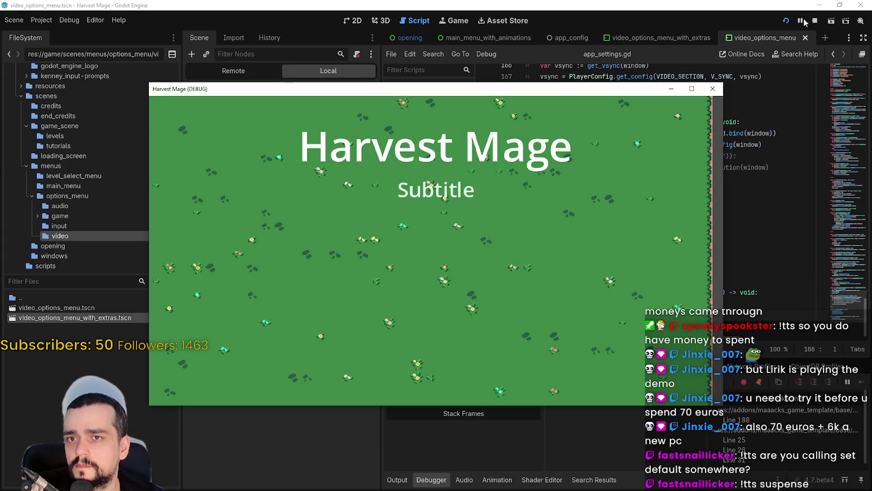
click(814, 21)
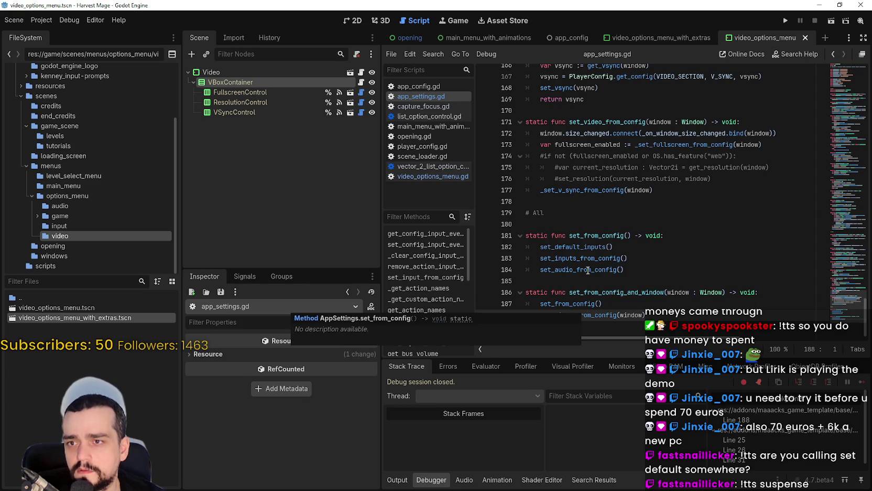
- Look up the _set_v_sync_from_config definition from its call
right_click(603, 190)
click(633, 292)
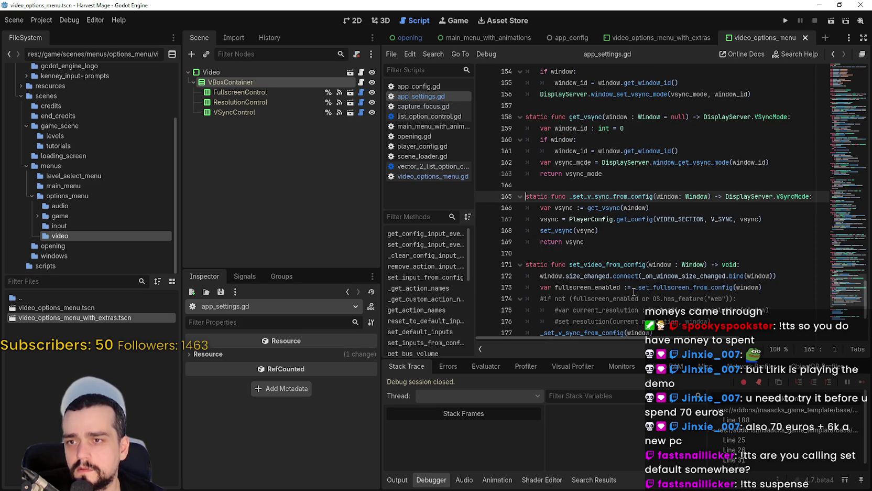
click(606, 239)
scroll(618, 233, down, 3)
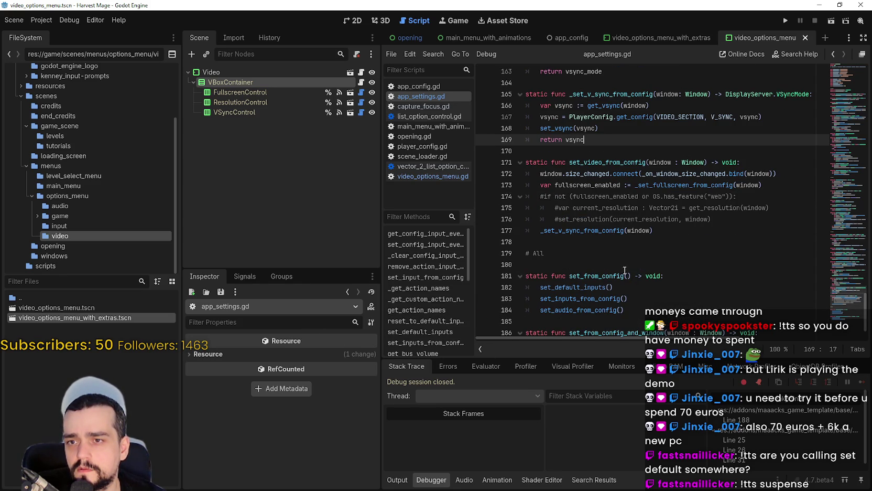
scroll(626, 270, down, 1)
- Uncomment lines 174–176 in set_video_from_config and save the script
click(664, 280)
key(Up)
key(Up)
key(Up)
key(ctrl+k)
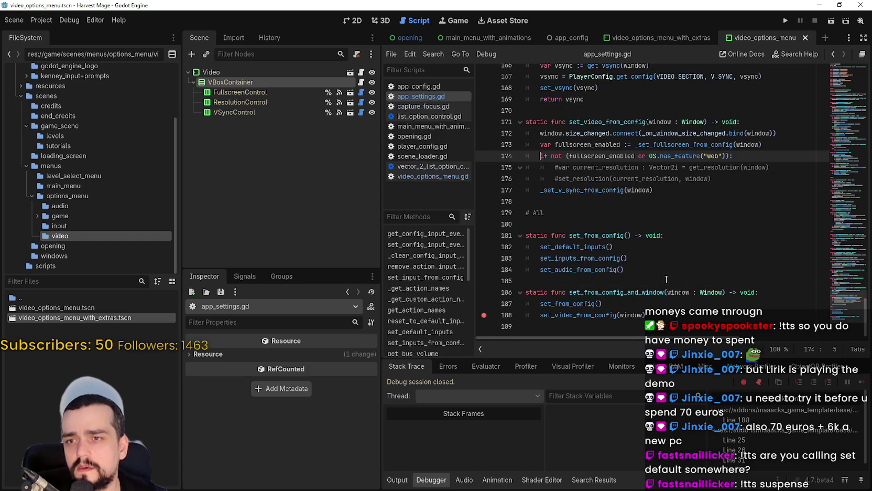
key(Down)
key(Down)
key(ctrl+k)
key(Up)
key(ctrl+k)
key(ctrl+s)
- Review set_video_from_config and _on_window_size_changed, then bring the Video functions like set_resolution into view
scroll(557, 303, up, 2)
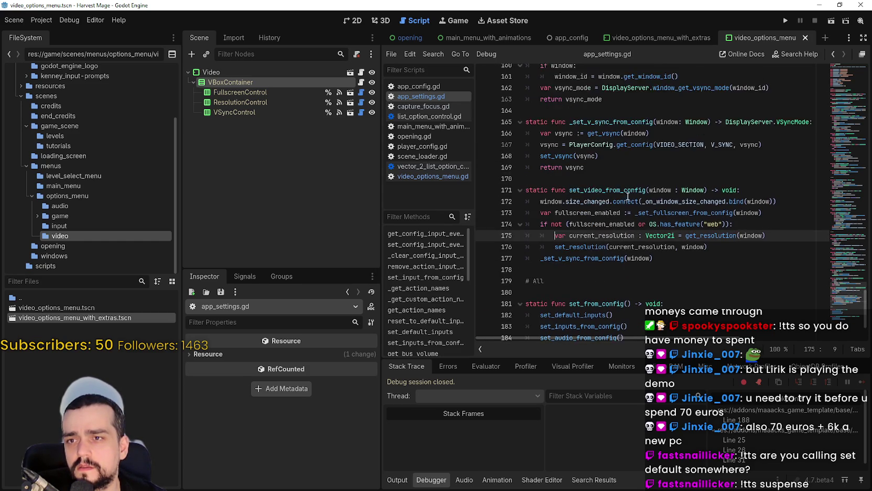
scroll(558, 303, down, 2)
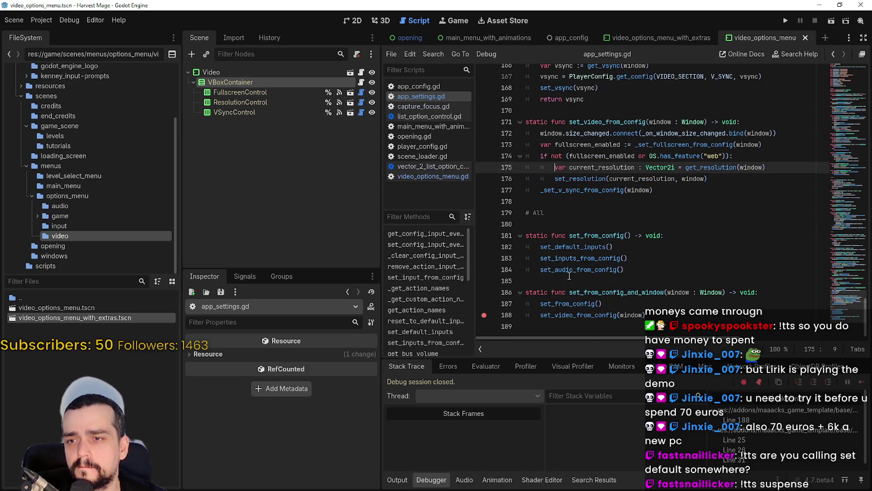
right_click(565, 341)
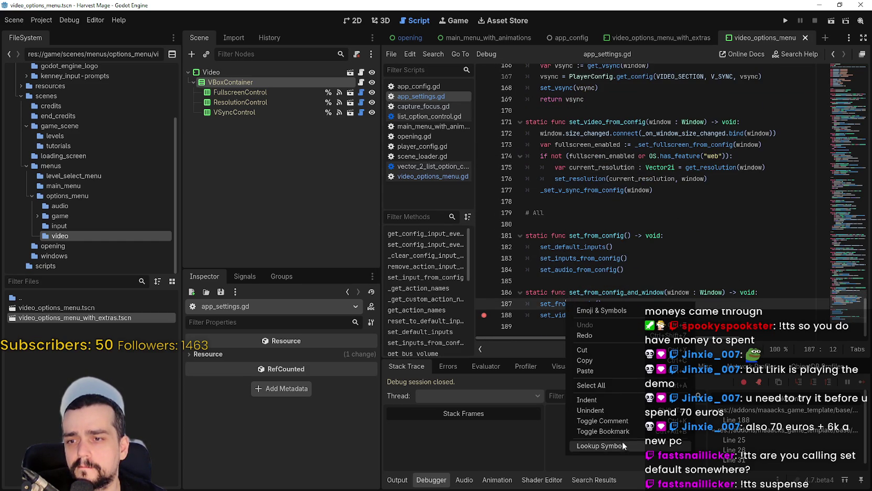
drag(624, 269, 526, 213)
click(588, 270)
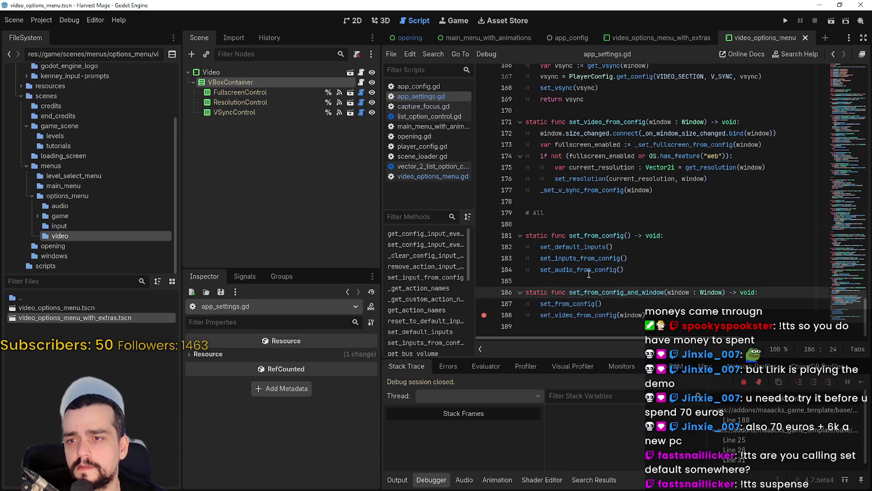
right_click(589, 271)
key(Escape)
double_click(617, 315)
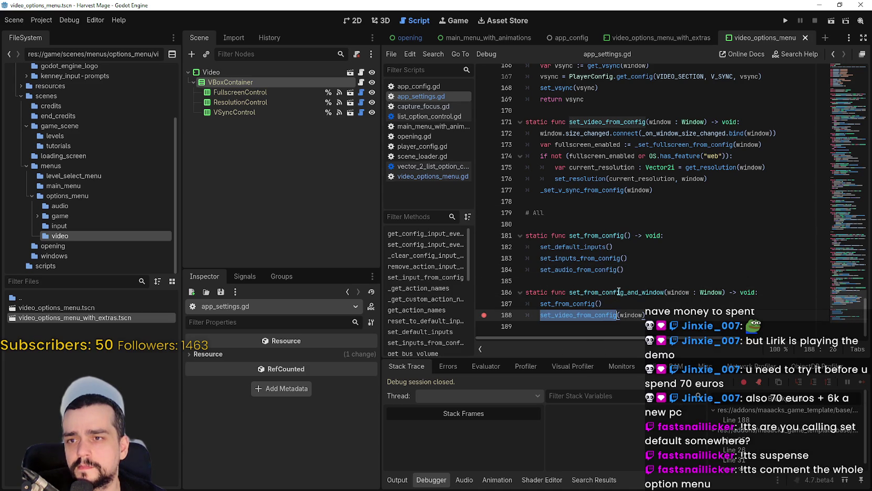
double_click(696, 134)
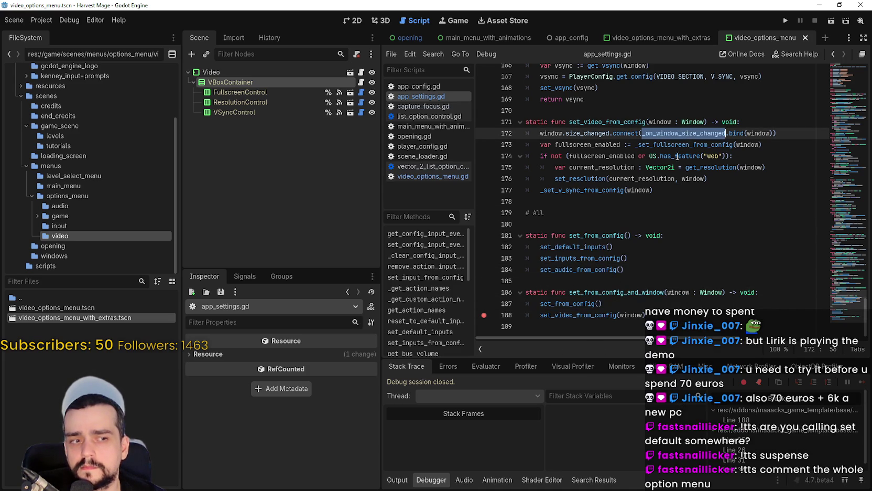
click(831, 233)
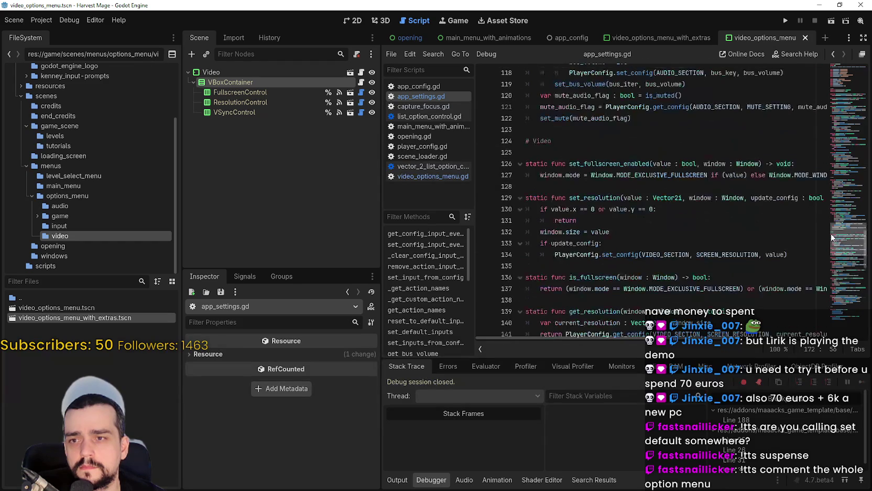
mouse_move(831, 233)
mouse_down()
mouse_move(813, 157)
mouse_move(809, 57)
mouse_move(810, 158)
mouse_up()
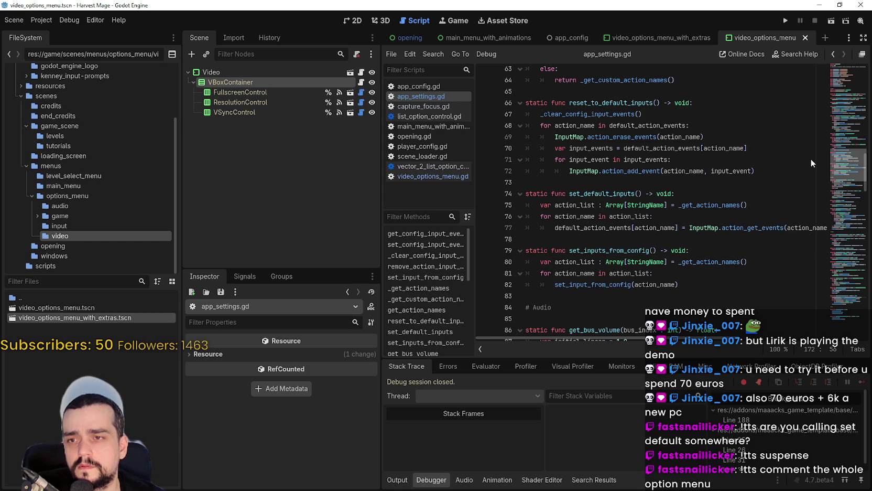
mouse_move(811, 158)
mouse_down()
mouse_move(821, 199)
mouse_move(816, 320)
mouse_up()
click(599, 303)
scroll(571, 220, up, 8)
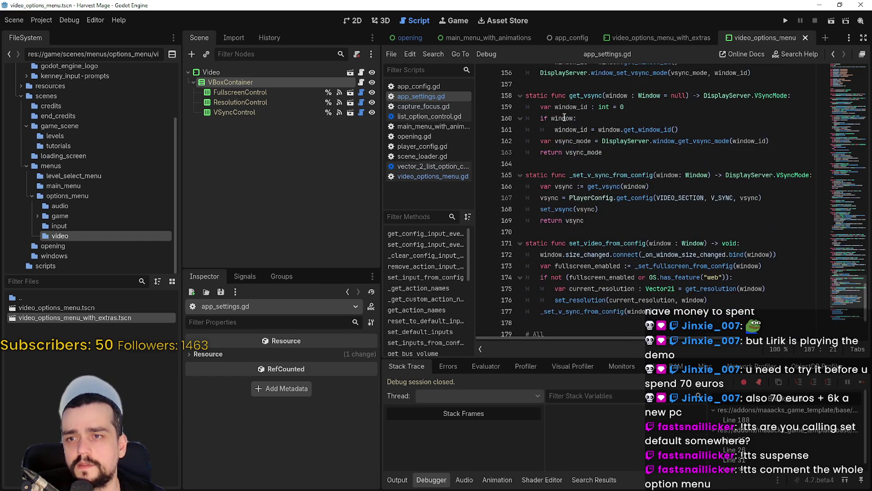
scroll(606, 212, up, 2)
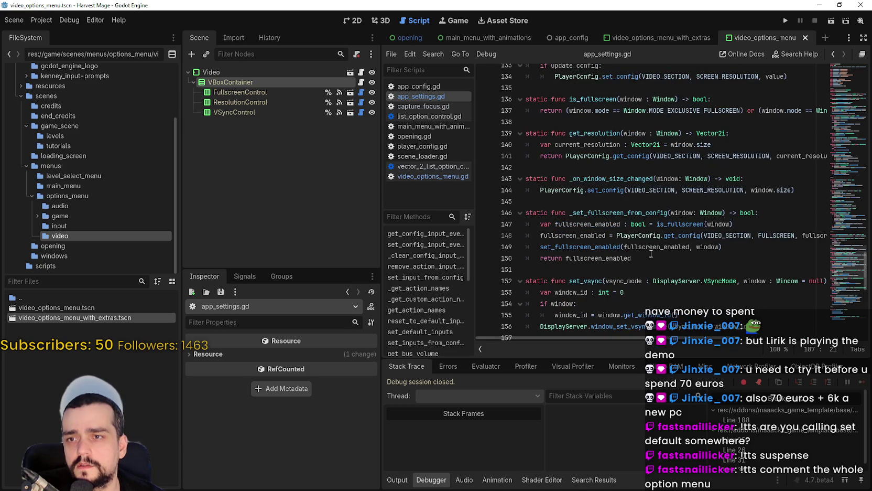
scroll(640, 255, up, 2)
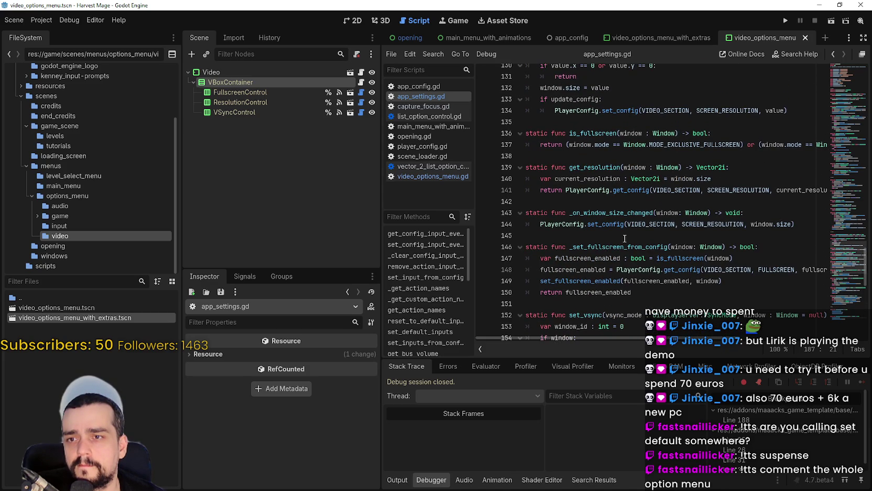
double_click(605, 224)
double_click(585, 166)
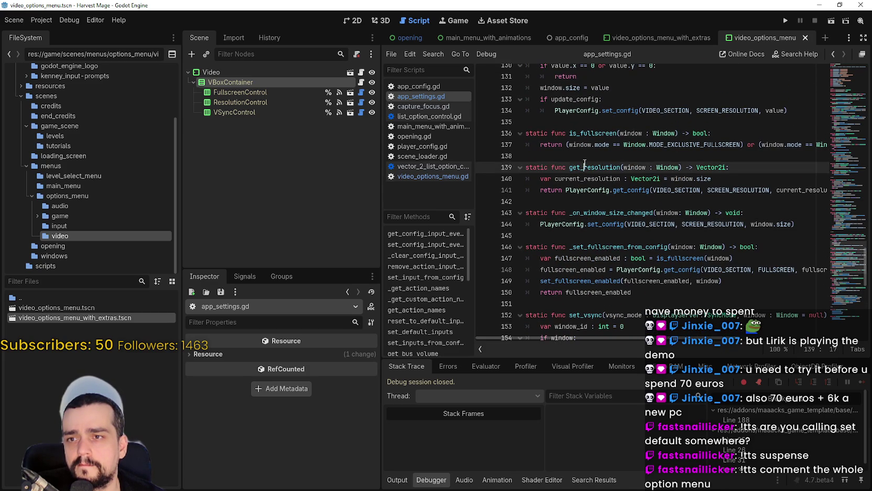
scroll(589, 184, up, 3)
click(606, 225)
double_click(585, 202)
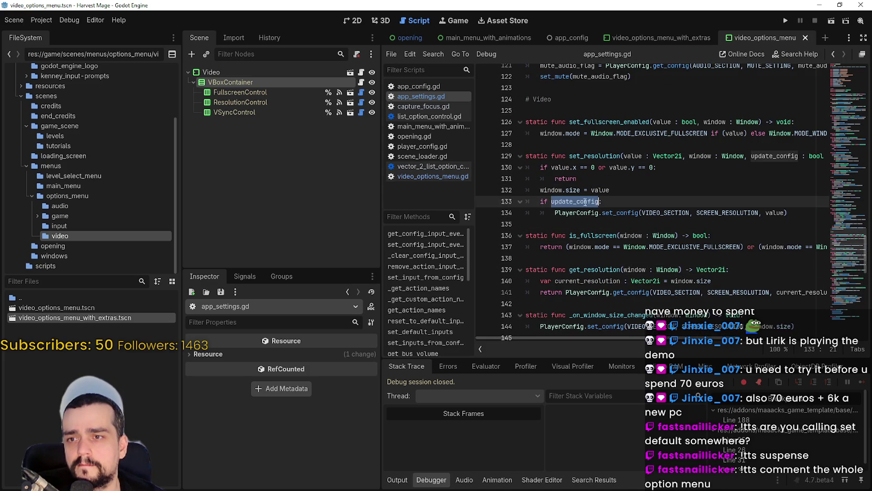
click(604, 221)
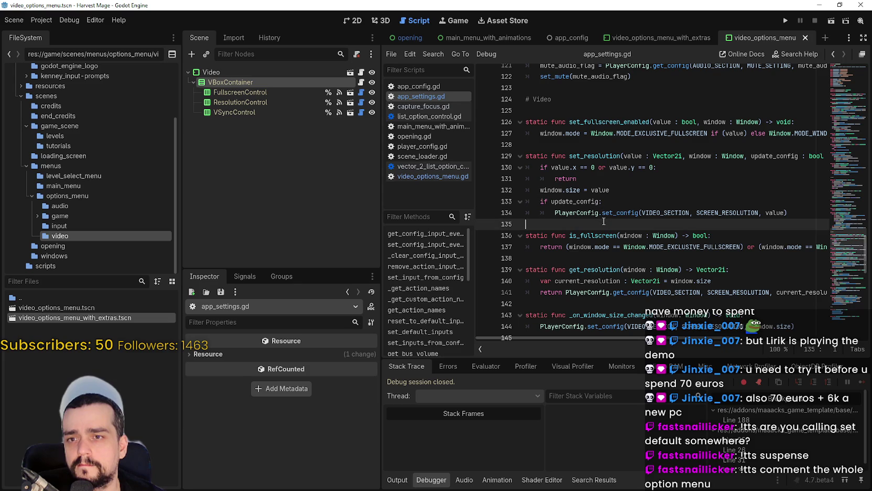
double_click(601, 157)
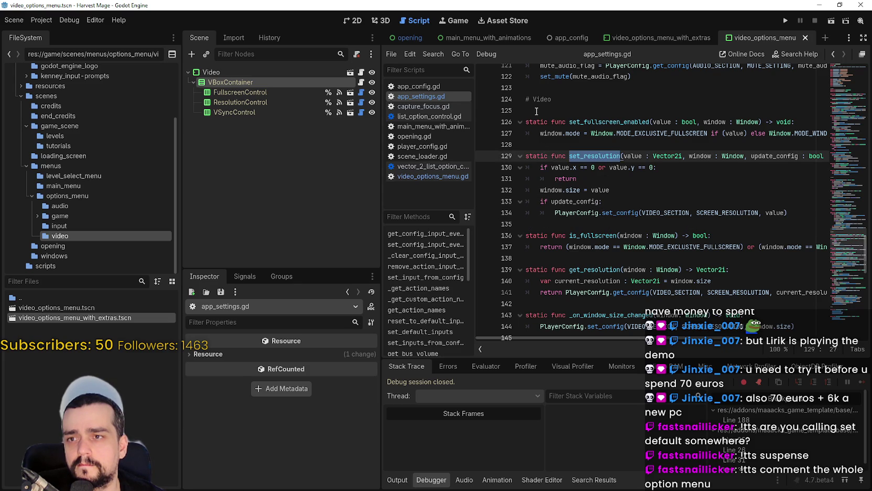
- Comment out lines 166–189 of app_settings.gd, run the game, continue past errors, and stop it
mouse_move(537, 111)
mouse_down()
mouse_move(556, 190)
mouse_move(616, 192)
mouse_move(605, 293)
mouse_move(719, 322)
mouse_up()
key(ctrl+k)
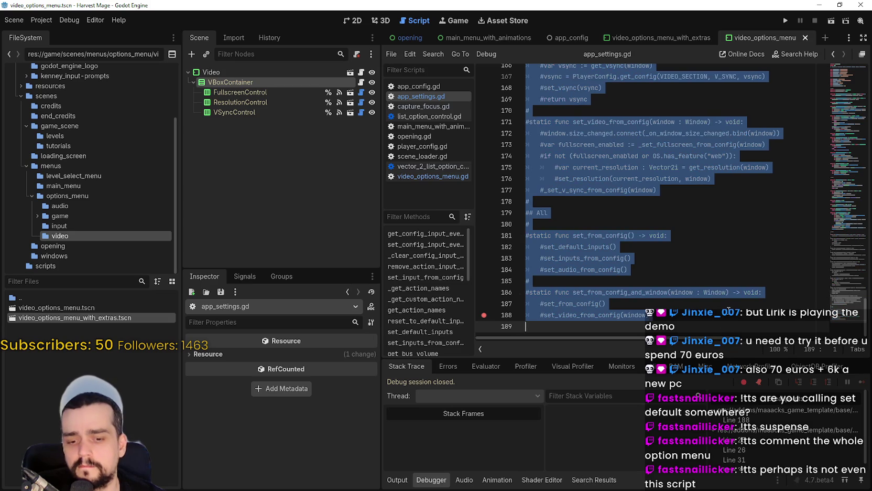
click(724, 267)
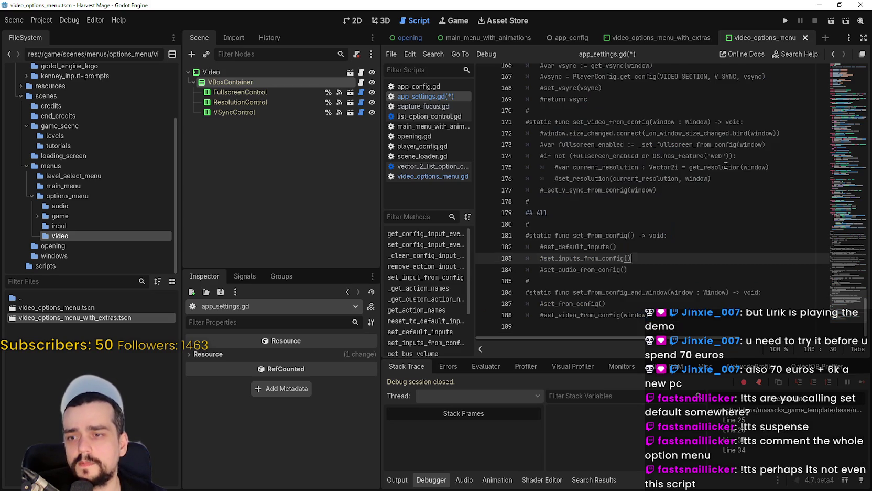
key(F5)
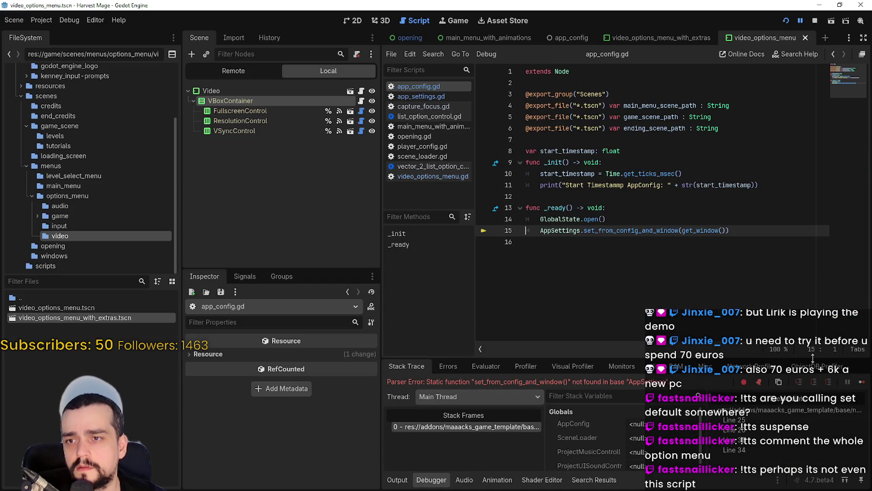
click(865, 384)
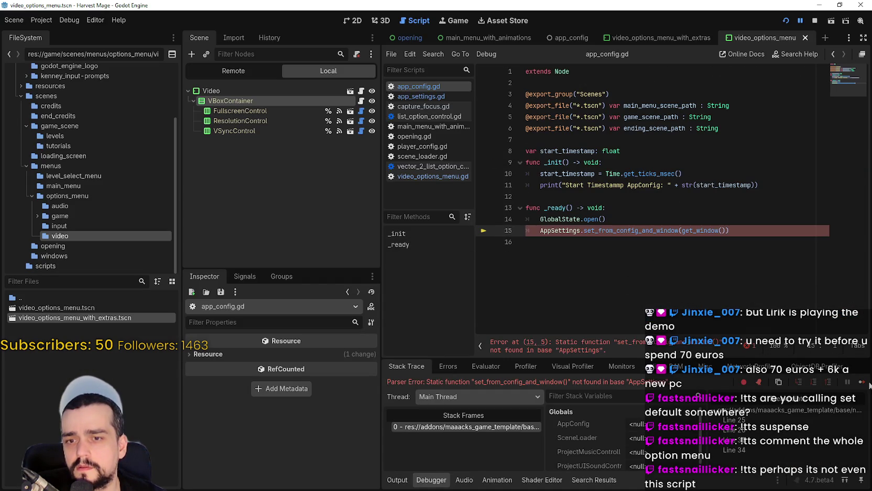
click(866, 384)
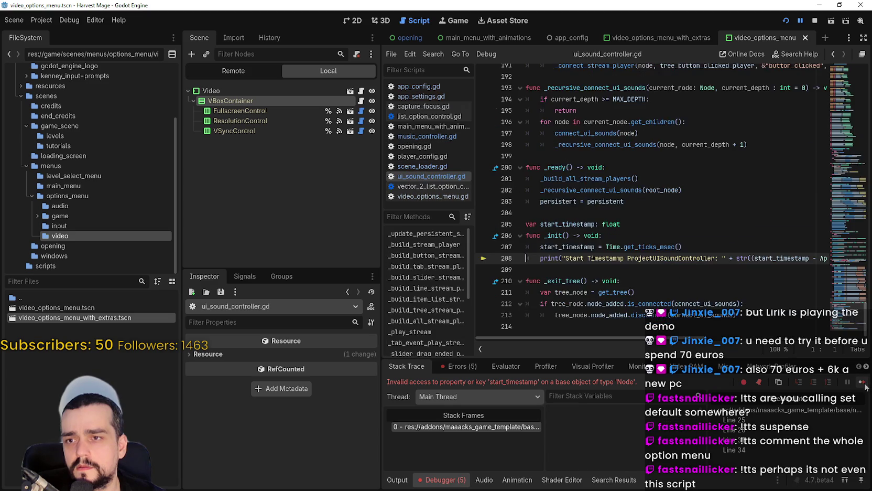
click(866, 385)
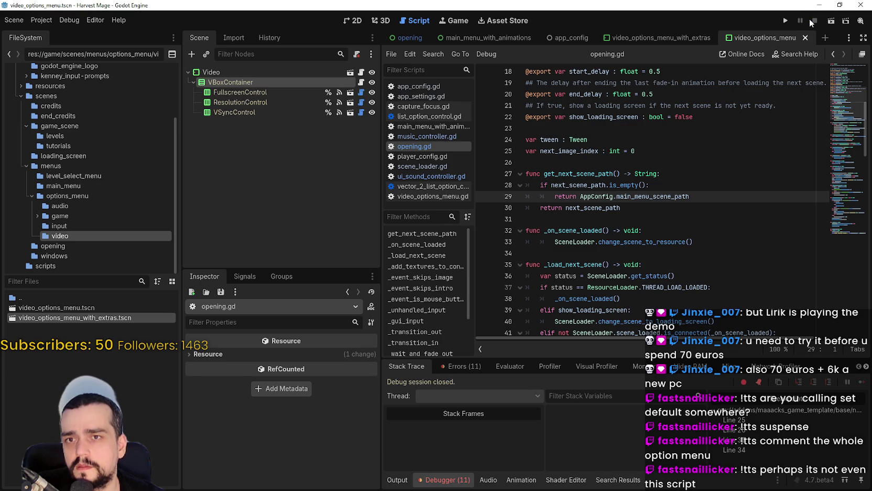
click(687, 224)
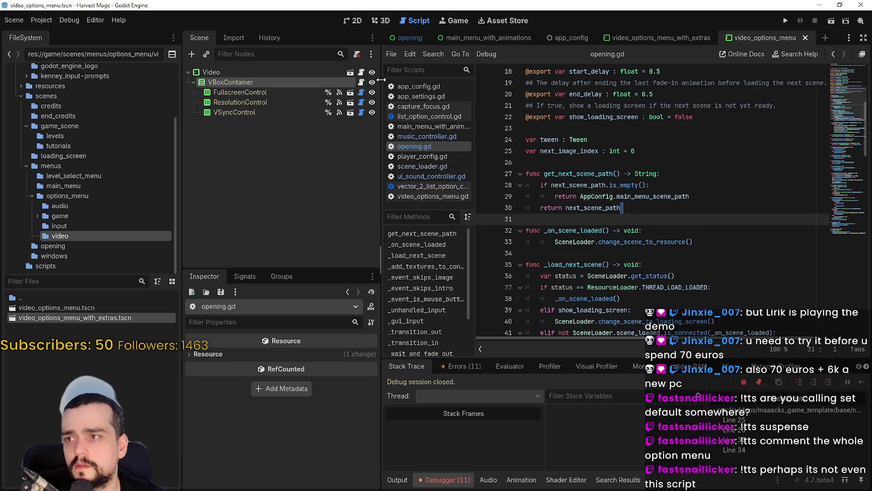
- Reopen app_settings.gd via Lookup Symbol on AppSettings, restore all its code, and save
click(361, 73)
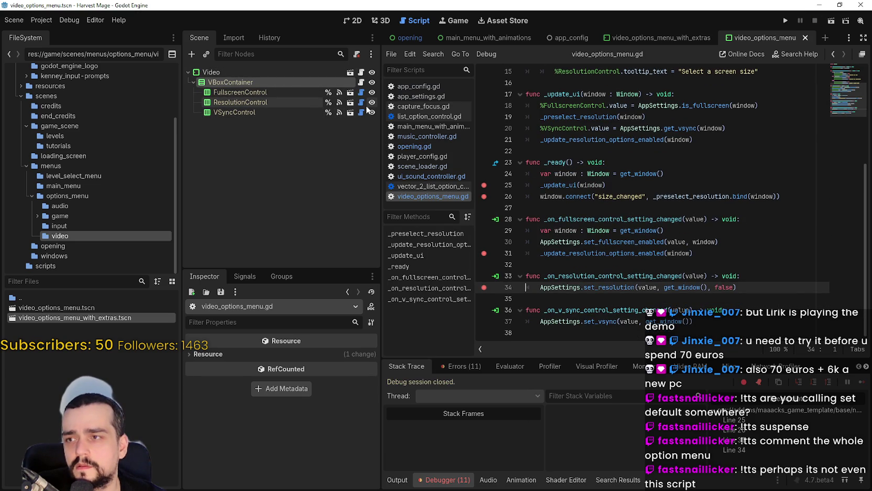
right_click(658, 106)
click(671, 243)
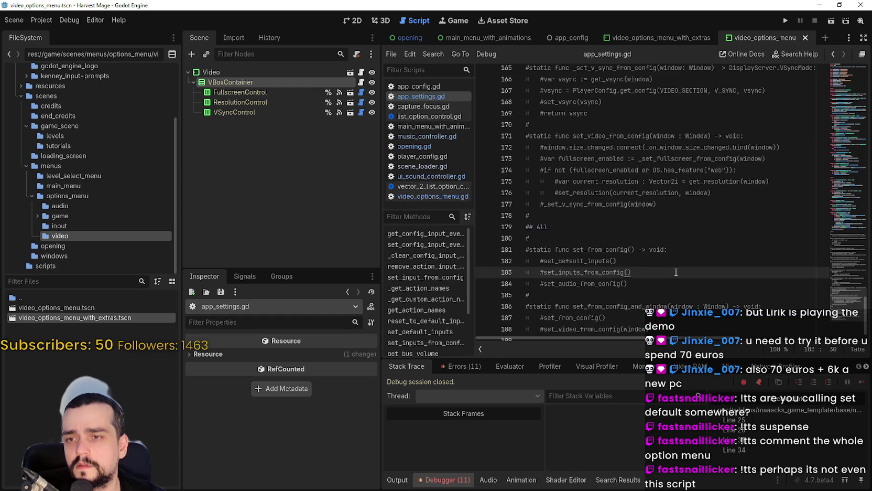
key(ctrl+a)
scroll(616, 202, up, 10)
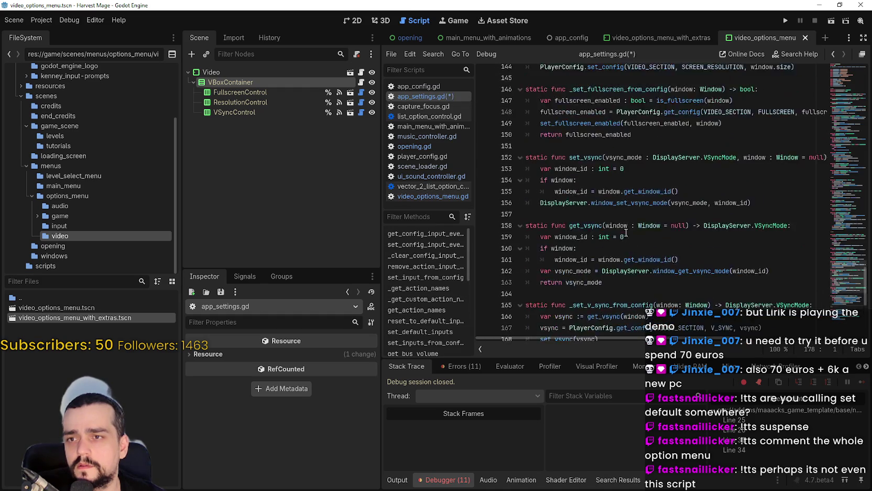
click(612, 208)
key(ctrl+s)
scroll(612, 209, up, 2)
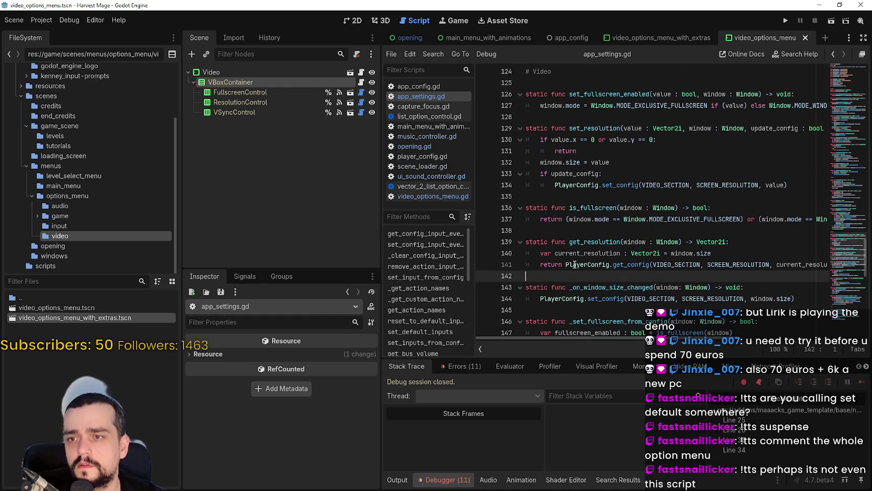
- Add breakpoints on lines 141, 134 and 132 of app_settings.gd and run the game with F5
click(484, 264)
click(609, 264)
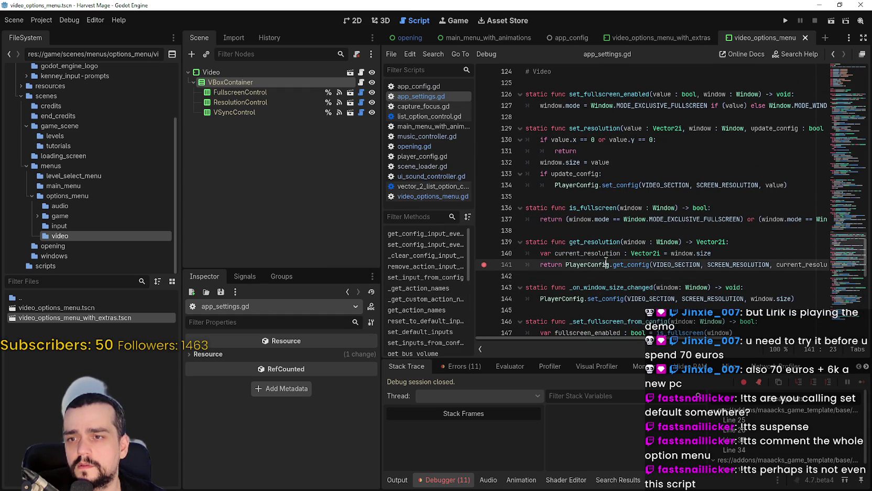
scroll(609, 265, up, 1)
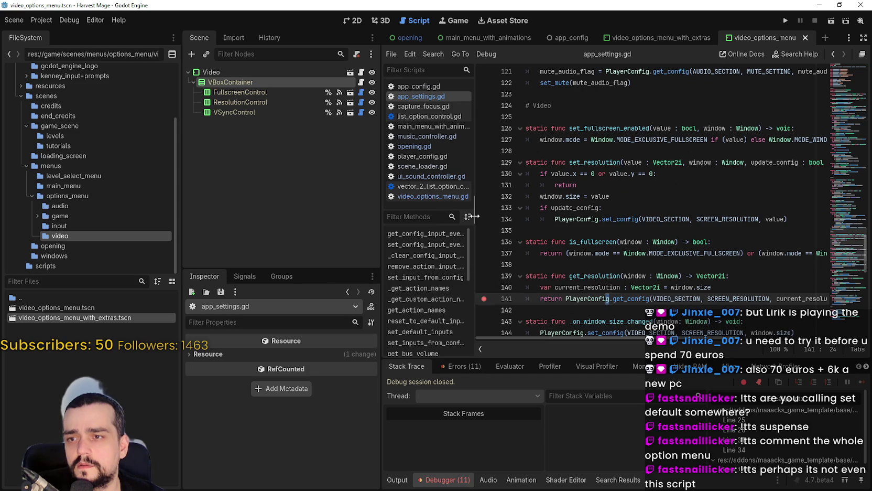
double_click(774, 219)
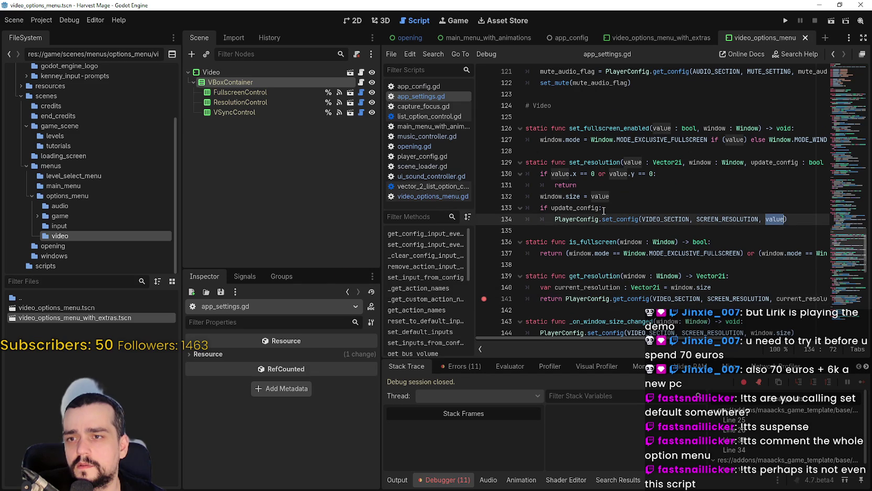
click(482, 220)
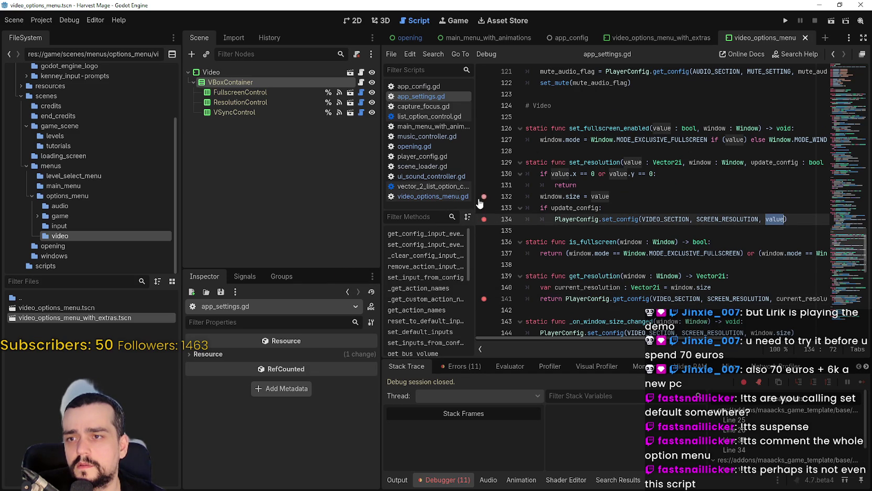
click(479, 198)
click(655, 198)
scroll(608, 154, up, 1)
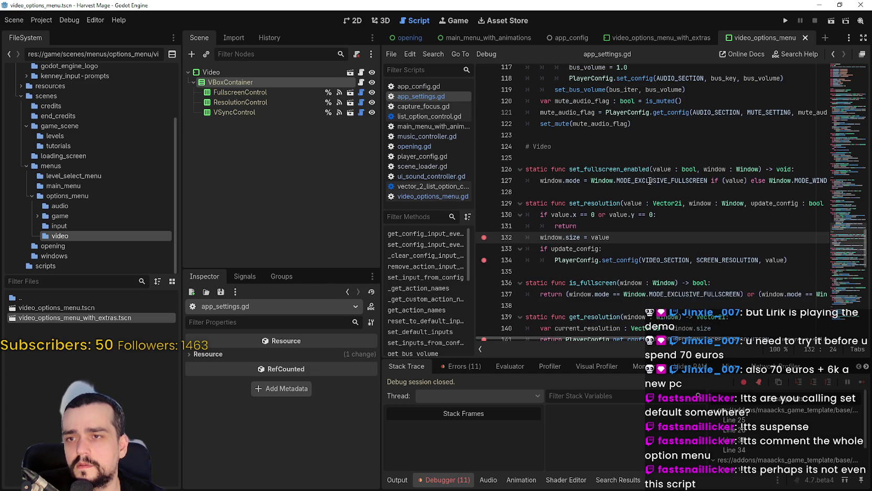
key(F5)
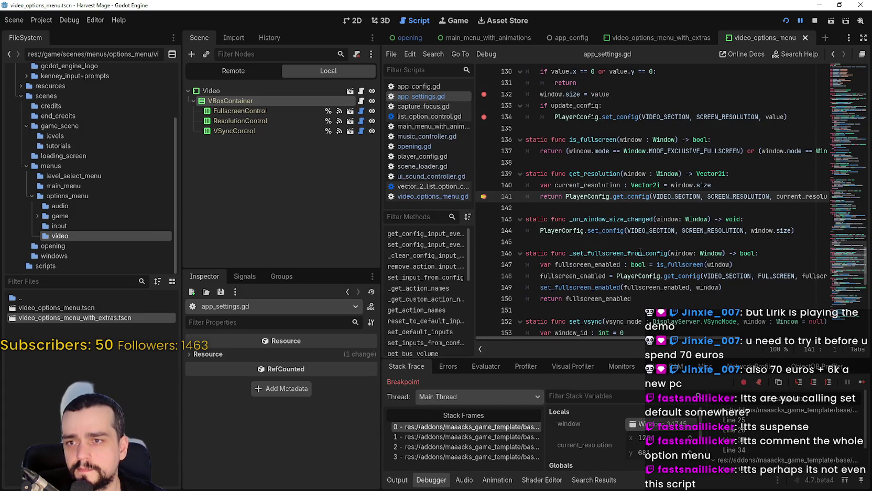
- Step through the Stack Frames callers back to the get_resolution frame in app_settings.gd
scroll(608, 438, down, 1)
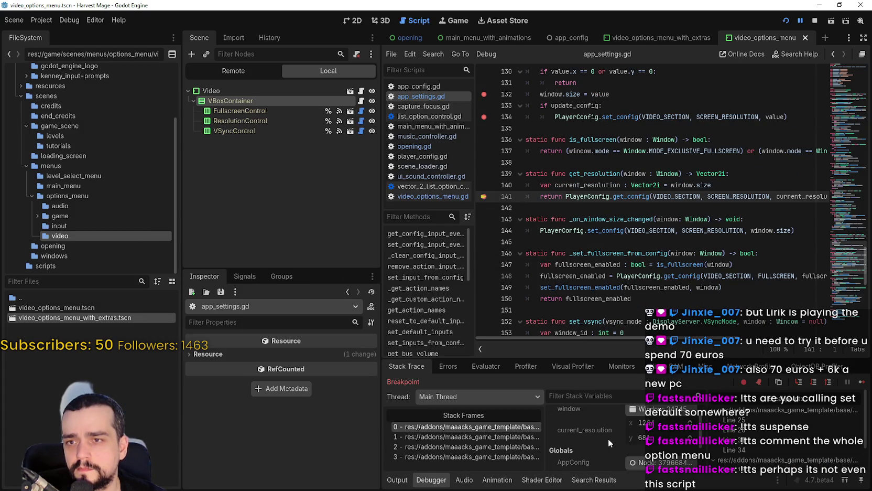
scroll(609, 438, down, 1)
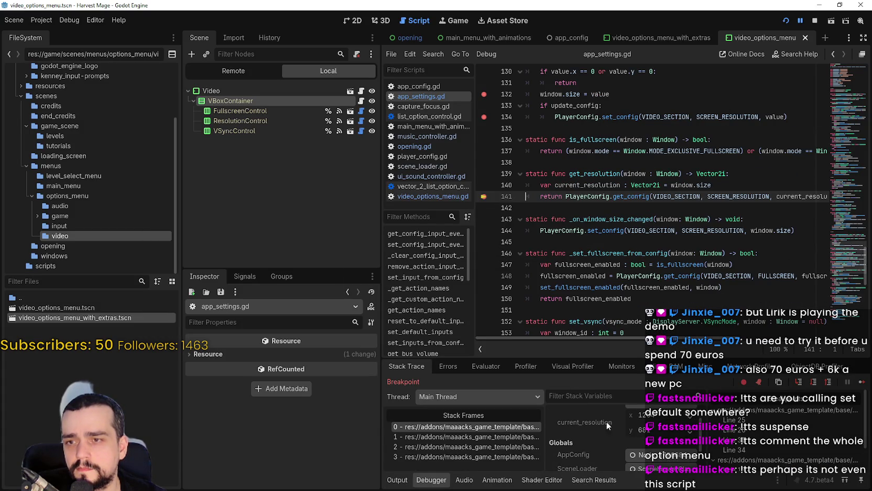
right_click(640, 197)
click(499, 434)
click(500, 437)
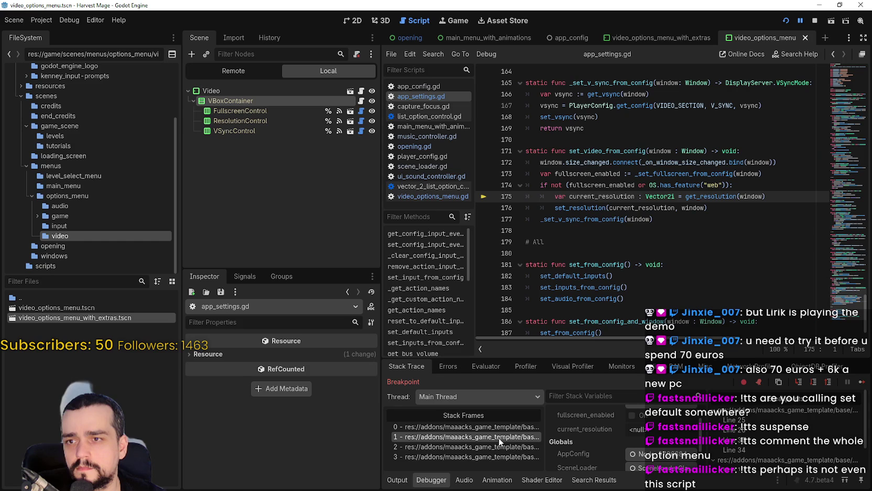
click(502, 446)
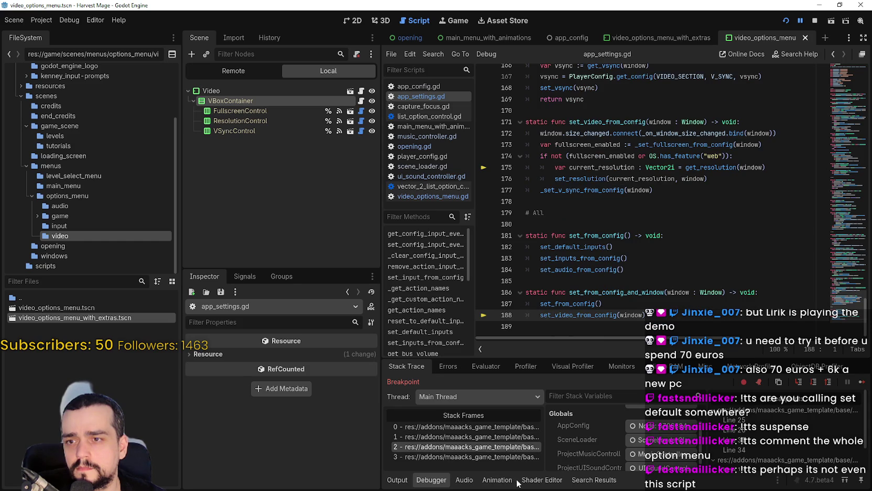
click(508, 456)
click(507, 447)
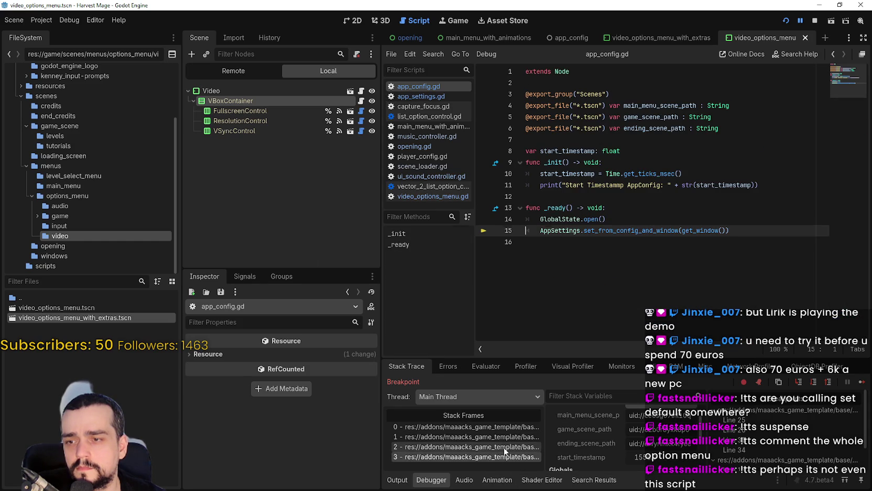
click(505, 437)
click(505, 426)
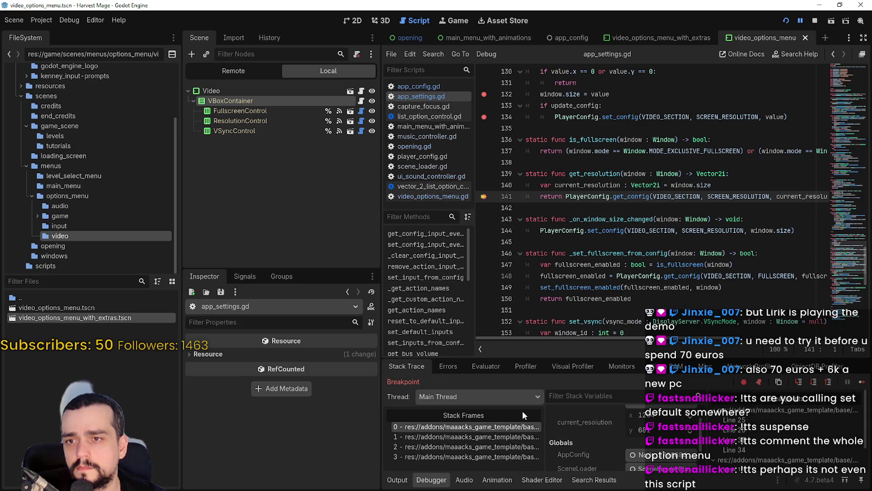
- Look up the get_config definition from the call on line 141
double_click(738, 196)
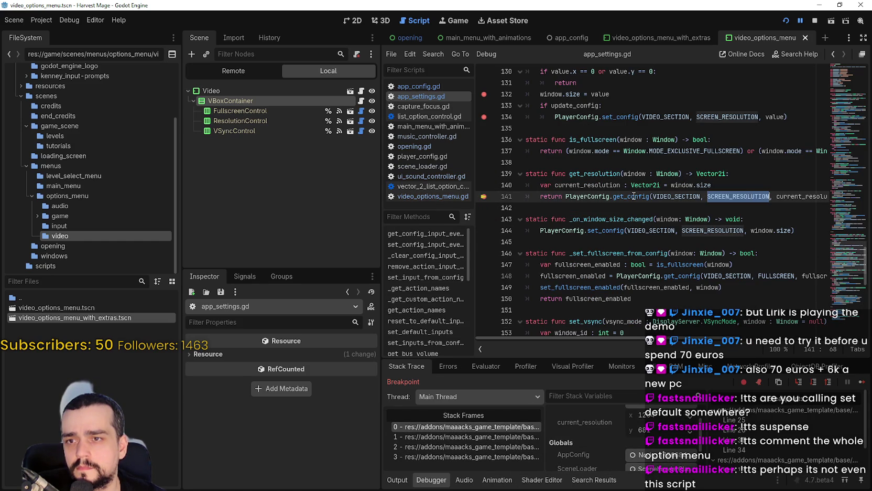
right_click(635, 195)
click(661, 339)
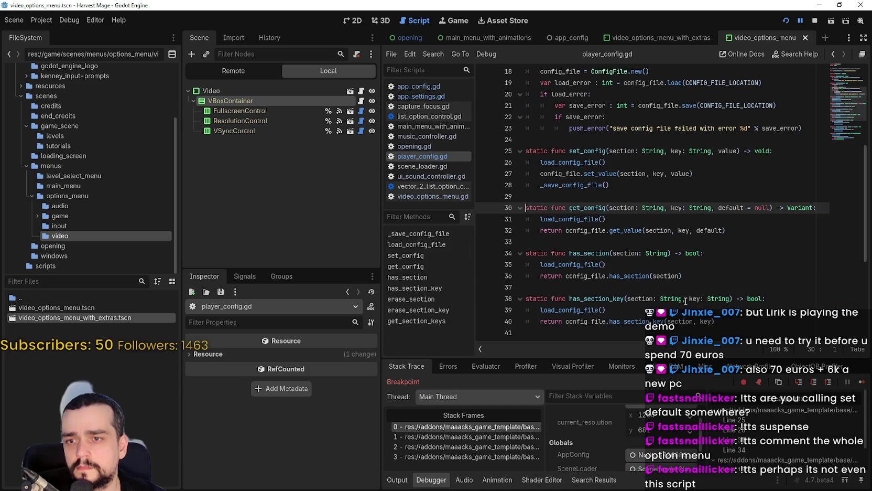
- Look up the load_config_file definition, then return to the get_config call on line 31
click(587, 242)
click(558, 221)
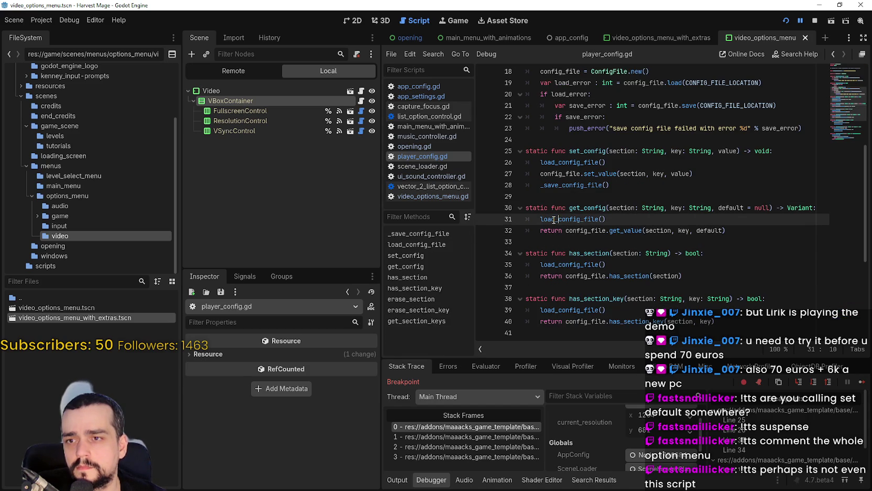
double_click(559, 220)
right_click(550, 221)
key(Escape)
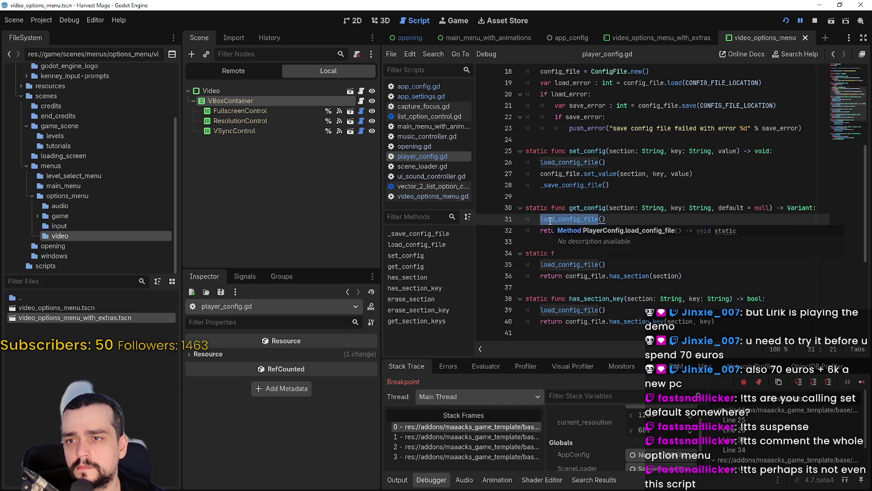
right_click(555, 223)
click(595, 411)
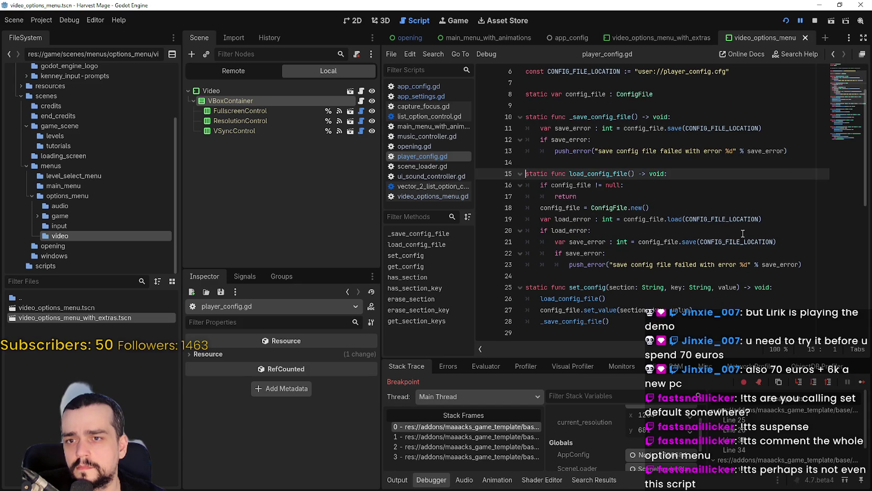
scroll(763, 206, down, 3)
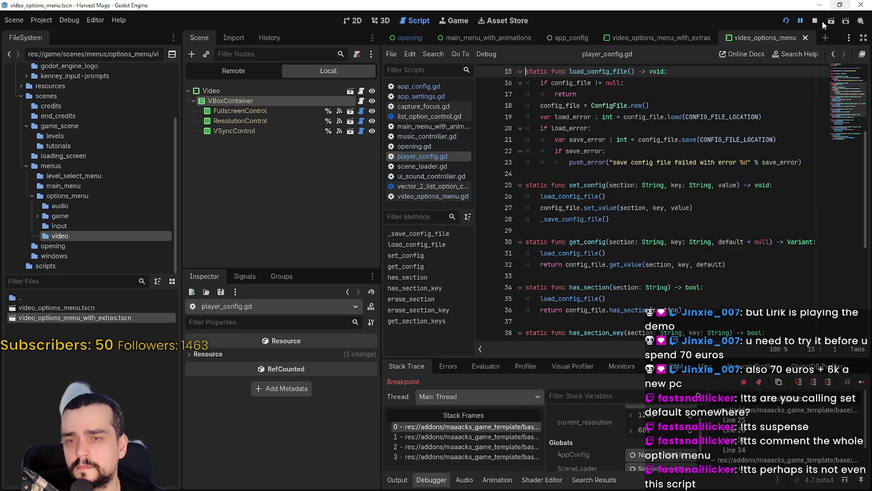
key(alt+Left)
- Set a breakpoint on line 32's get_value return and continue the game until it pauses there
click(644, 264)
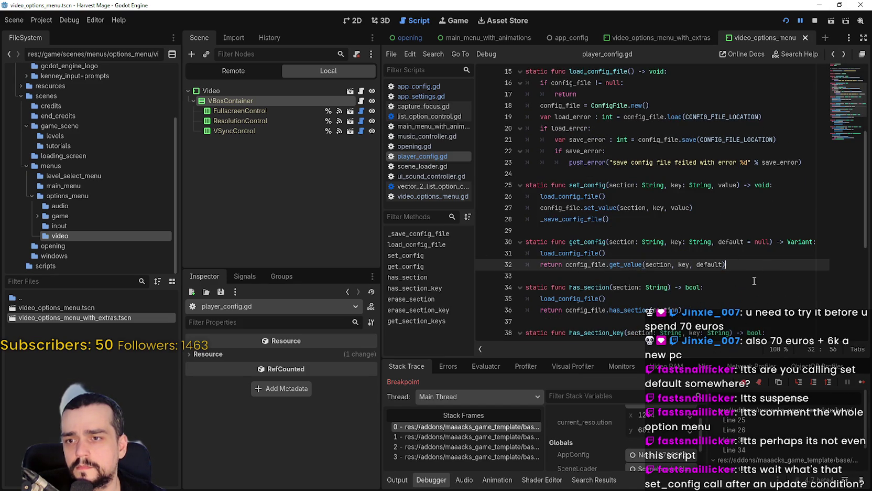
click(484, 265)
click(536, 276)
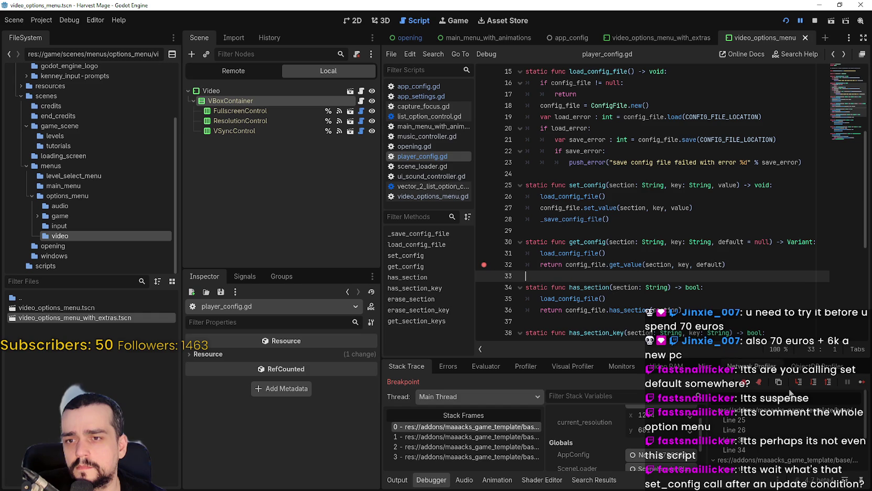
click(866, 386)
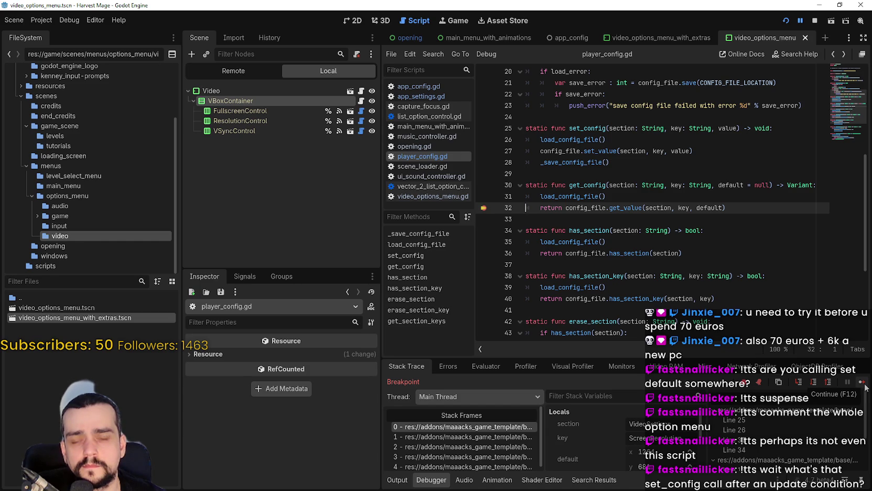
- Continue to the app_settings.gd break, inspect window and update_config on lines 132-133, and step over to line 134
click(861, 386)
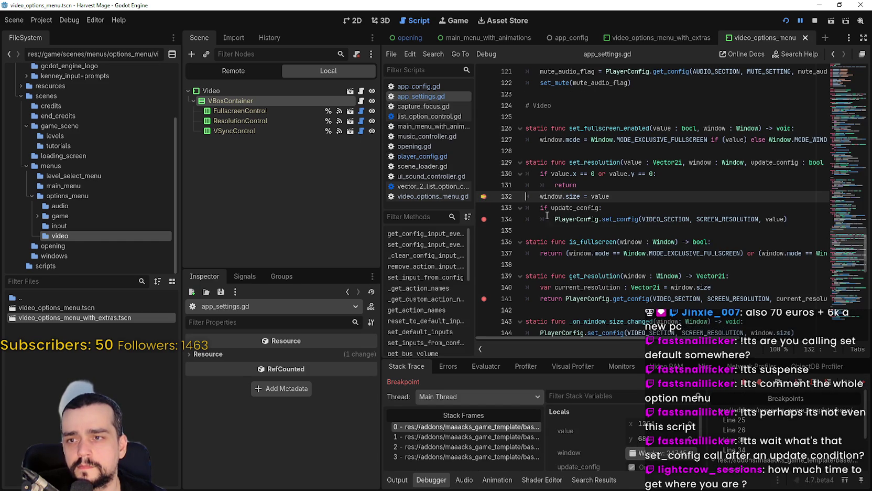
double_click(555, 198)
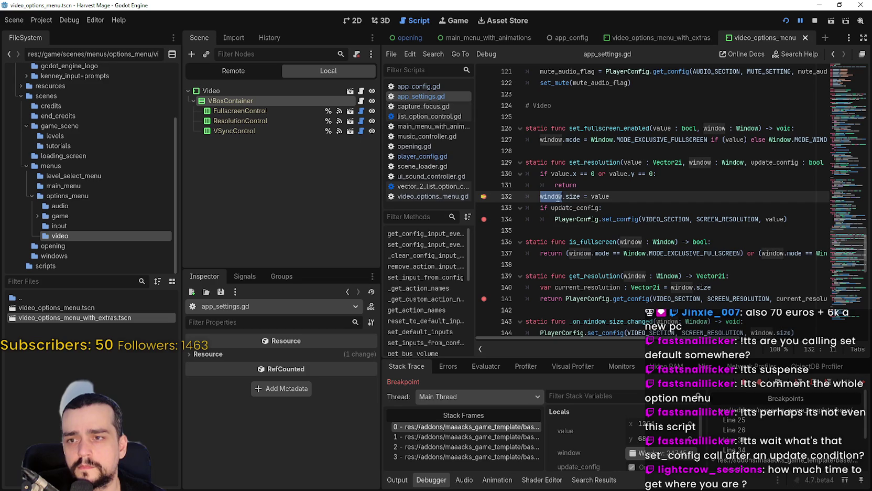
double_click(577, 206)
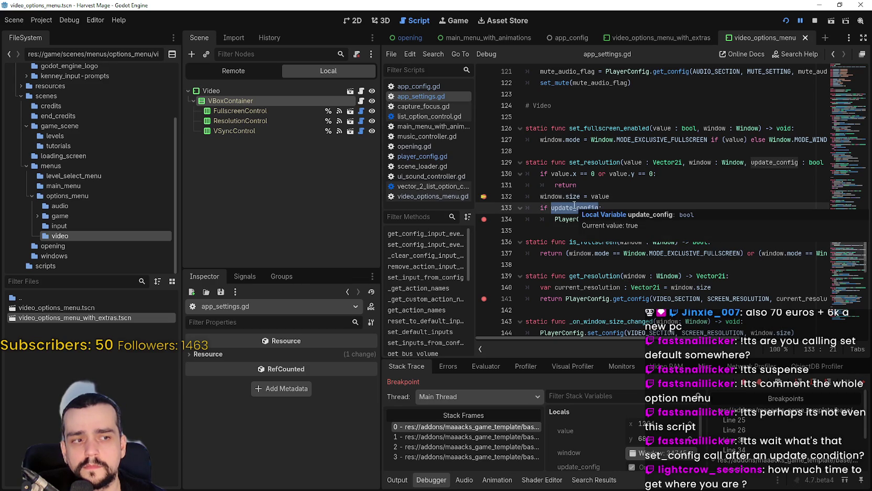
click(863, 382)
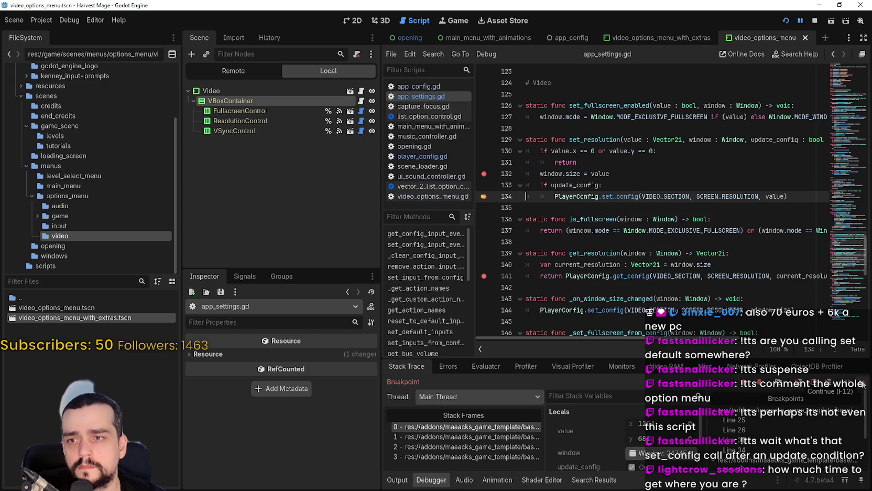
double_click(574, 184)
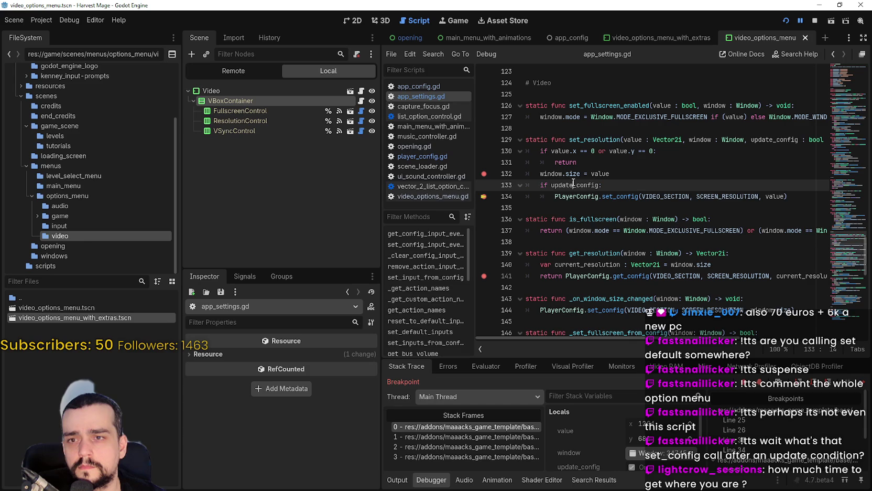
- Open the game's Options screen, resuming past the player_config.gd, get_config and video menu line 25-26 breaks
click(865, 383)
click(865, 383)
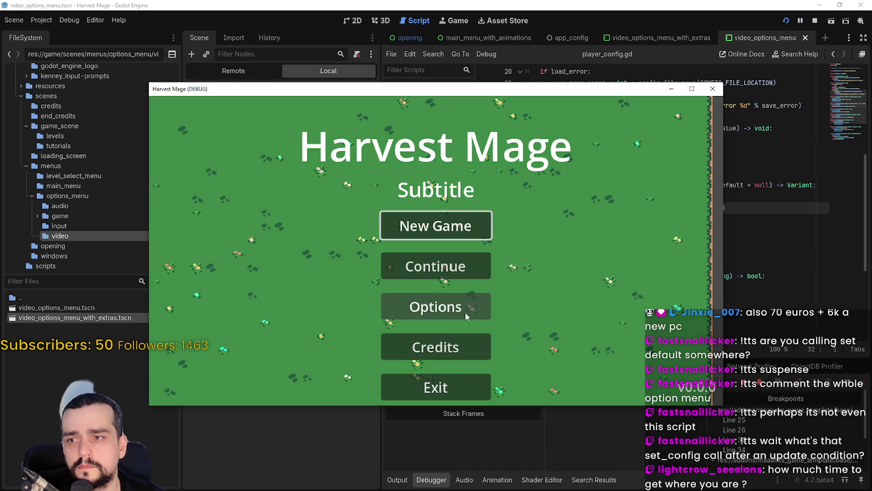
click(458, 311)
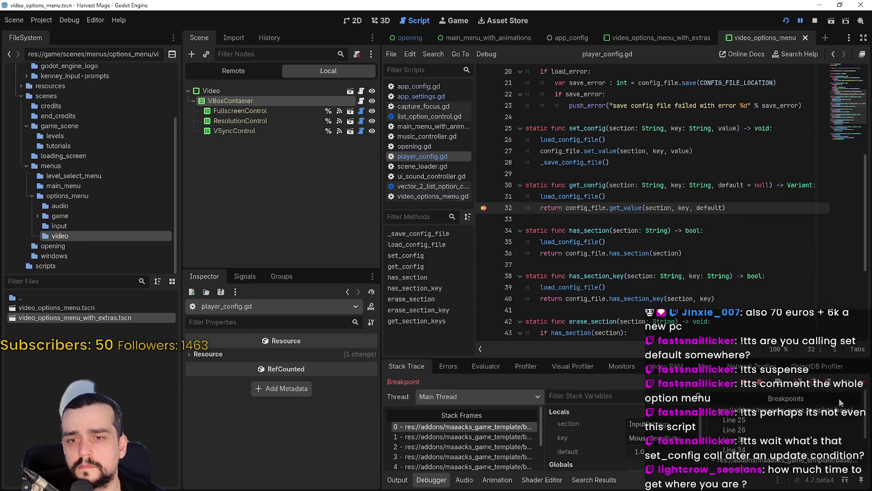
click(855, 383)
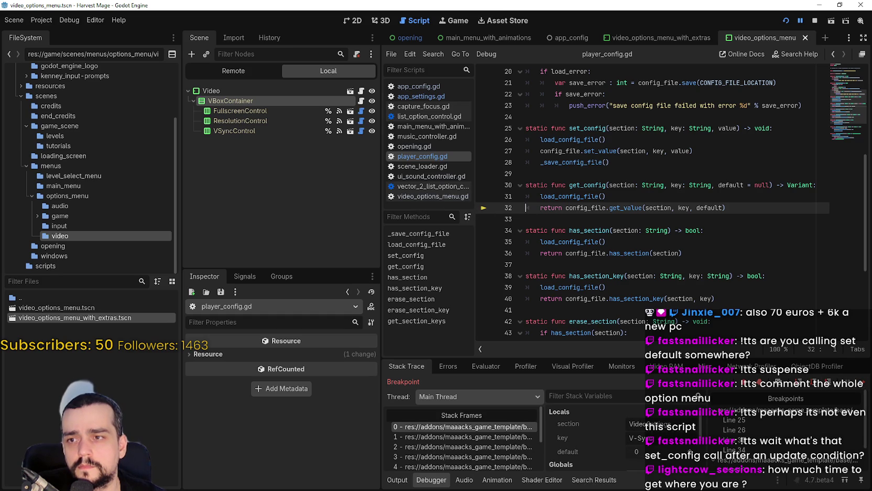
click(864, 384)
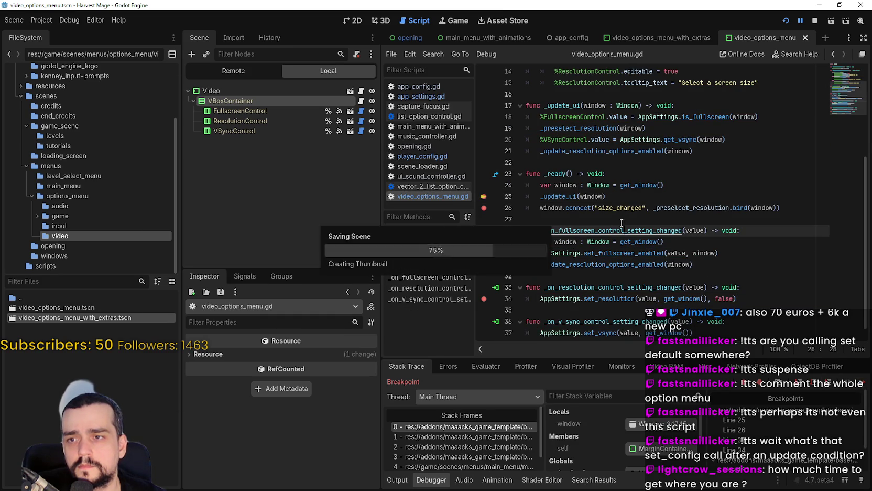
click(865, 386)
click(864, 384)
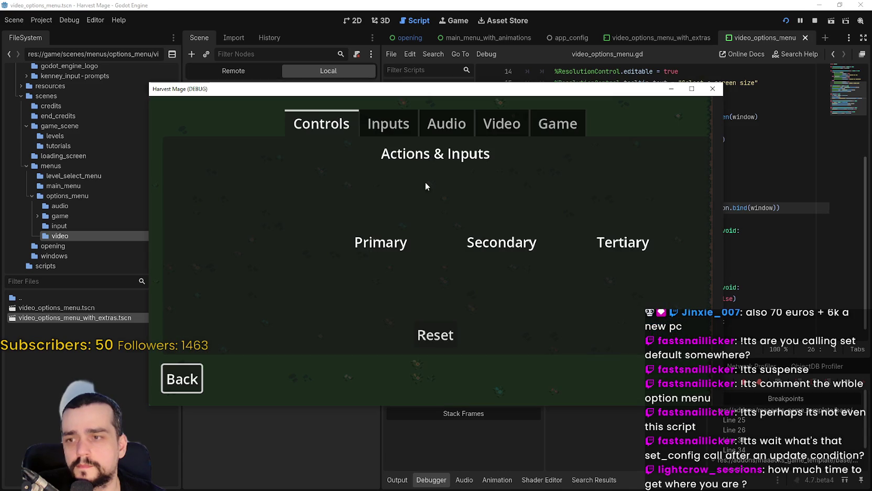
- In the game's Video settings, choose 1280 x 720 from the Resolution list
click(502, 124)
click(529, 227)
click(550, 253)
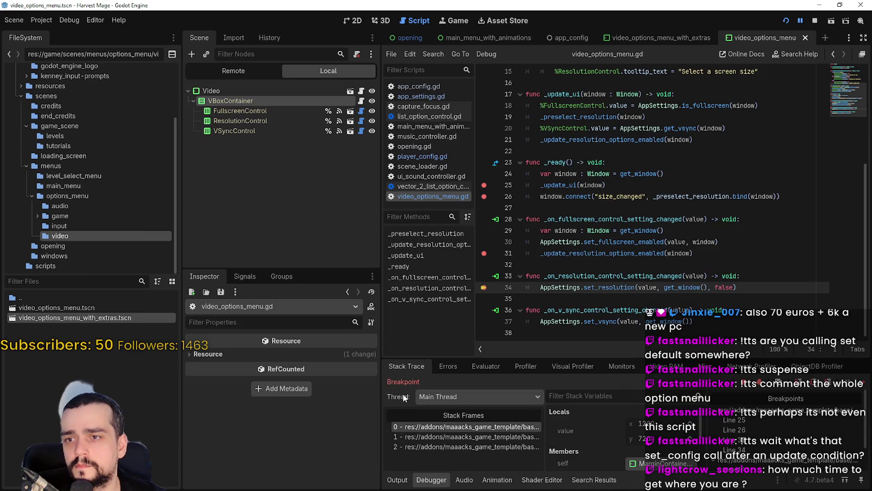
- Continue into set_resolution at line 132, resume, then inspect window on line 132 in the editor
click(860, 385)
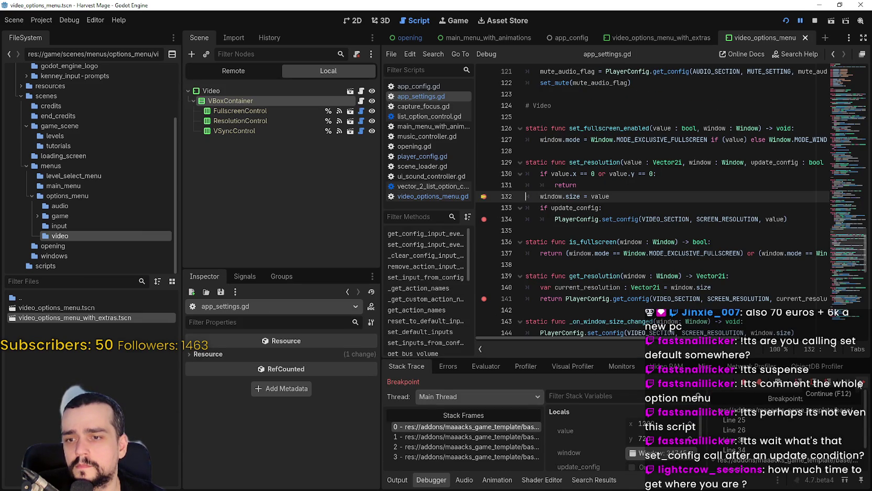
click(860, 385)
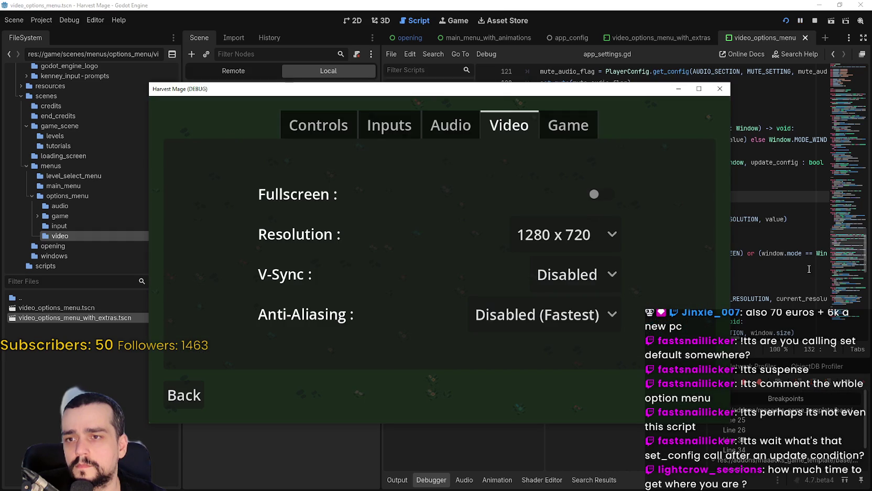
click(752, 199)
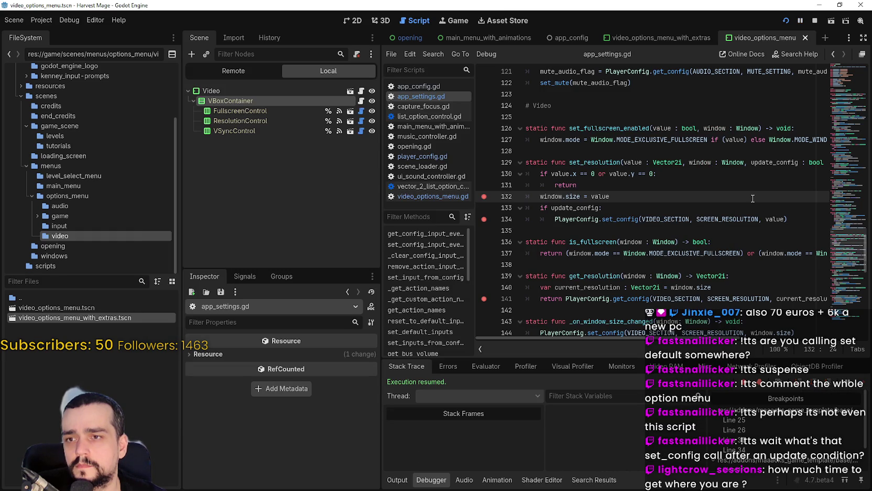
double_click(561, 196)
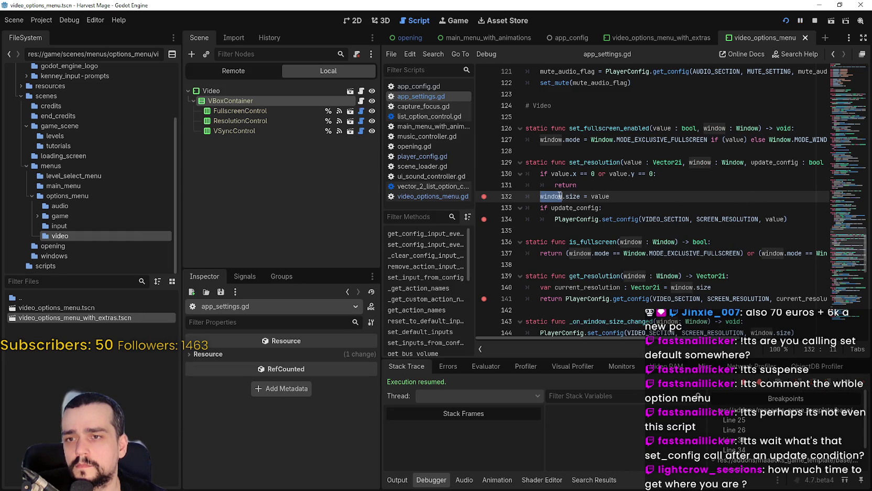